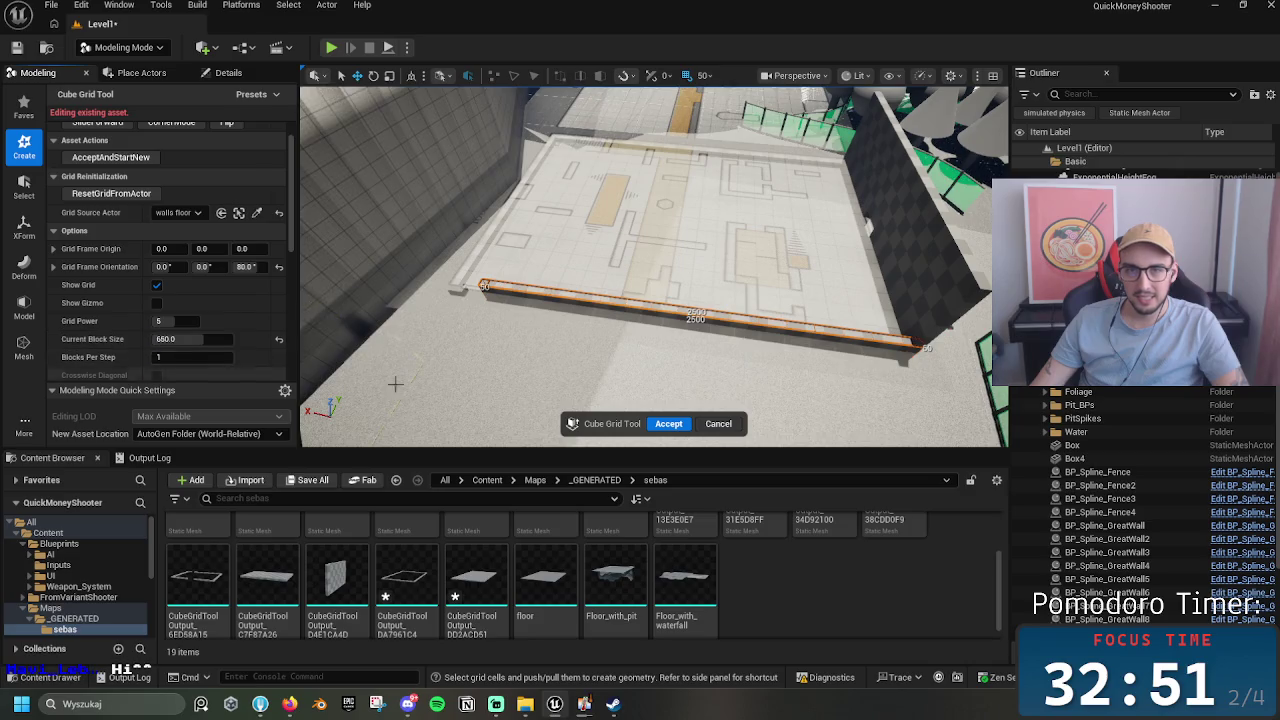
Step: Extrude the selected grid strip up into a tall checkered wall
key(e)
drag(695, 340, 632, 322)
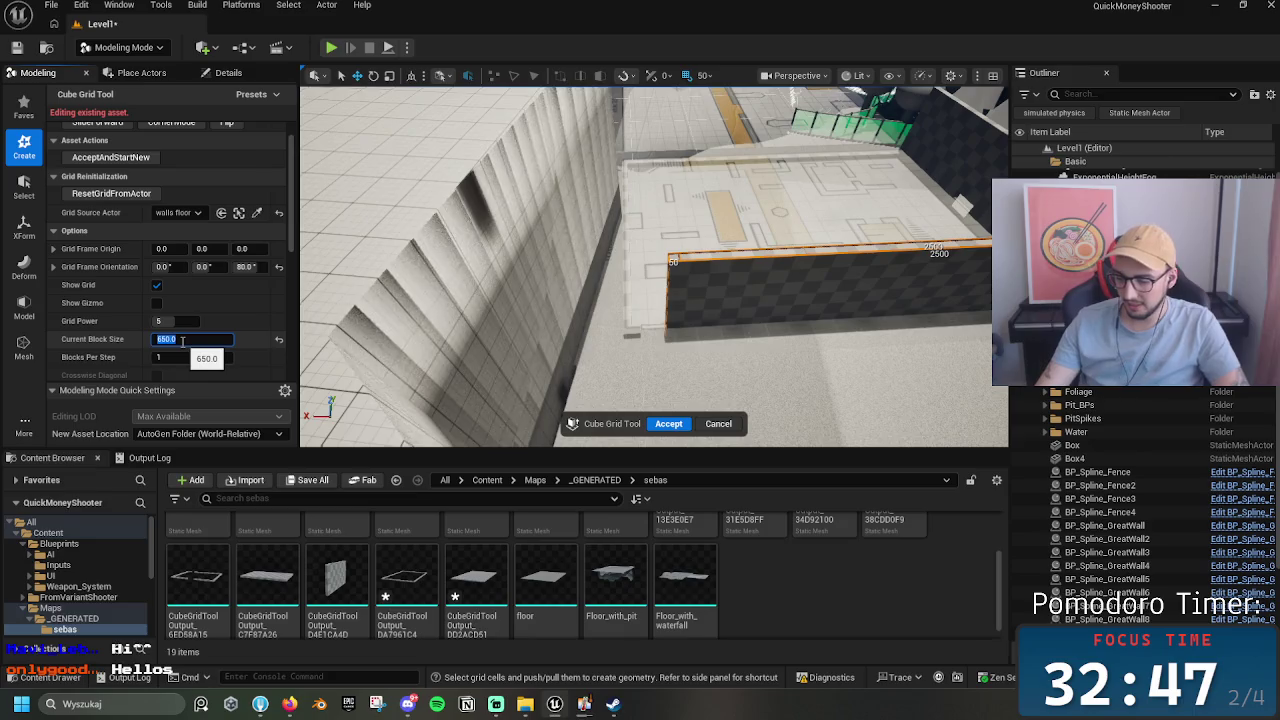
click(645, 336)
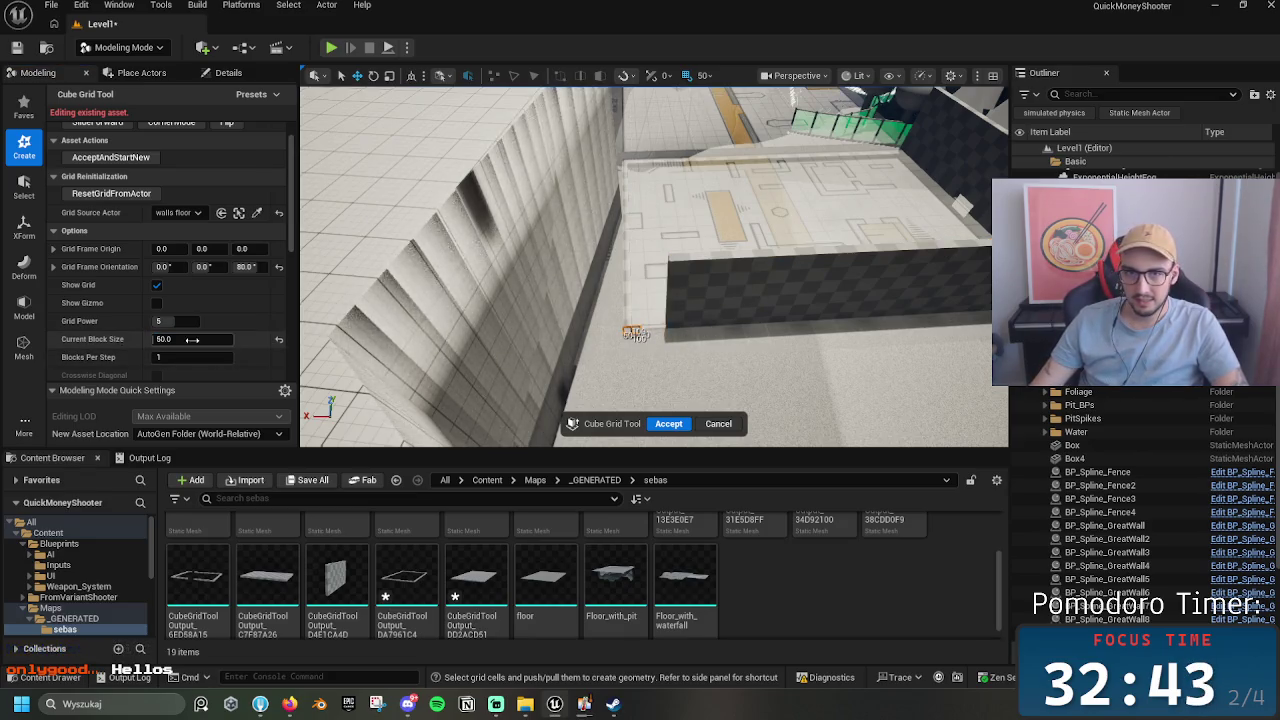
Step: Set the Cube Grid's Current Block Size to 150
text(150)
key(Return)
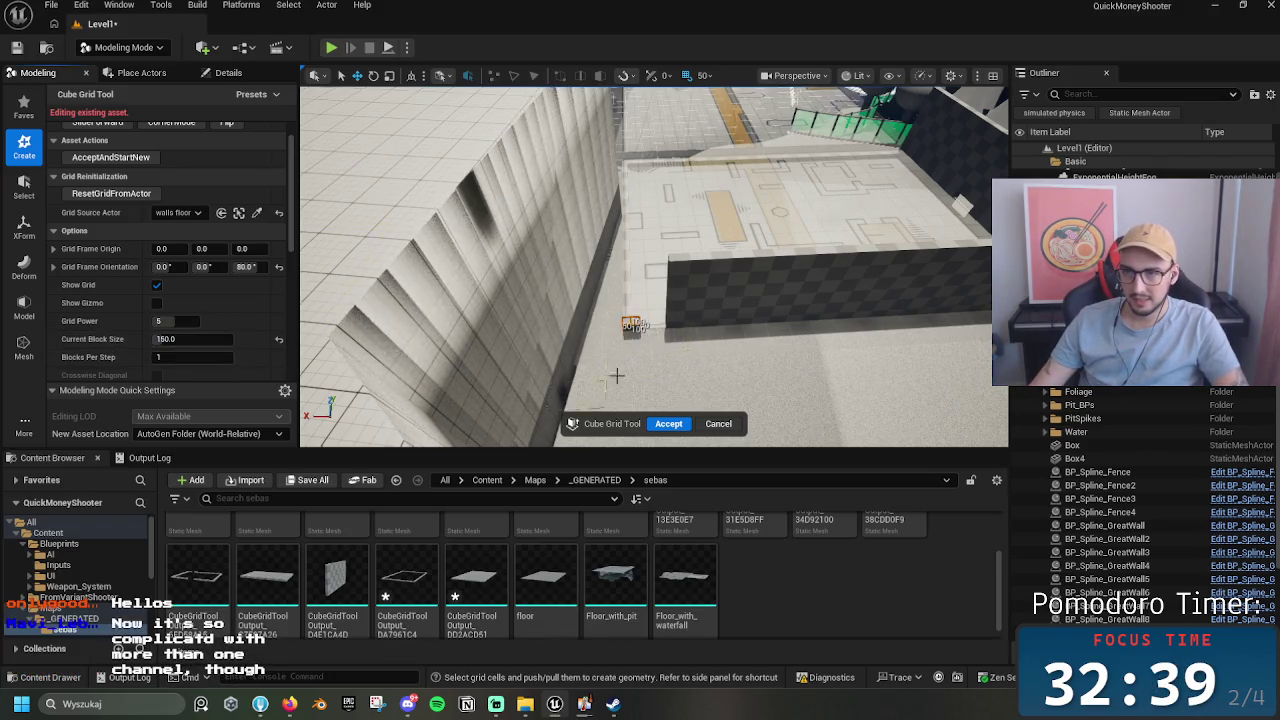
scroll(617, 376, up, 3)
click(160, 339)
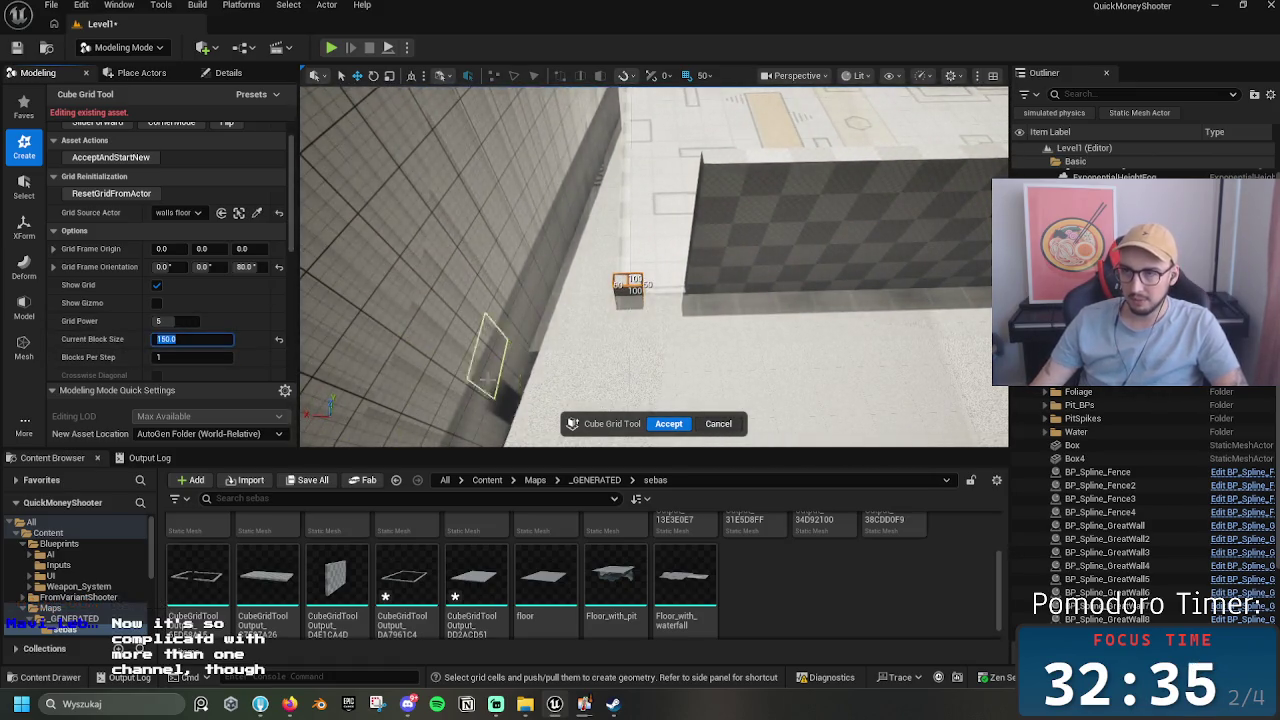
click(166, 339)
text(5)
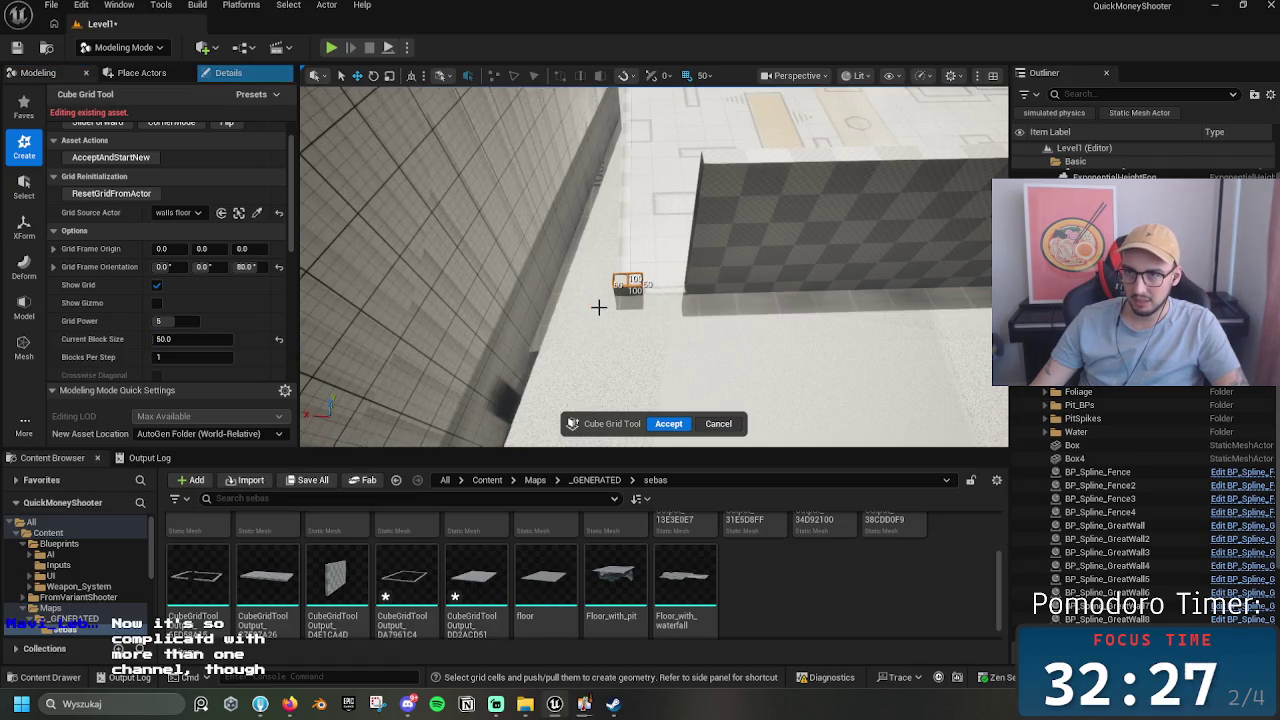
Step: Undo the extrusion so the wall drops to a low strip, and select a cell beside its base
key(ctrl+z)
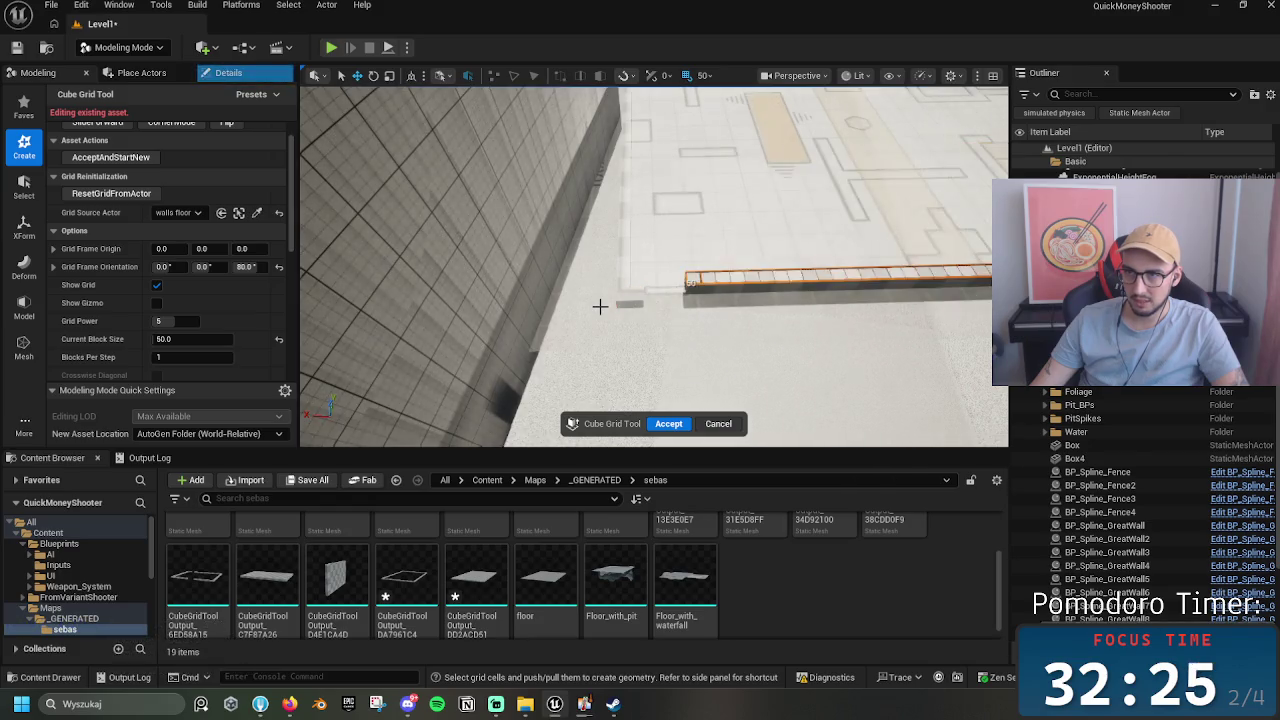
click(623, 297)
text(150)
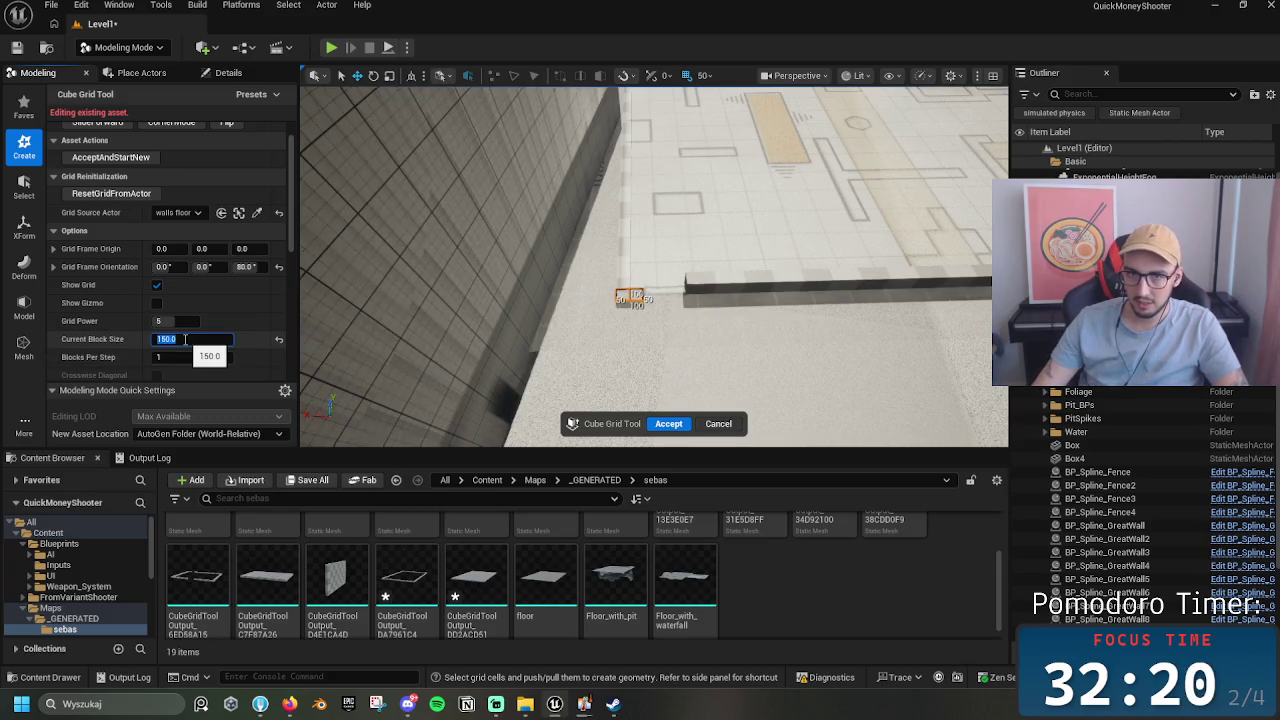
key(Return)
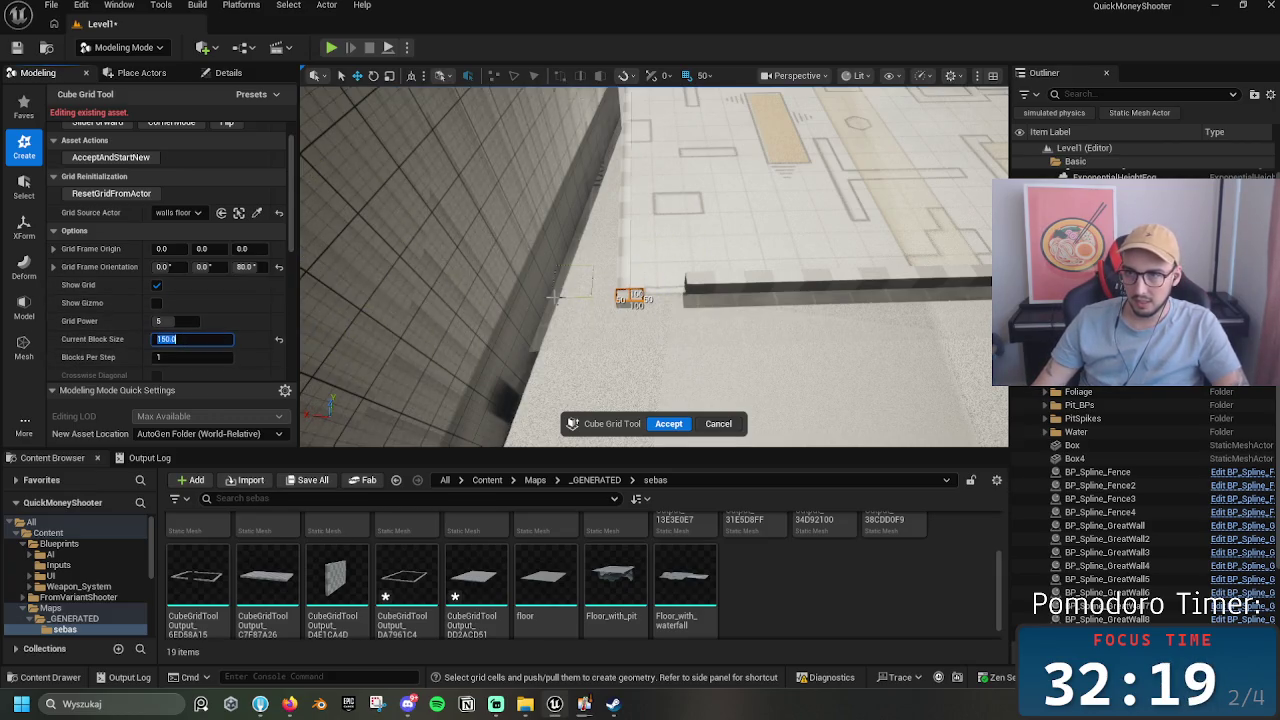
click(628, 285)
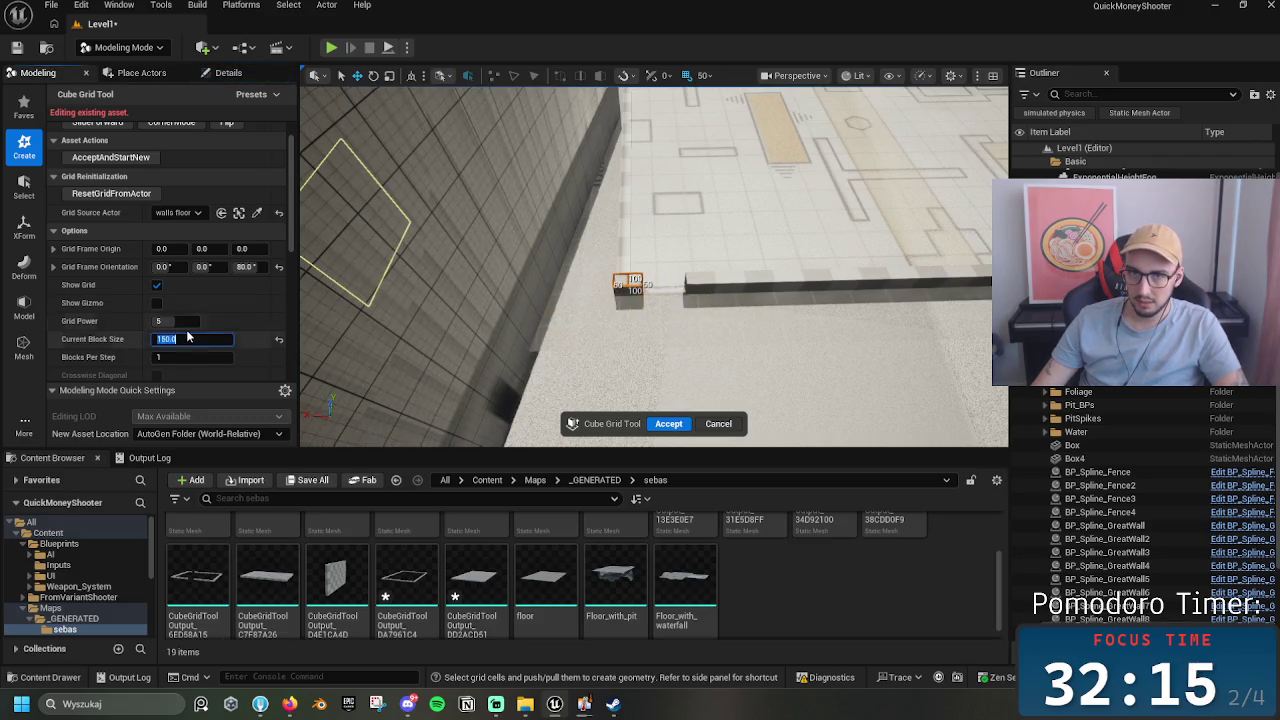
text(50)
mouse_move(600, 300)
mouse_down()
mouse_move(525, 263)
mouse_move(735, 258)
mouse_up()
Step: Orbit to a top-down view of the room, then switch to the browser's YouTube channel page
scroll(748, 259, up, 10)
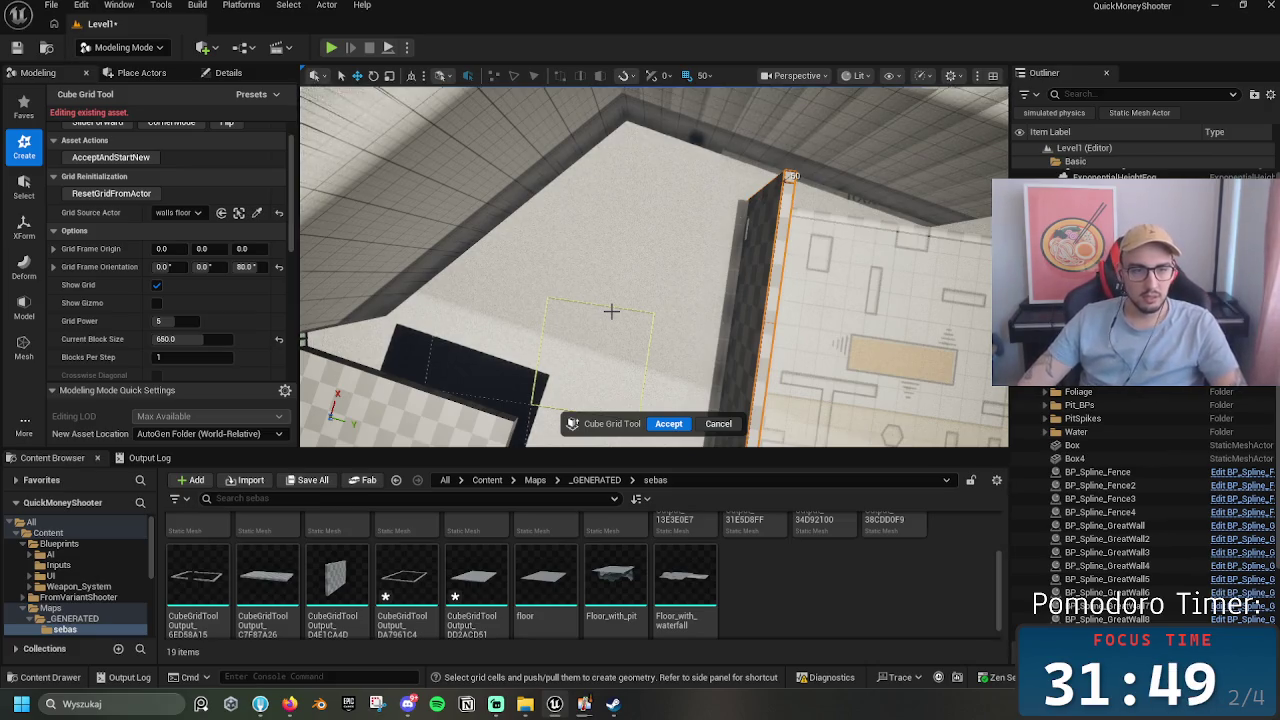
mouse_move(611, 311)
mouse_down()
mouse_move(694, 283)
mouse_move(328, 250)
mouse_up()
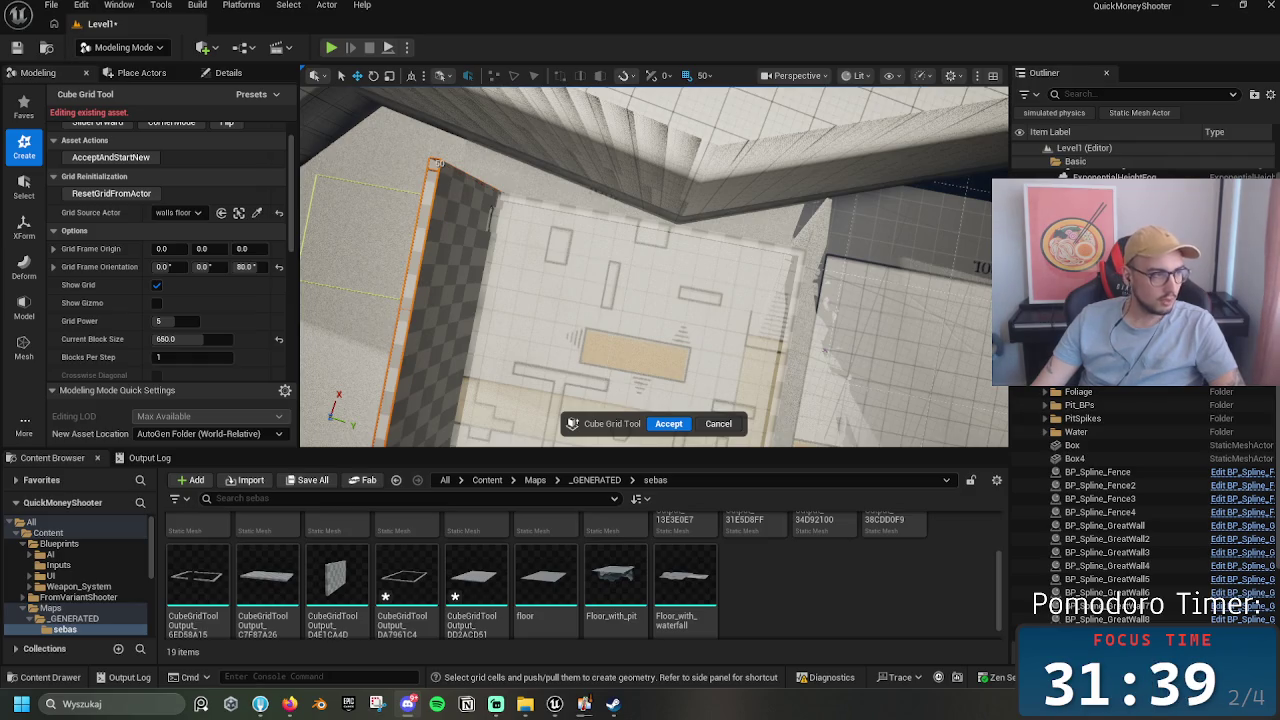
key(alt+Tab)
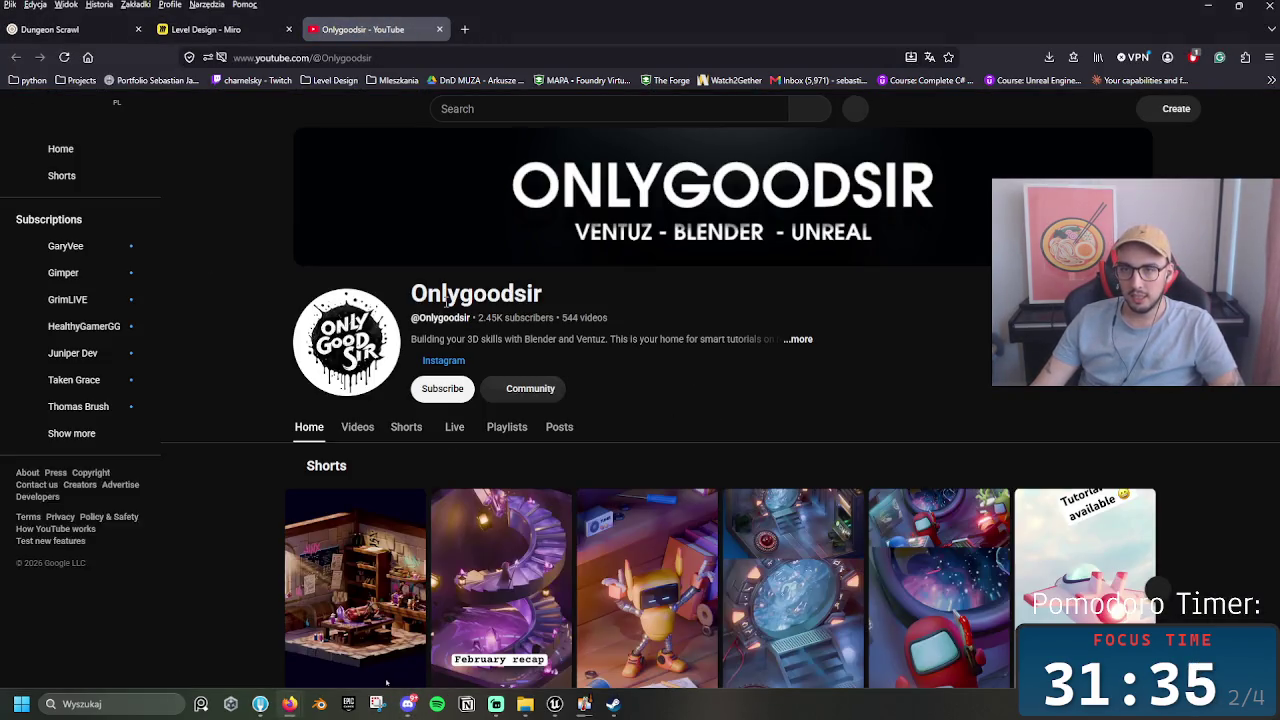
Step: Subscribe to the Onlygoodsir channel
click(442, 388)
scroll(655, 380, down, 3)
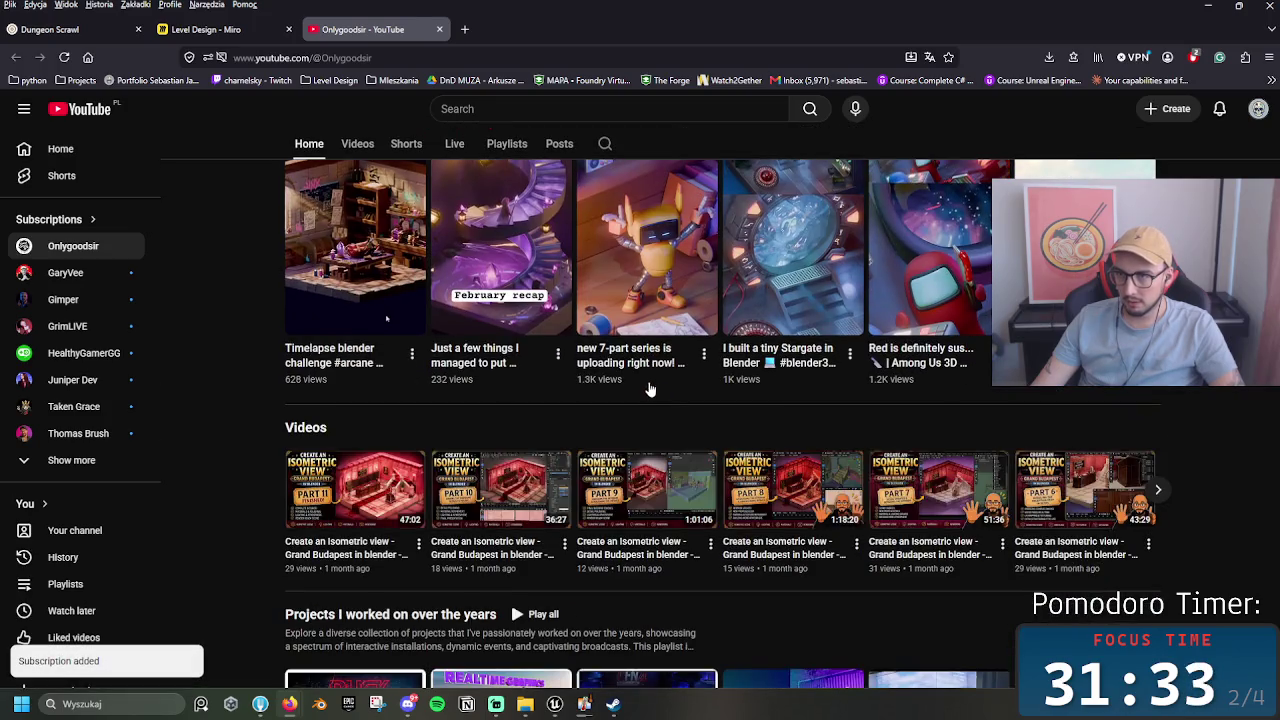
scroll(648, 388, up, 2)
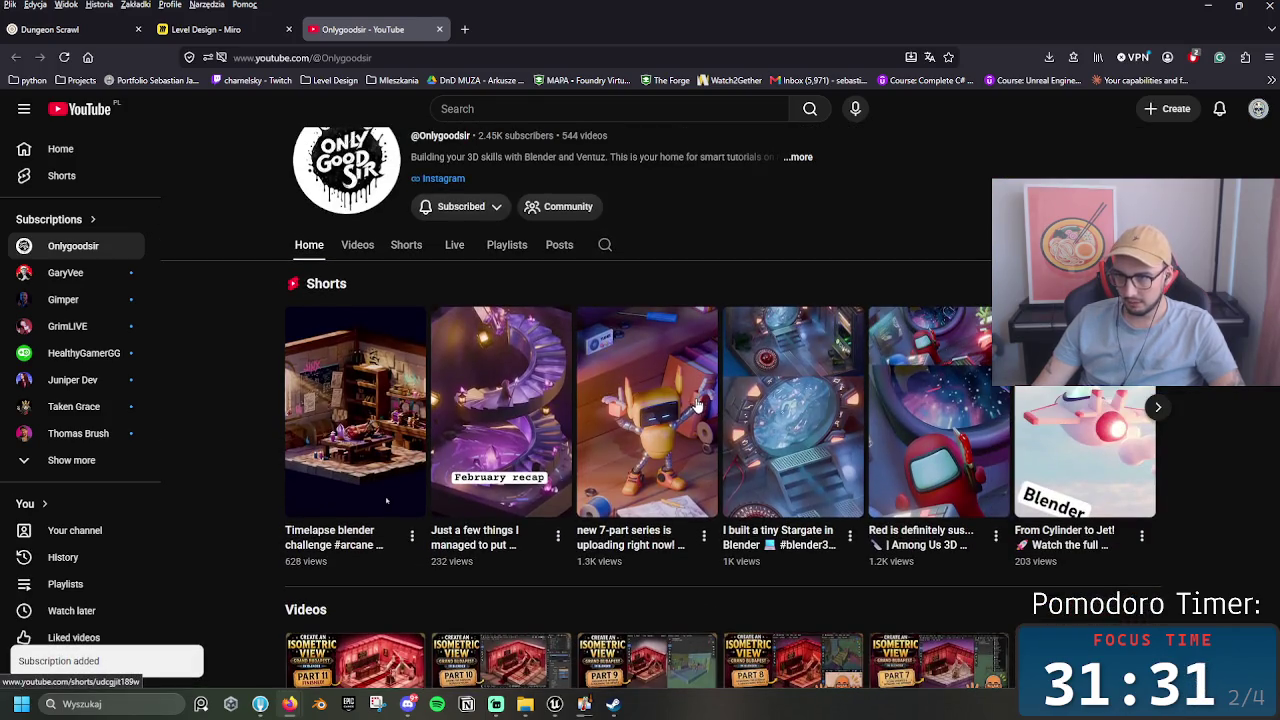
Step: Scroll through the channel sections and play the Timelapse blender challenge Short
scroll(342, 360, down, 1)
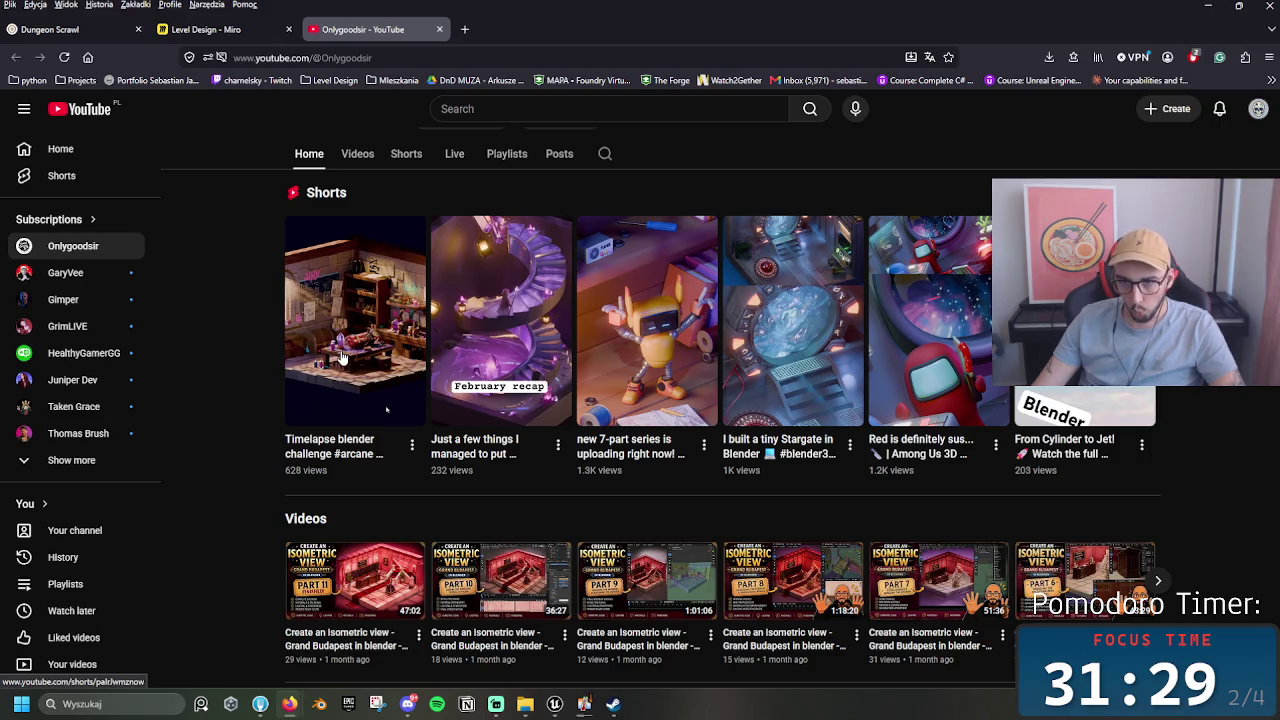
scroll(342, 369, down, 1)
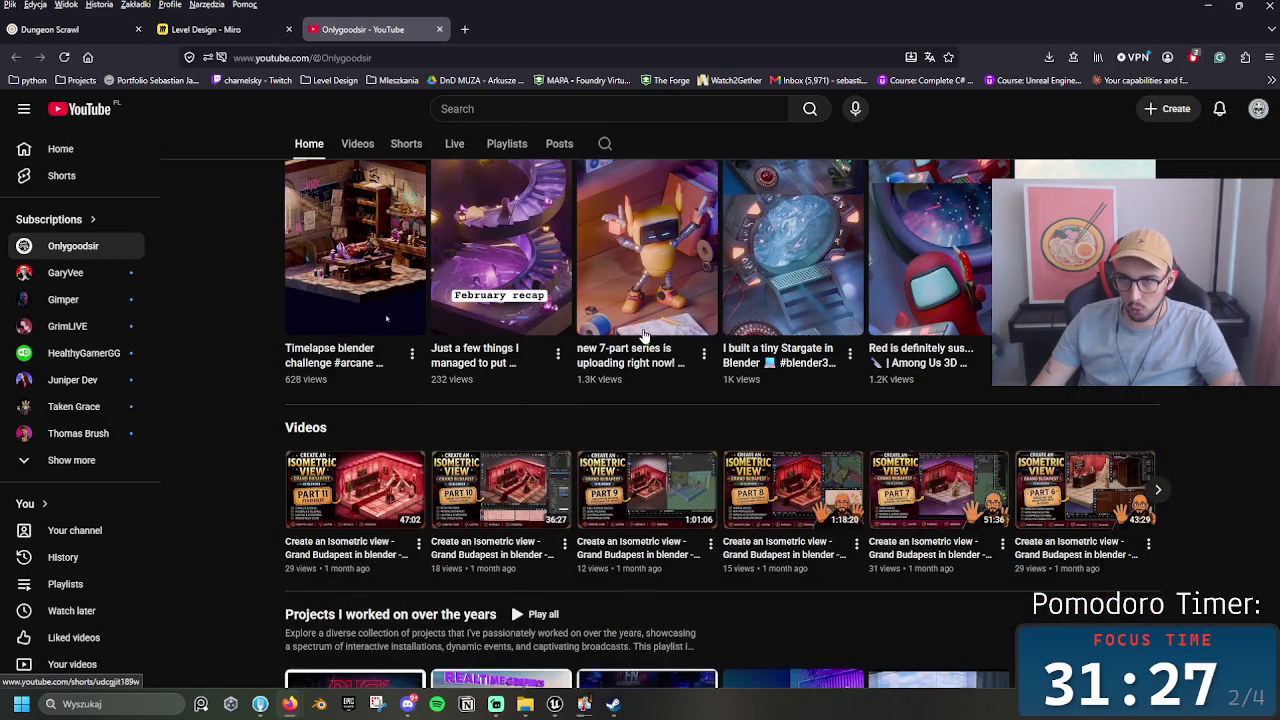
scroll(645, 335, down, 4)
scroll(818, 382, up, 5)
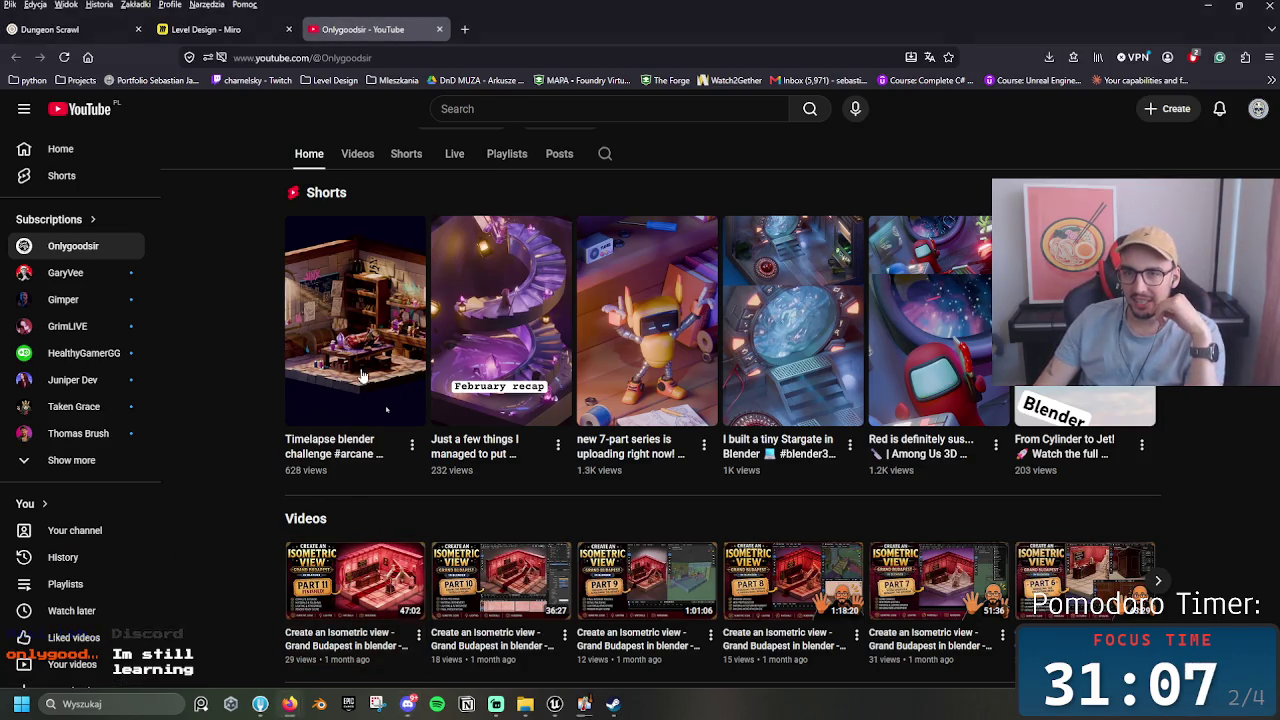
click(365, 376)
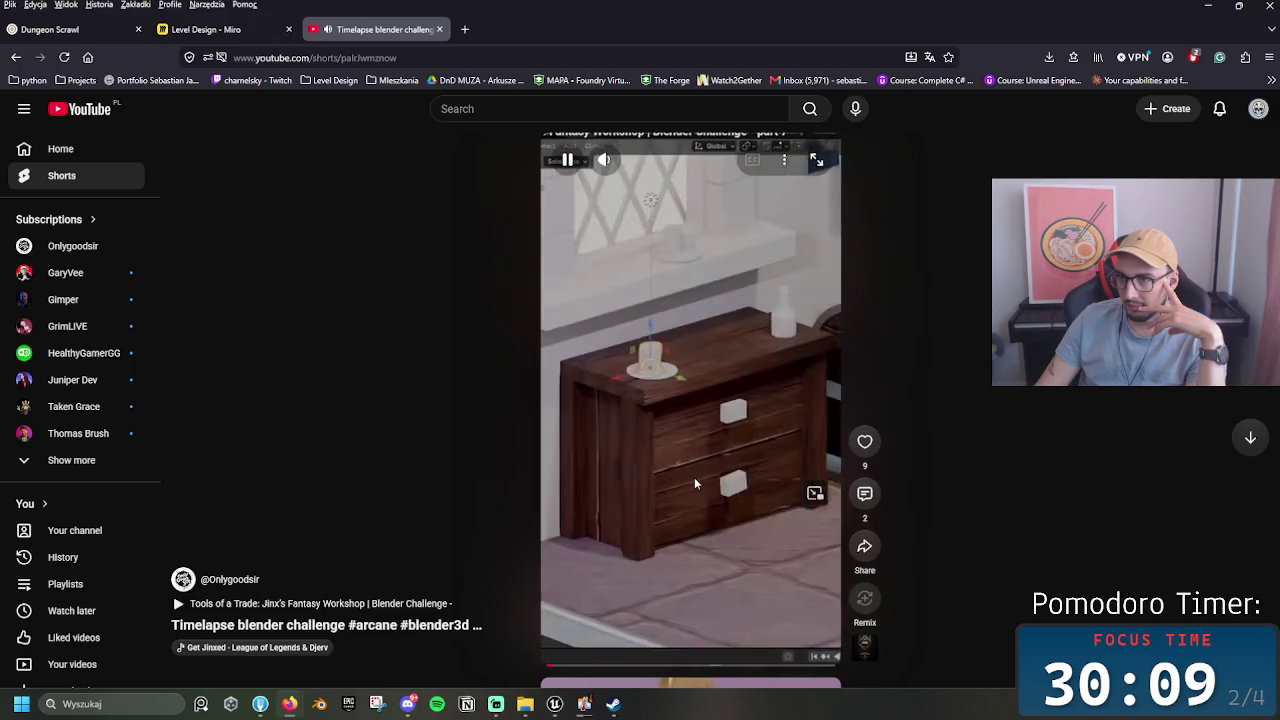
Step: Scroll the Shorts feed on to the February recap Short
scroll(694, 477, down, 1)
scroll(692, 480, up, 1)
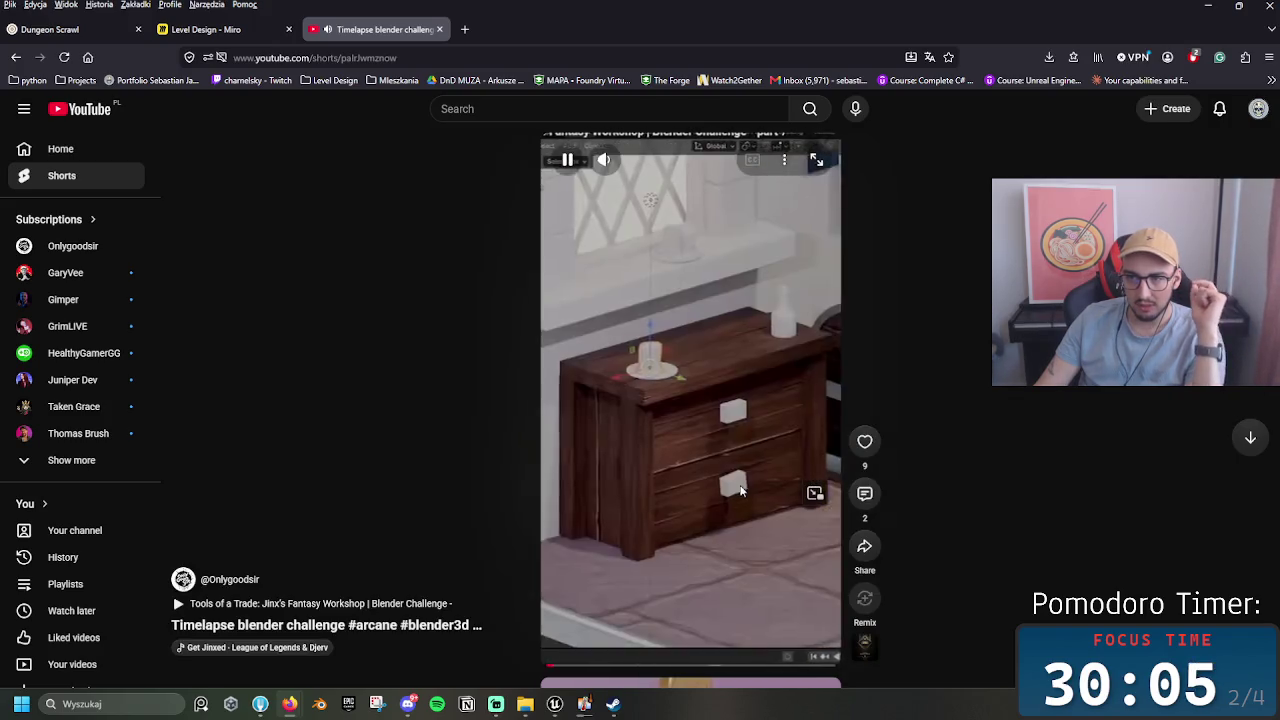
scroll(737, 488, down, 1)
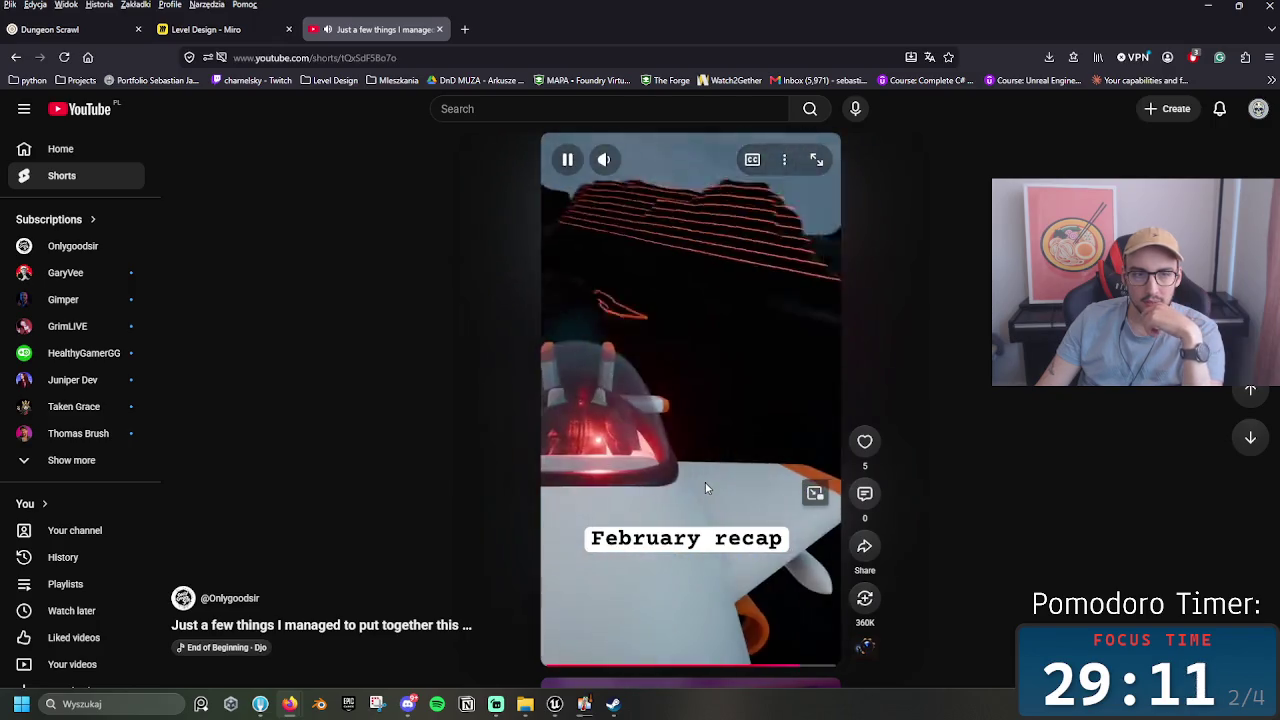
scroll(705, 488, down, 1)
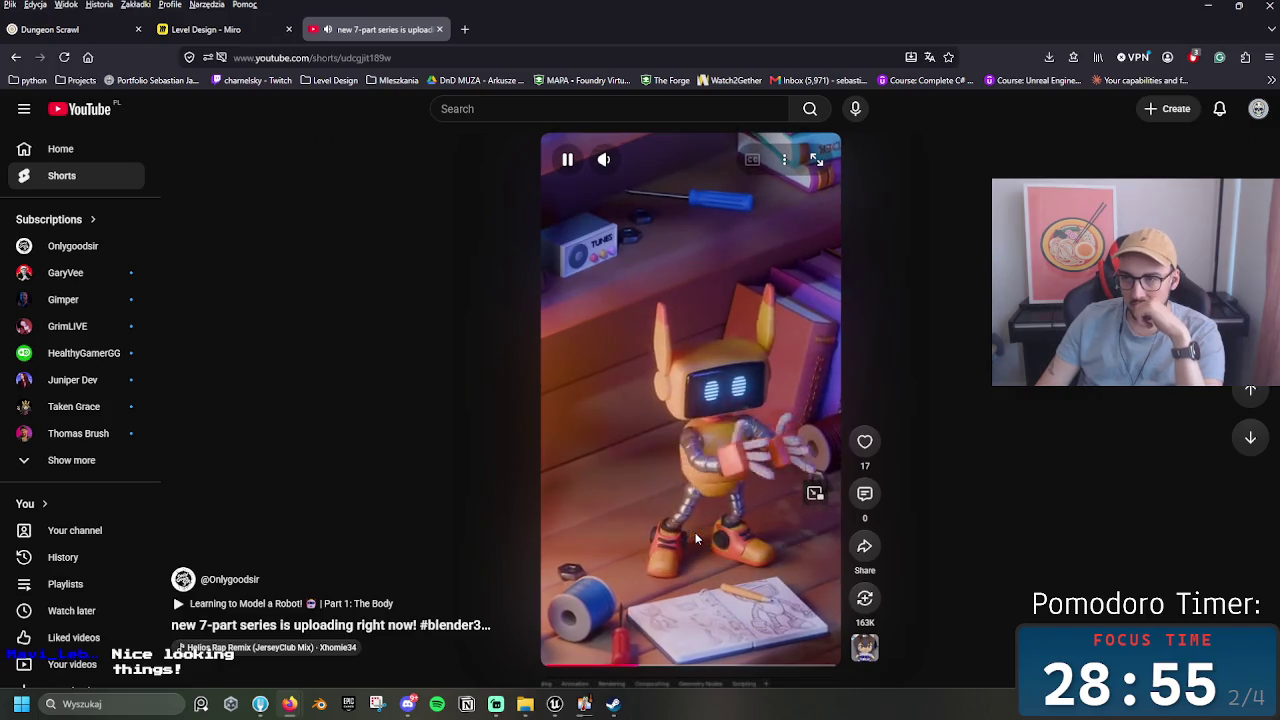
scroll(697, 538, down, 1)
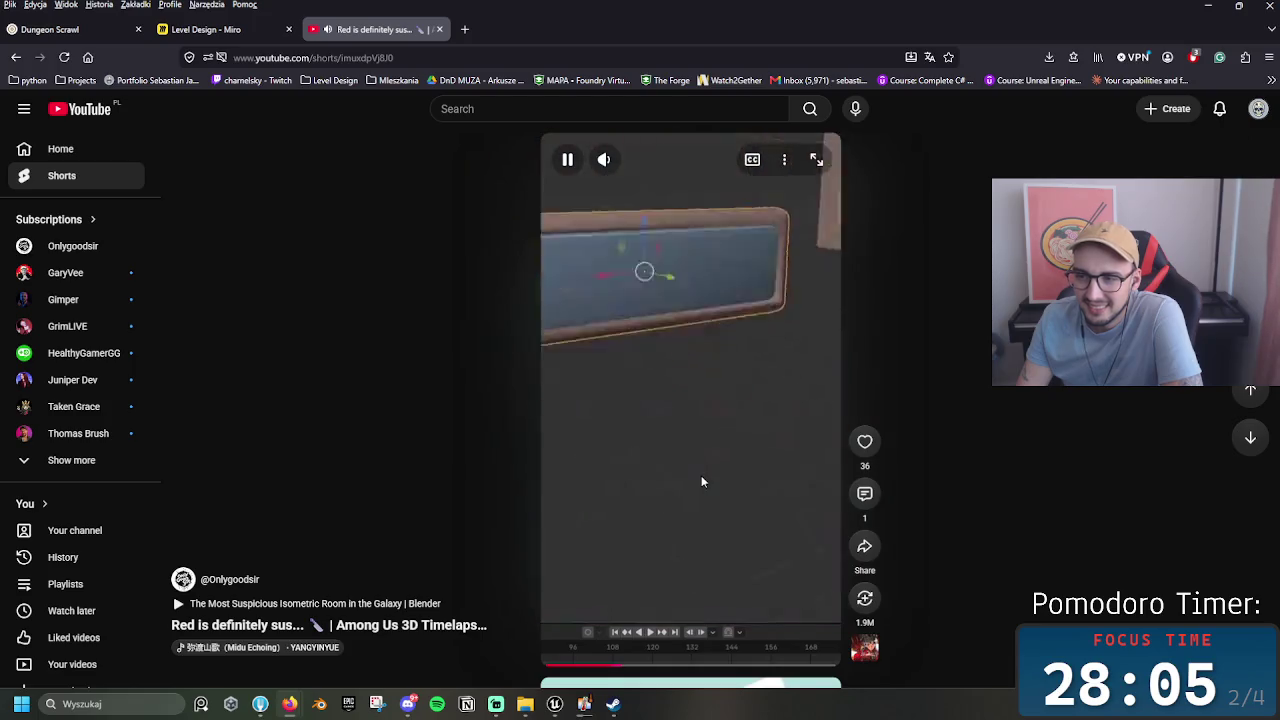
scroll(673, 300, down, 1)
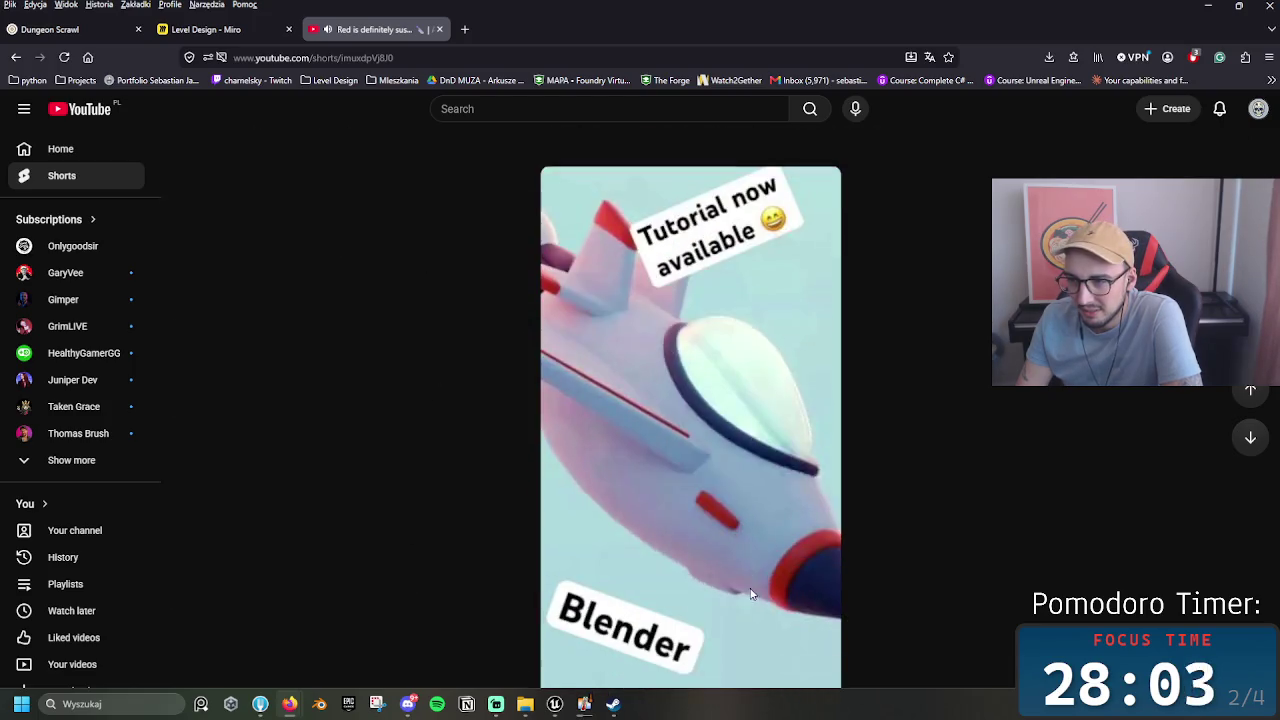
scroll(754, 577, down, 1)
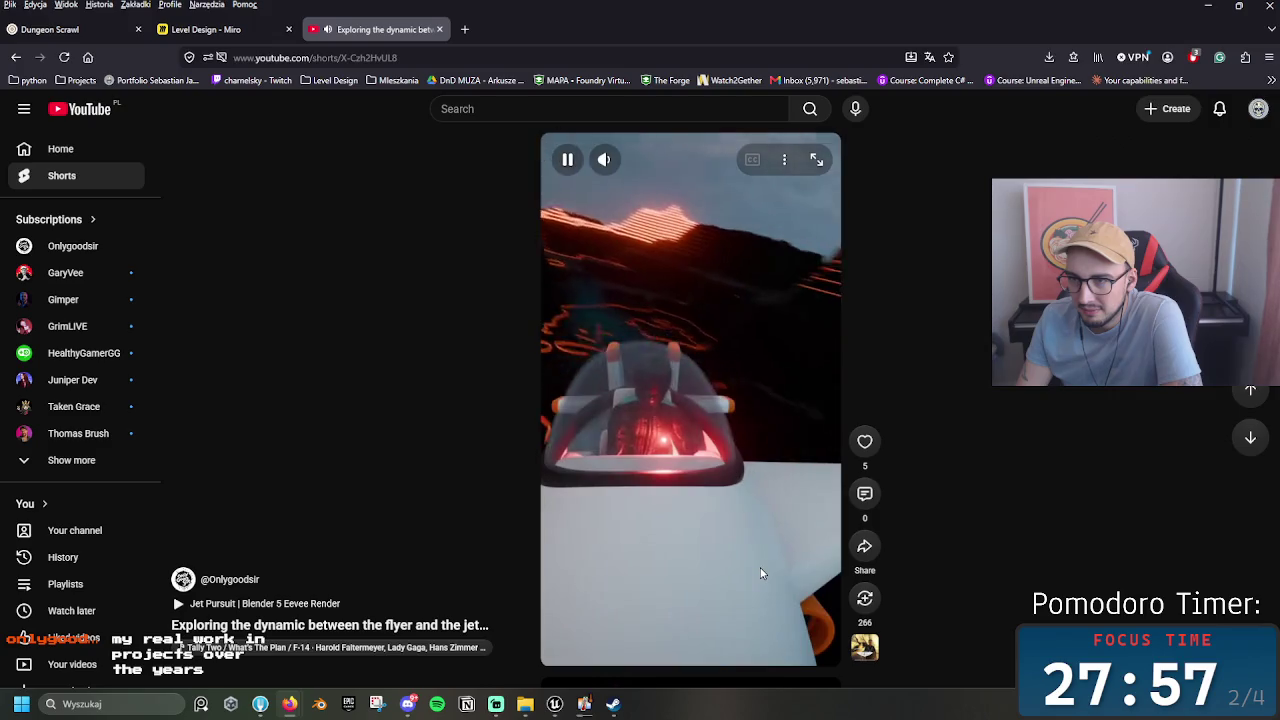
scroll(759, 574, down, 1)
scroll(761, 574, down, 1)
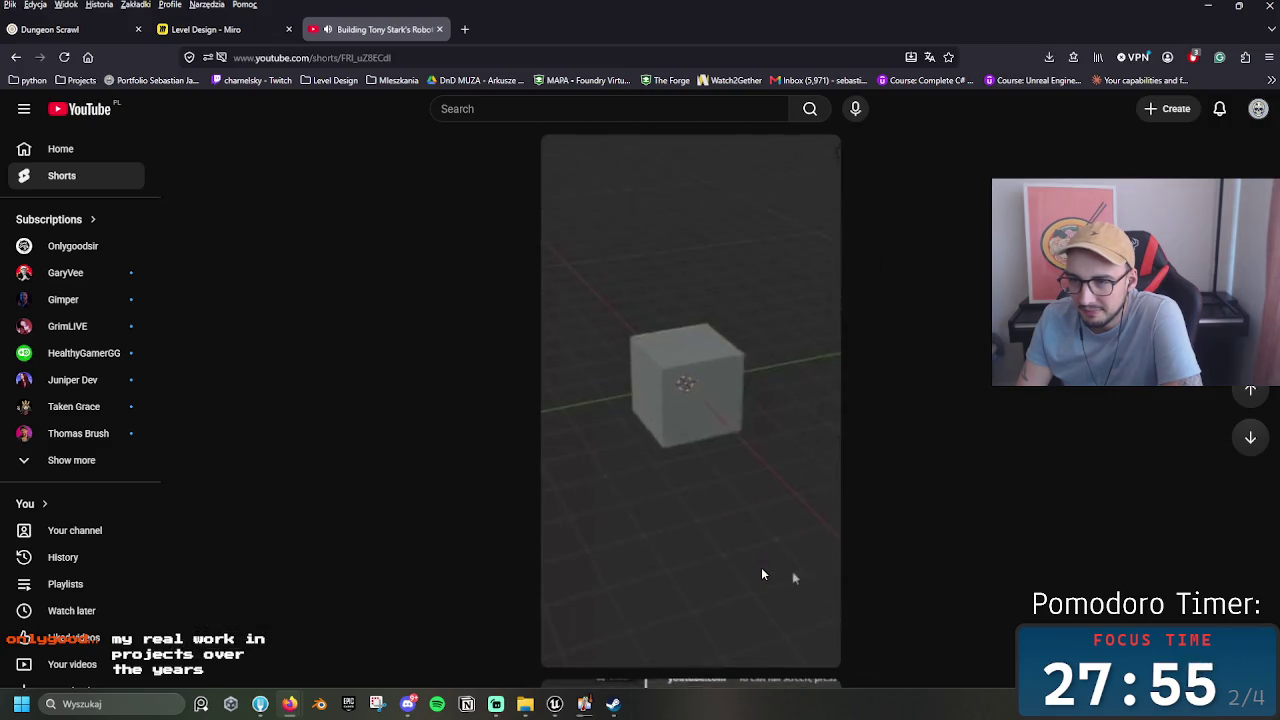
click(240, 576)
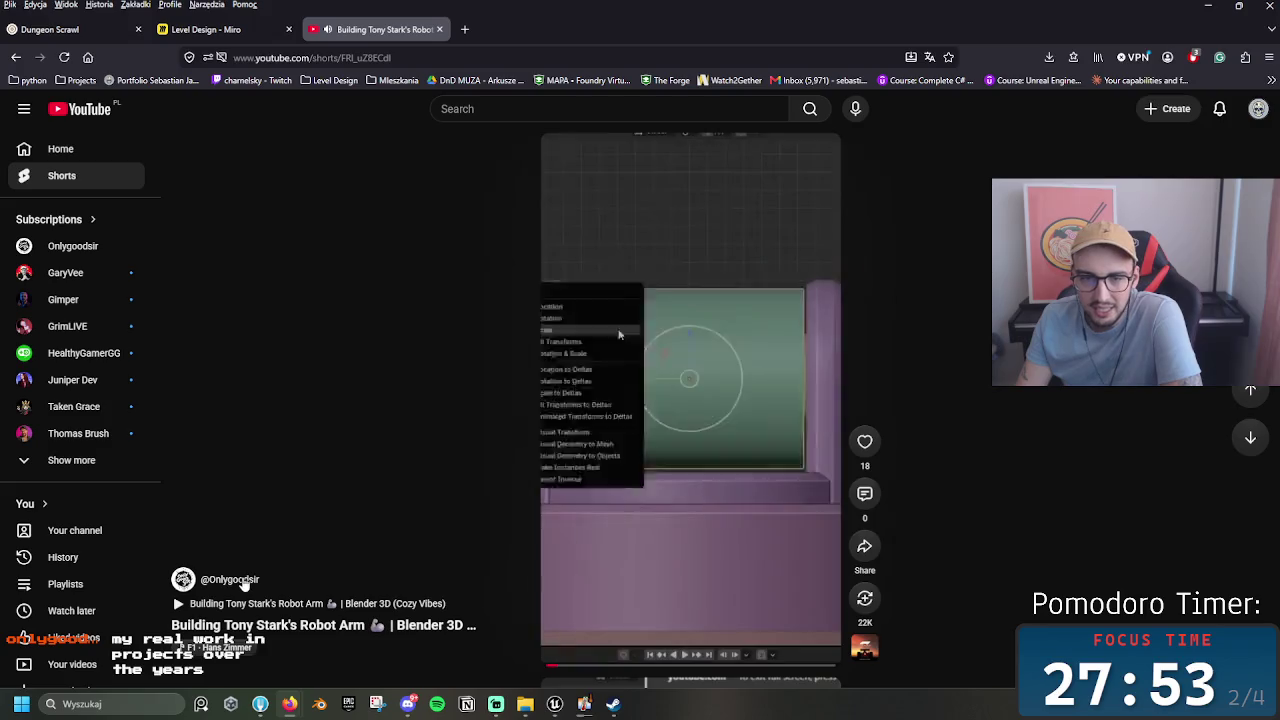
scroll(580, 500, down, 10)
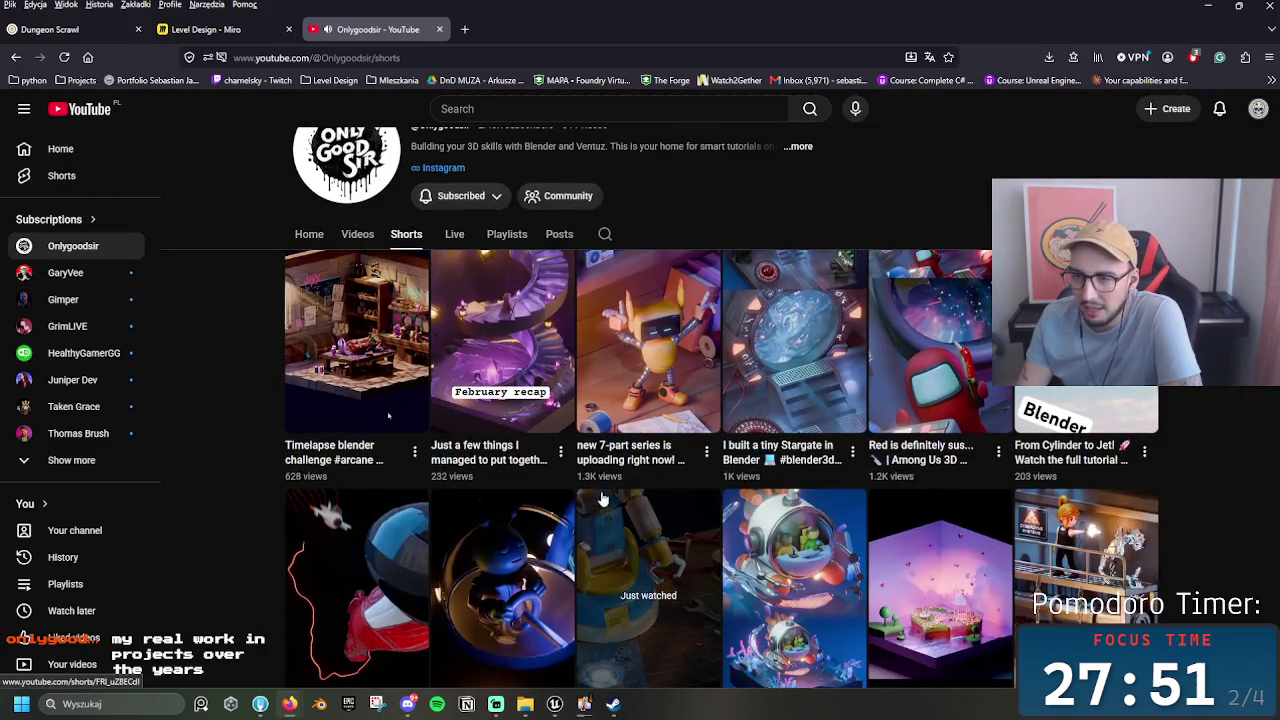
Step: Browse the Onlygoodsir Videos list showing the Grand Budapest isometric series
scroll(593, 428, up, 10)
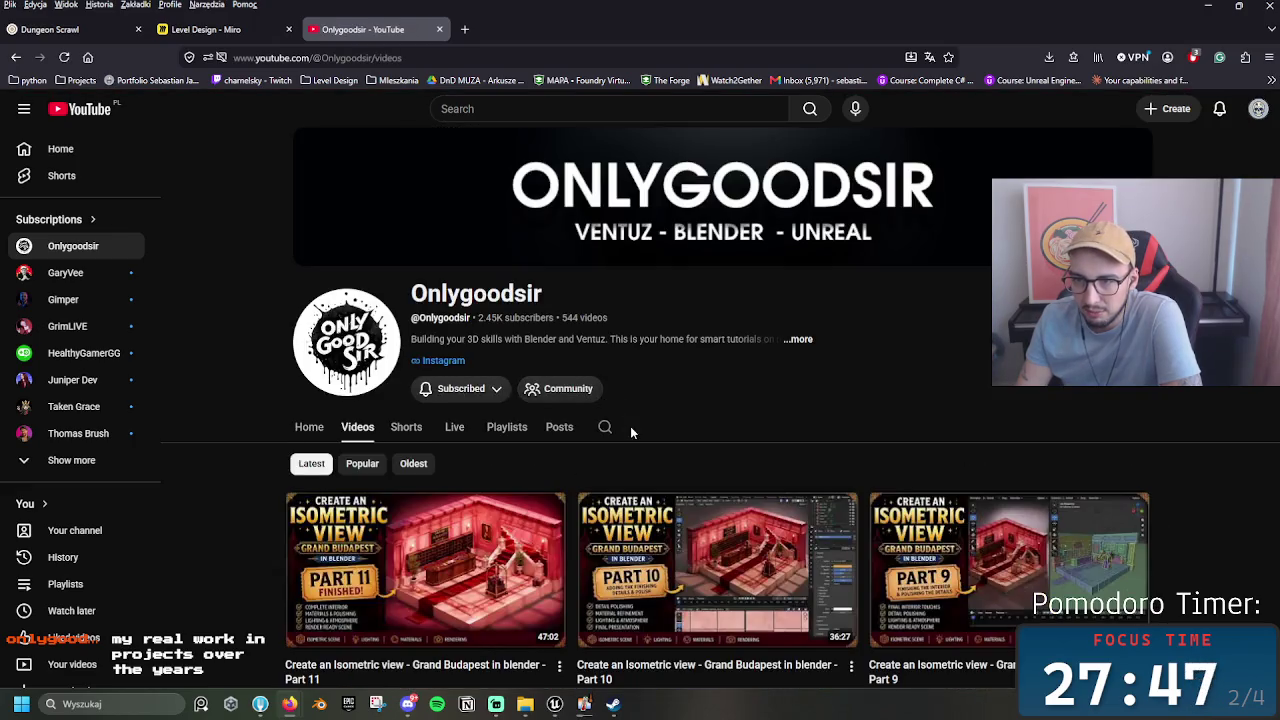
scroll(560, 420, down, 3)
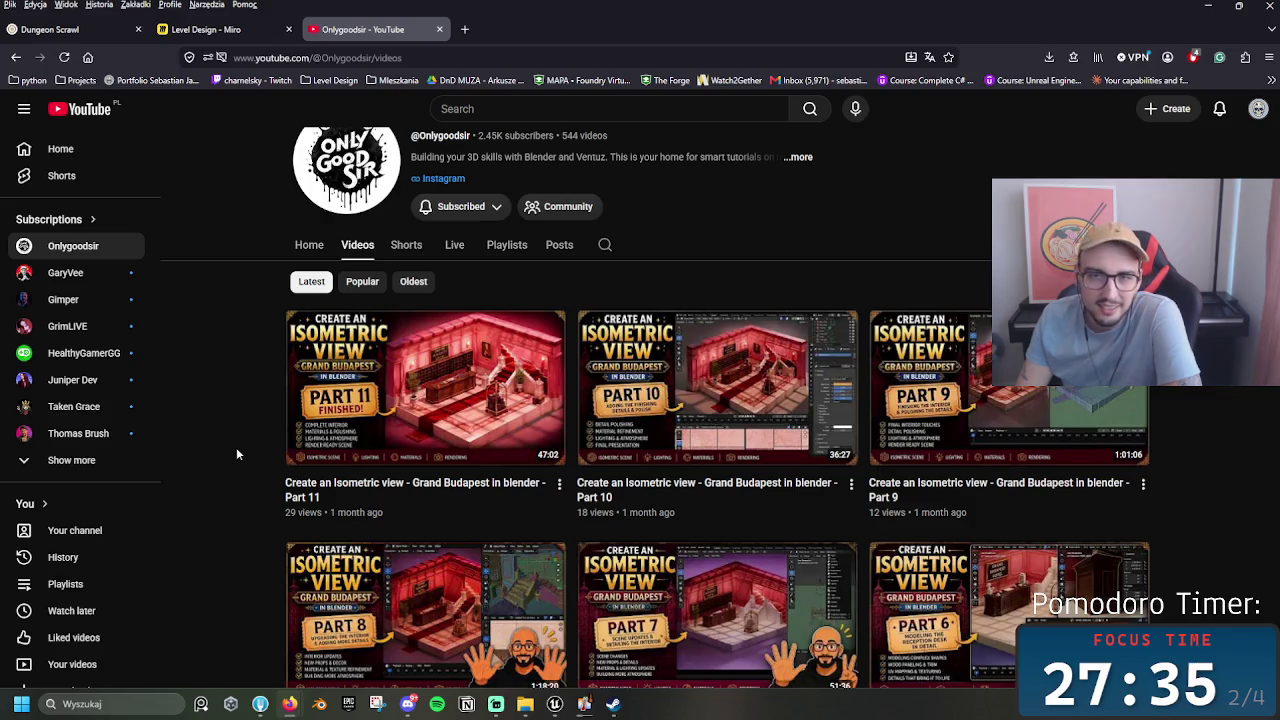
scroll(220, 515, down, 3)
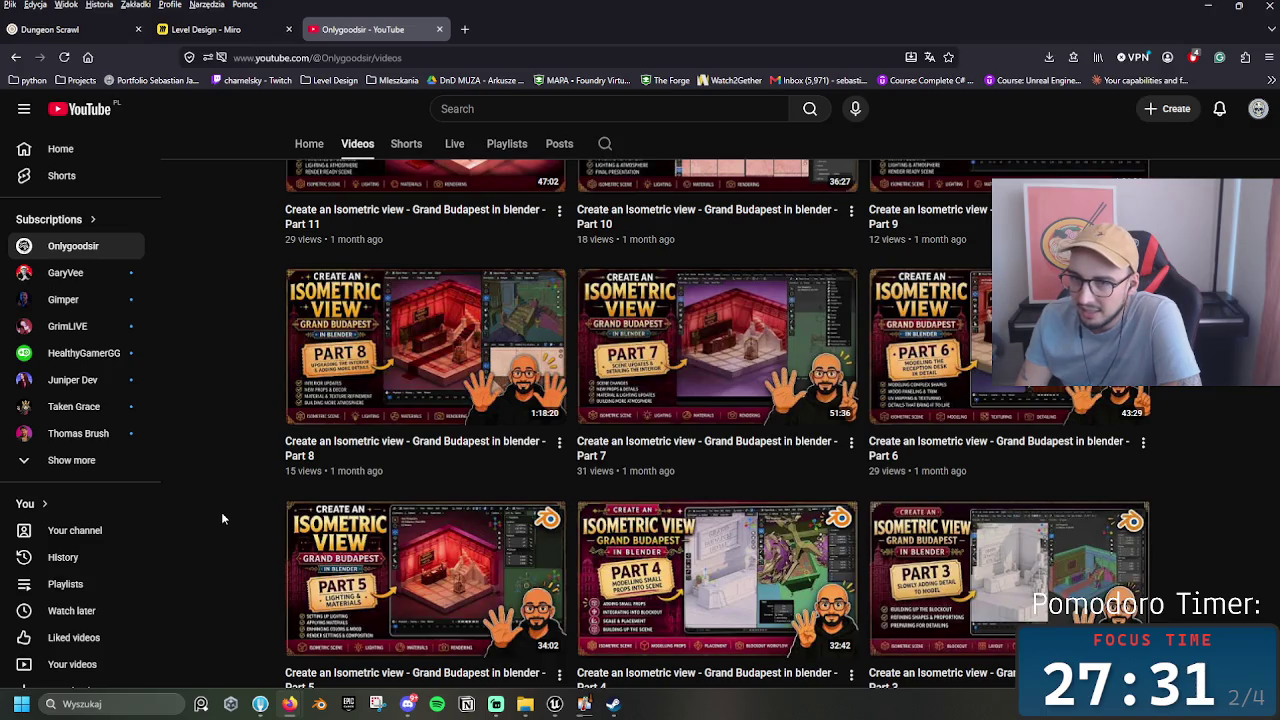
scroll(221, 512, up, 3)
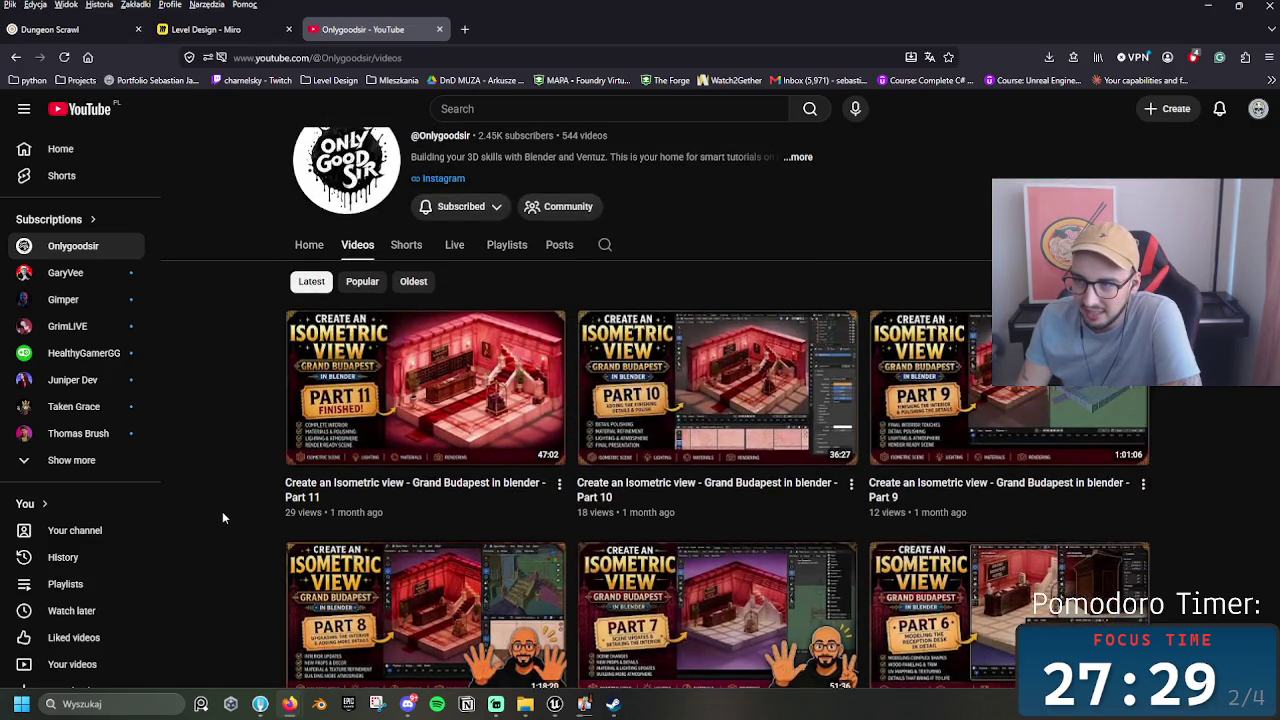
scroll(207, 462, down, 3)
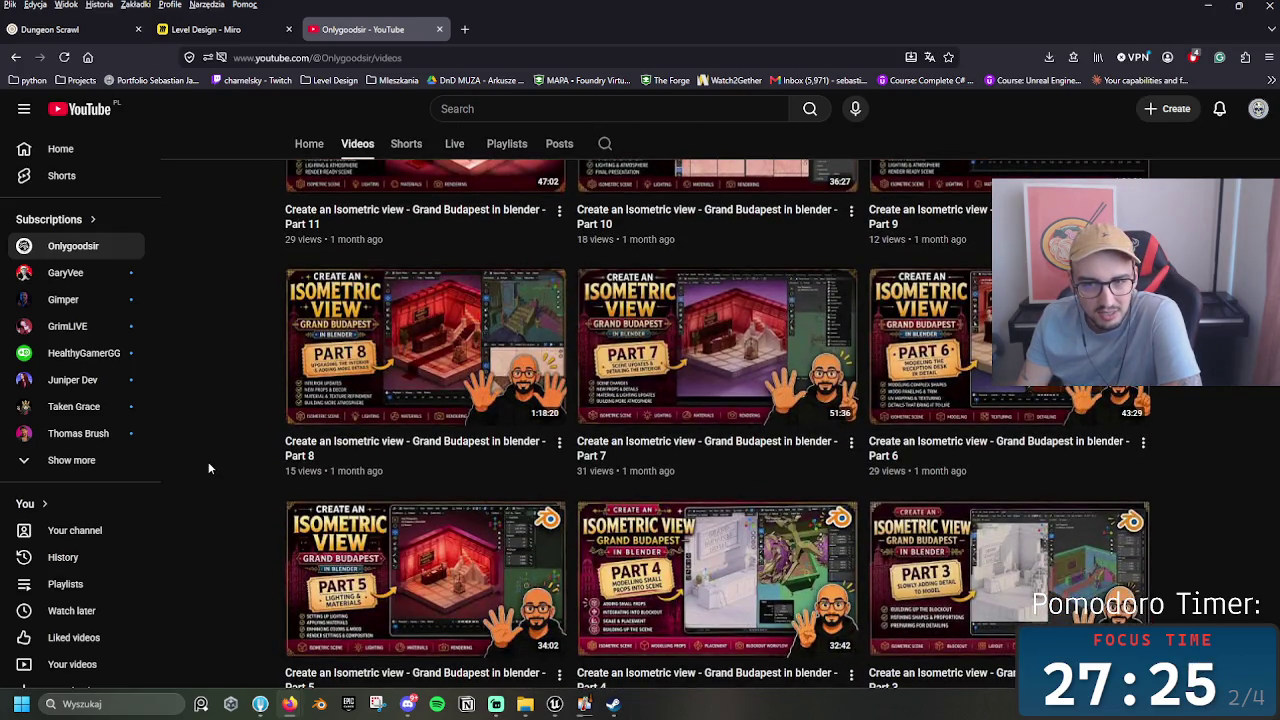
scroll(210, 462, down, 3)
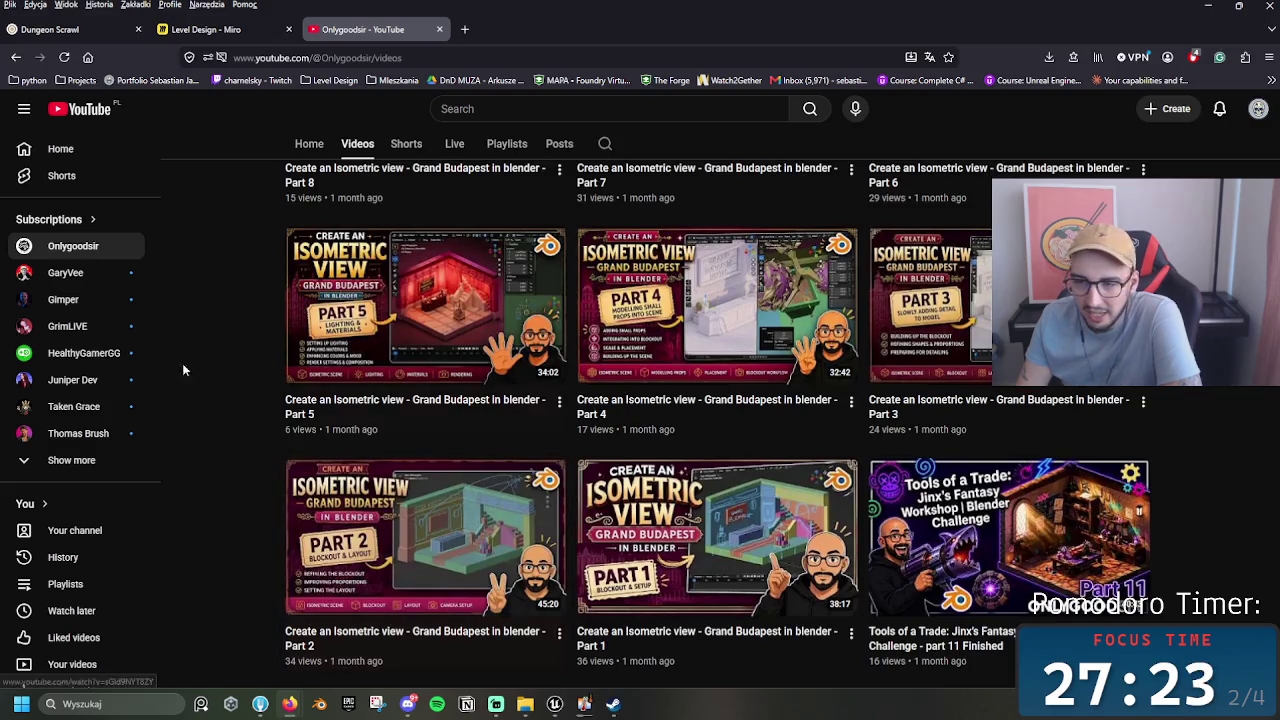
scroll(264, 402, up, 3)
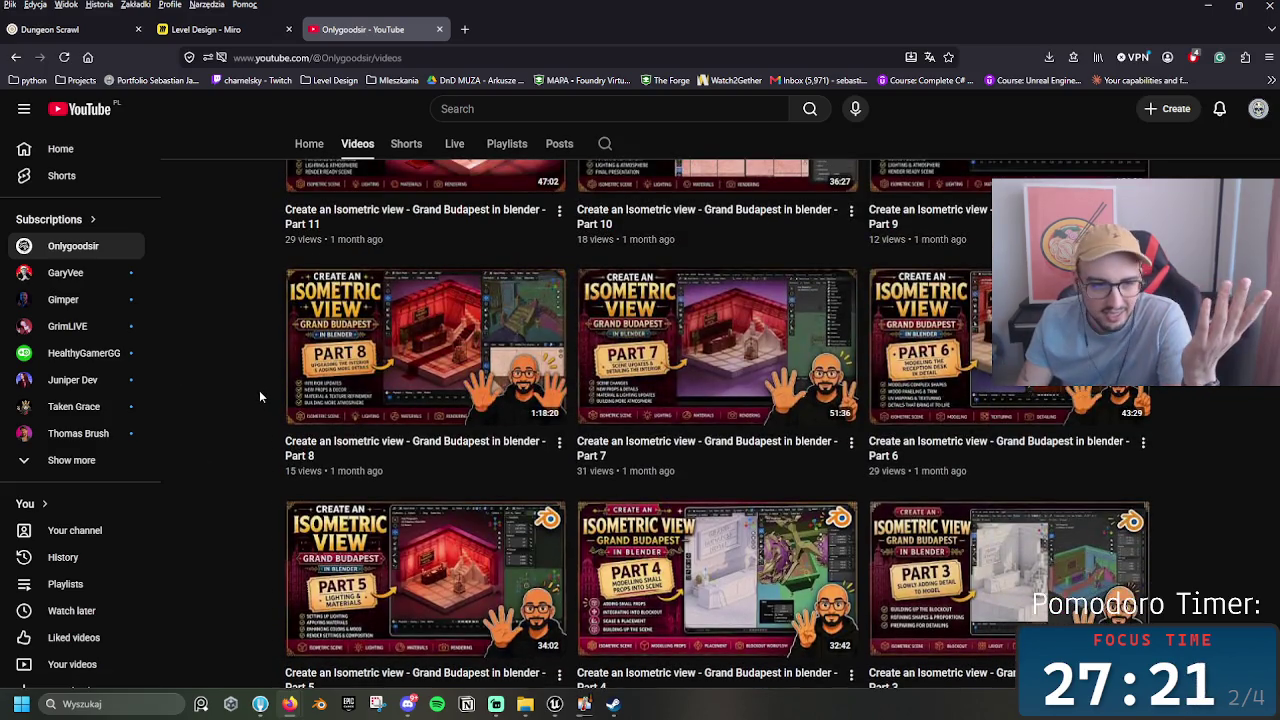
scroll(257, 395, up, 3)
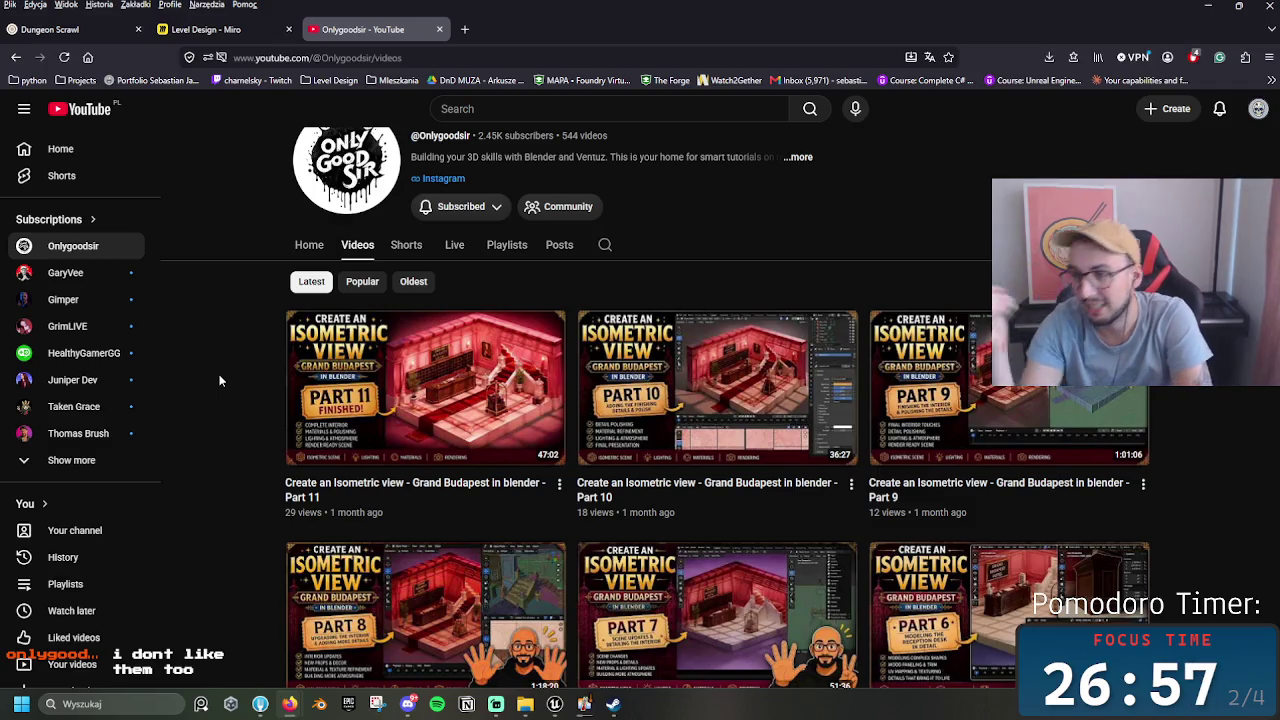
Step: Scroll further down the uploads and open Grand Budapest in blender Part 10
scroll(476, 425, down, 7)
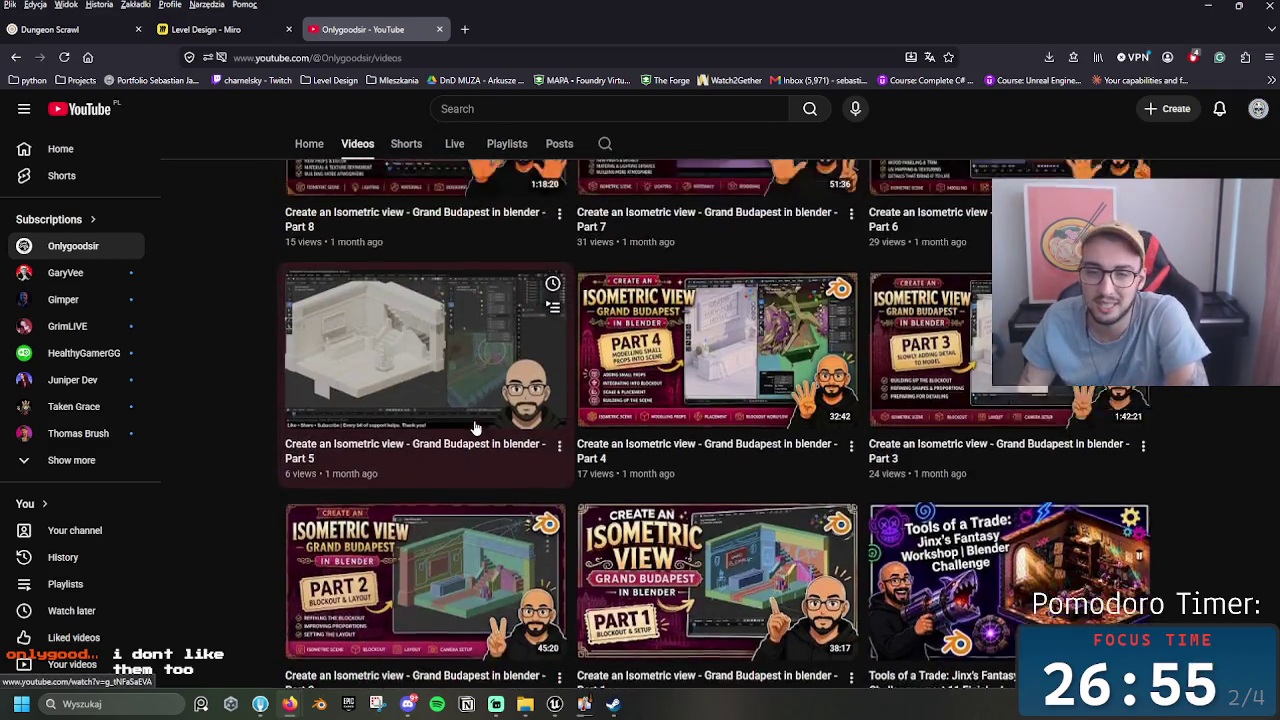
scroll(476, 425, down, 8)
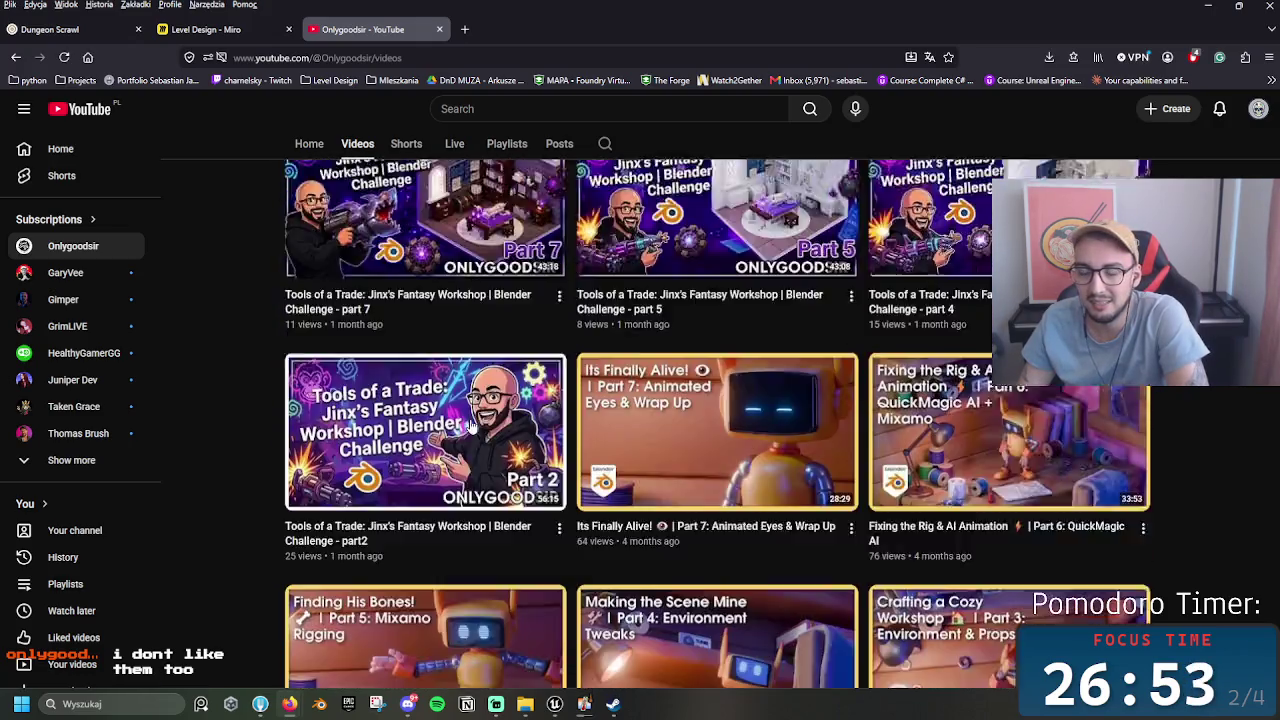
scroll(460, 418, down, 4)
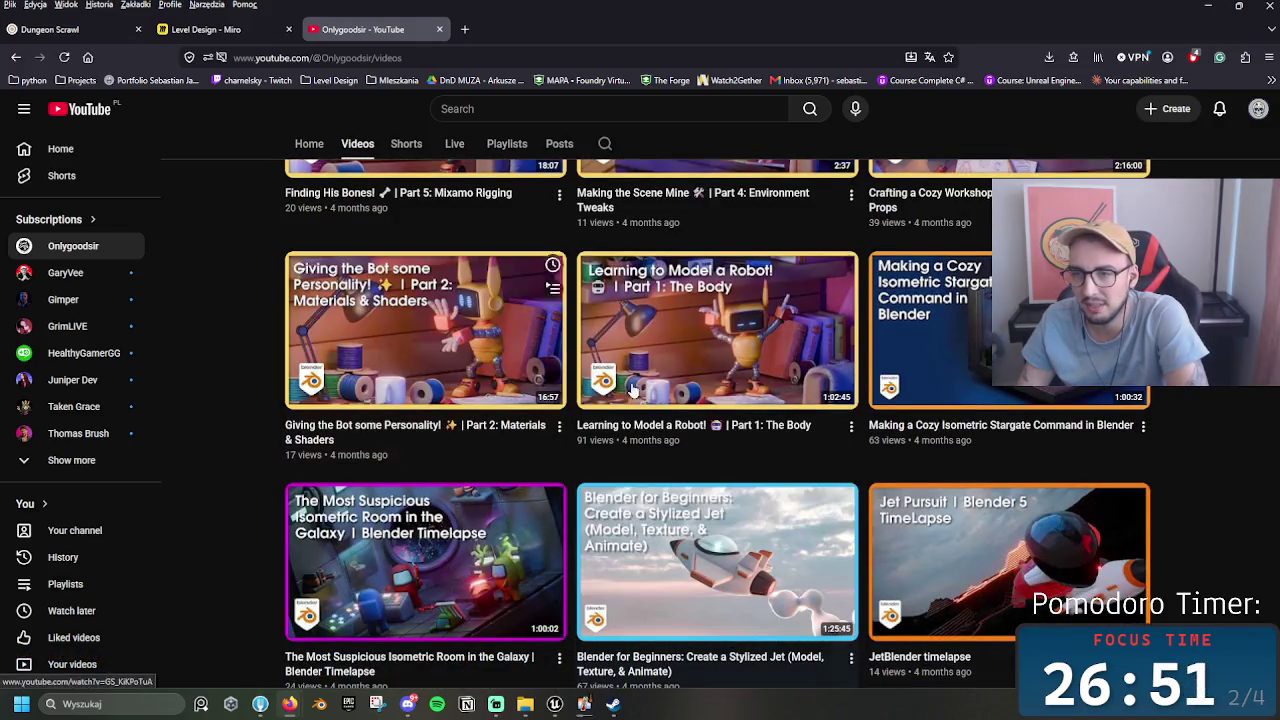
scroll(700, 430, down, 5)
scroll(790, 468, down, 4)
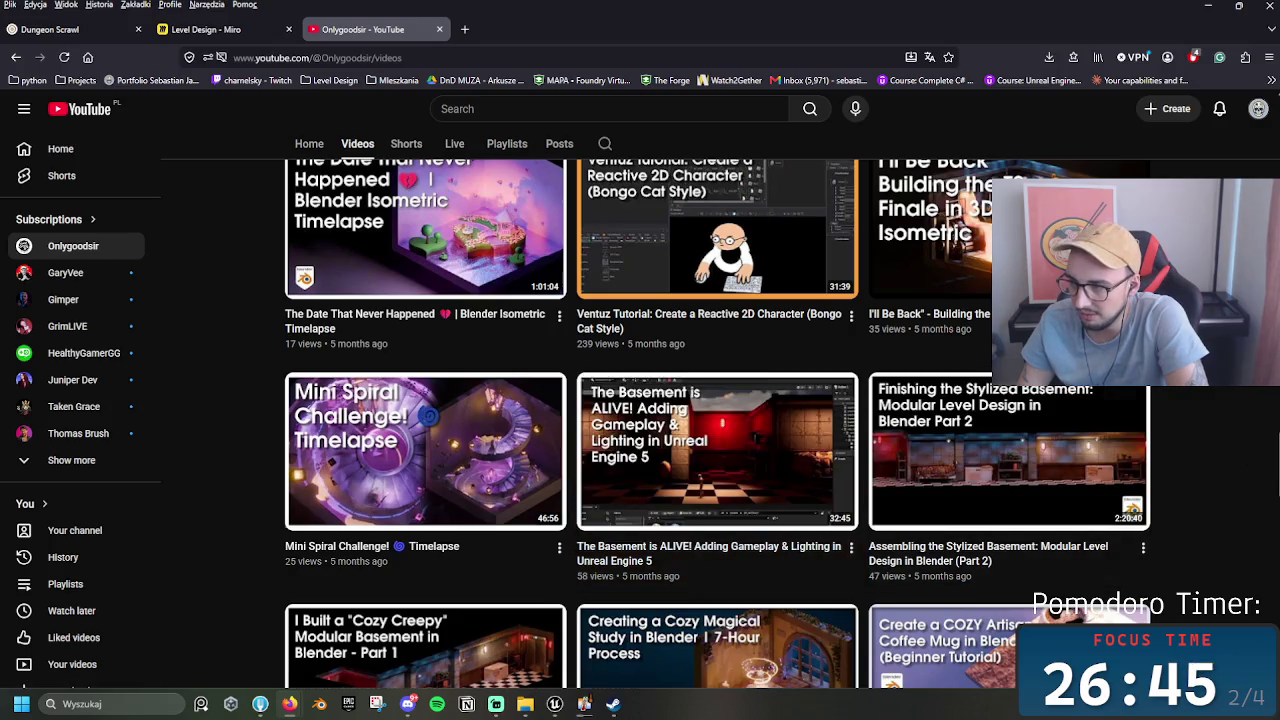
scroll(830, 444, up, 10)
scroll(830, 444, down, 4)
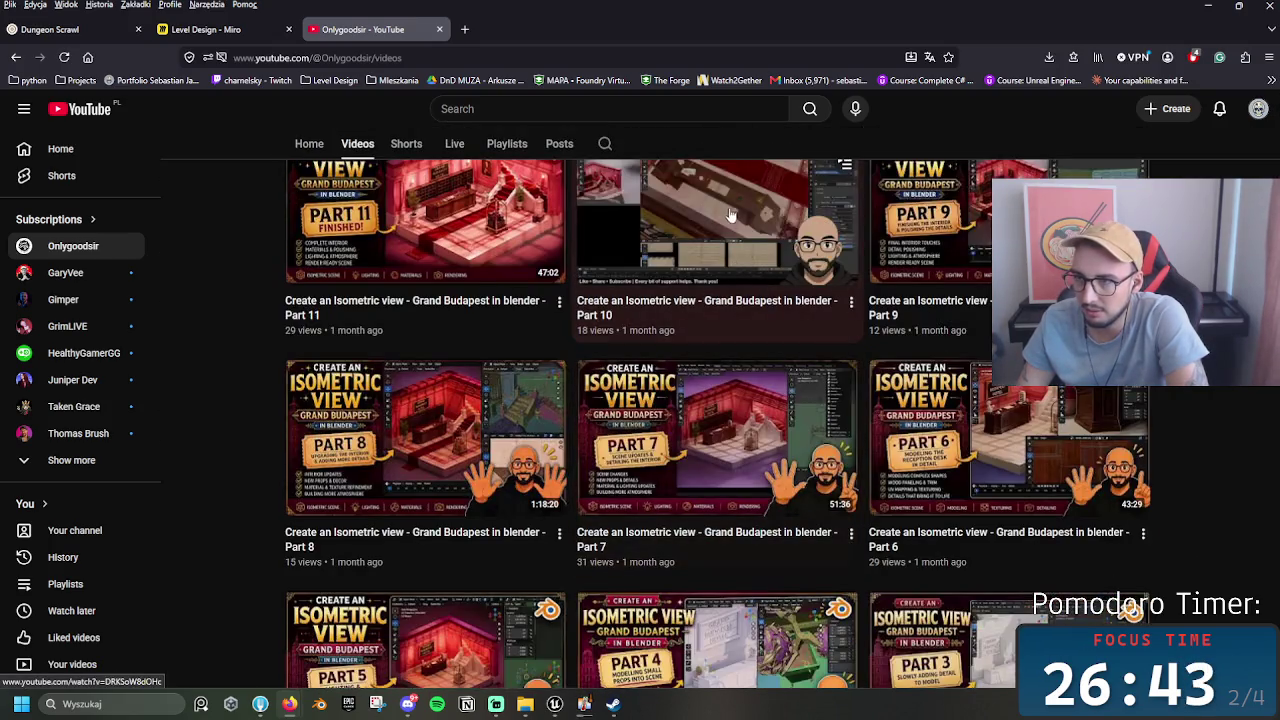
click(729, 220)
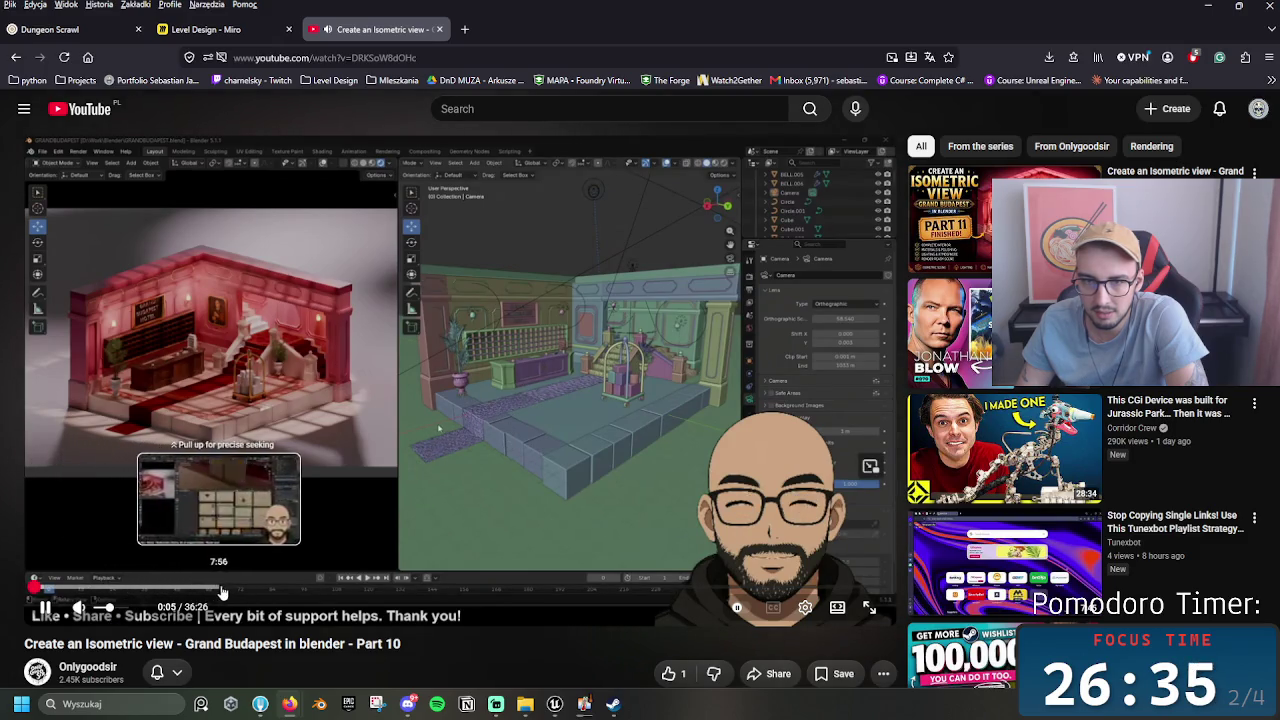
drag(70, 590, 118, 591)
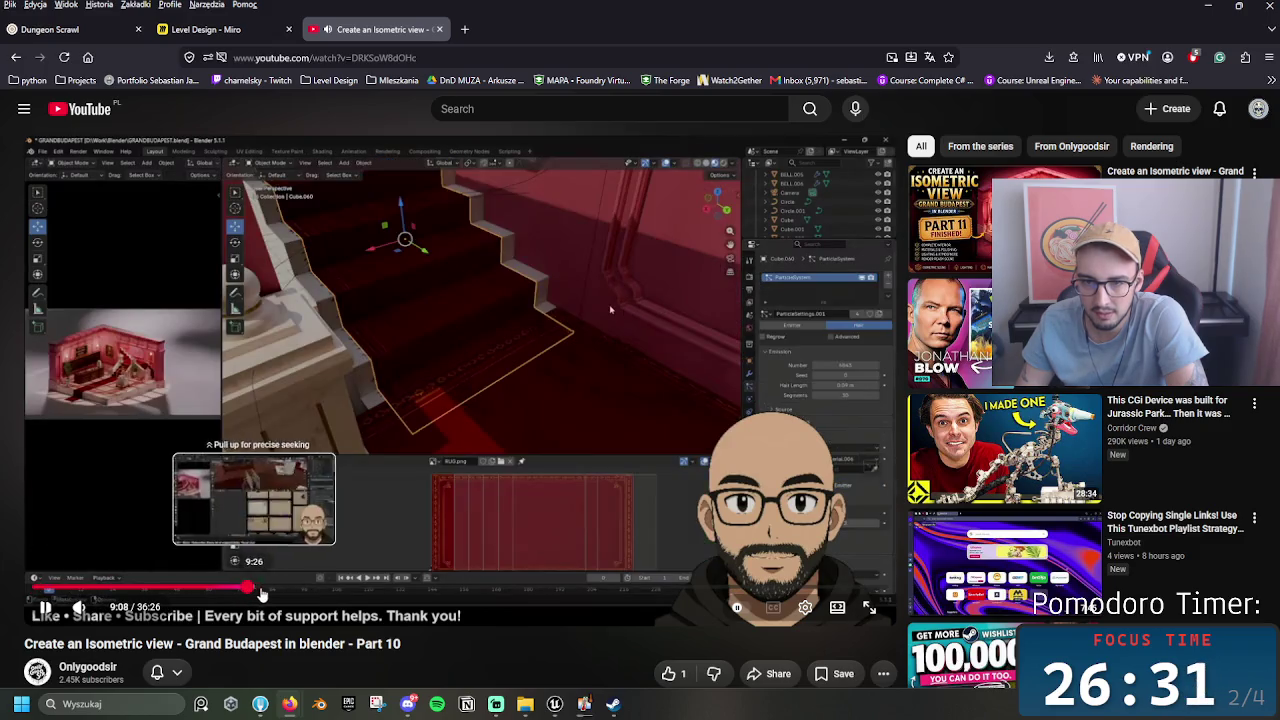
drag(262, 594, 304, 596)
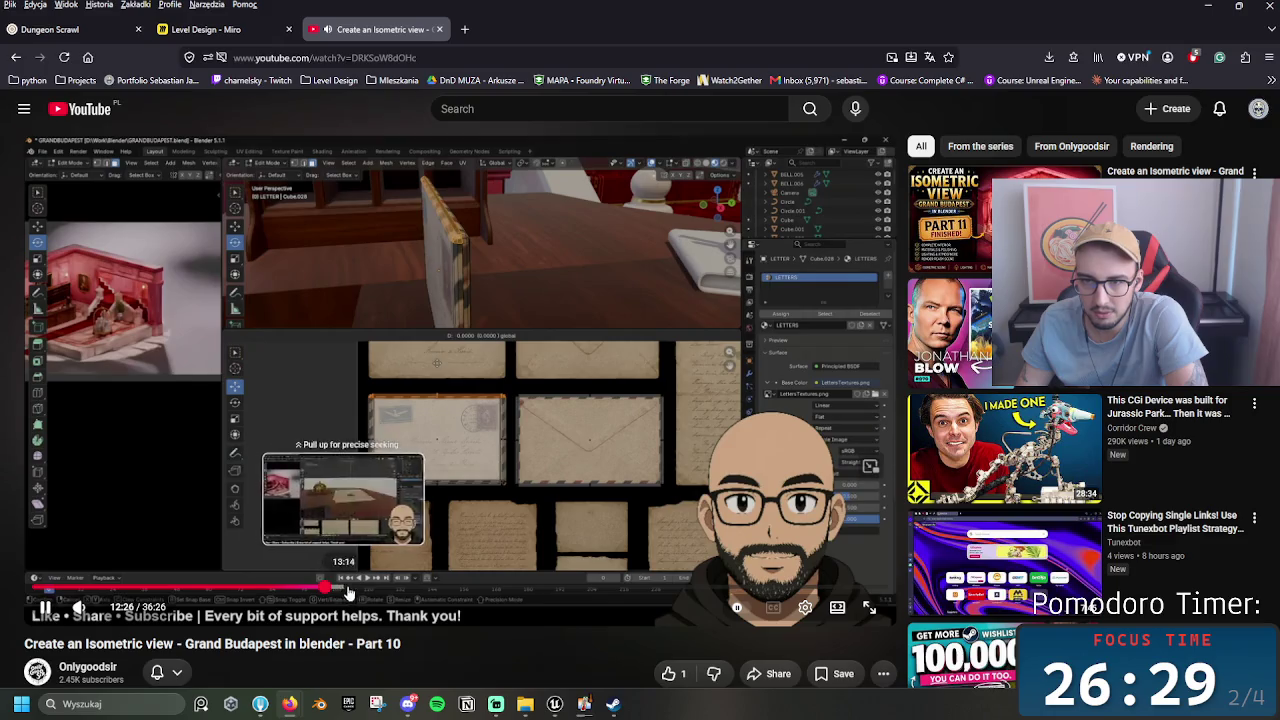
click(325, 592)
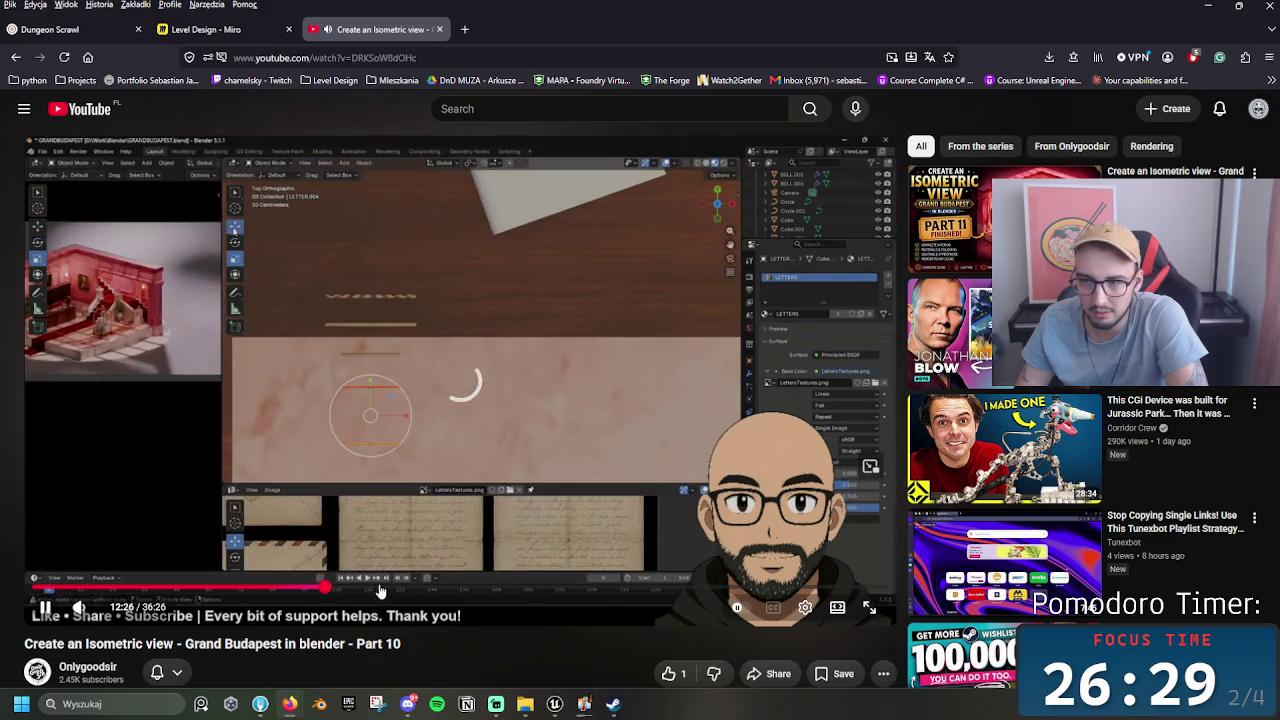
drag(418, 592, 418, 592)
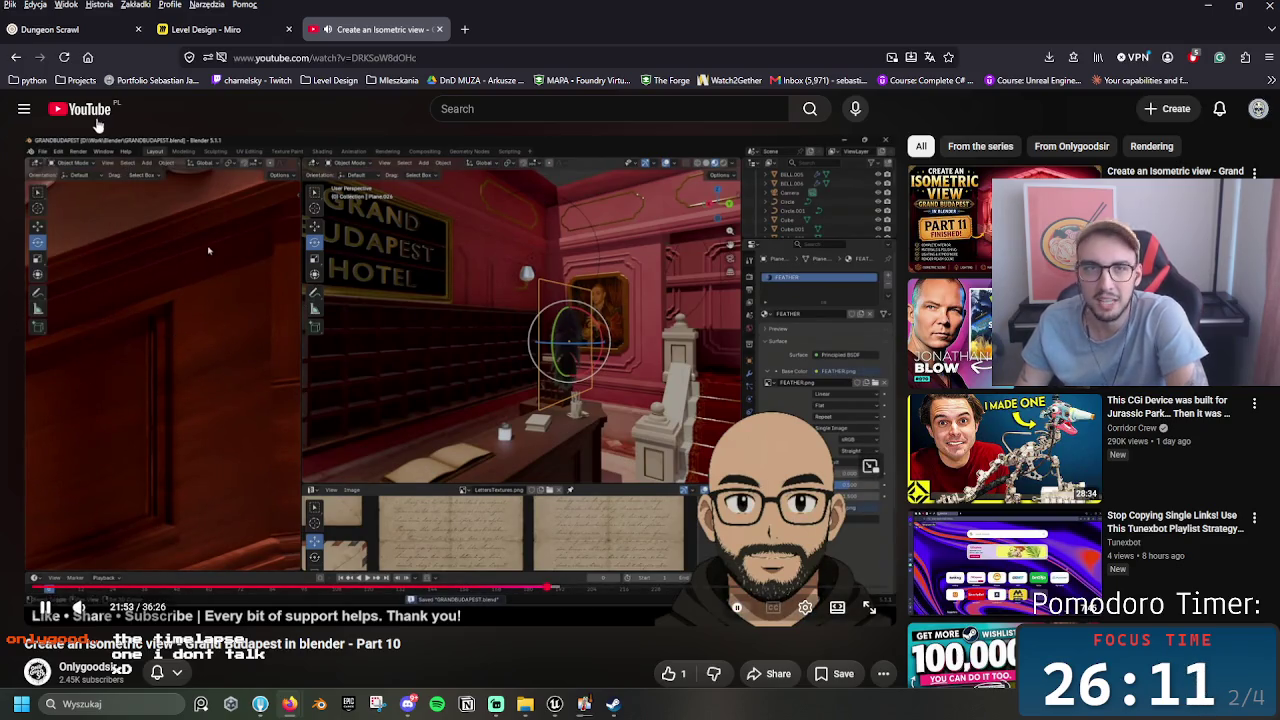
click(16, 60)
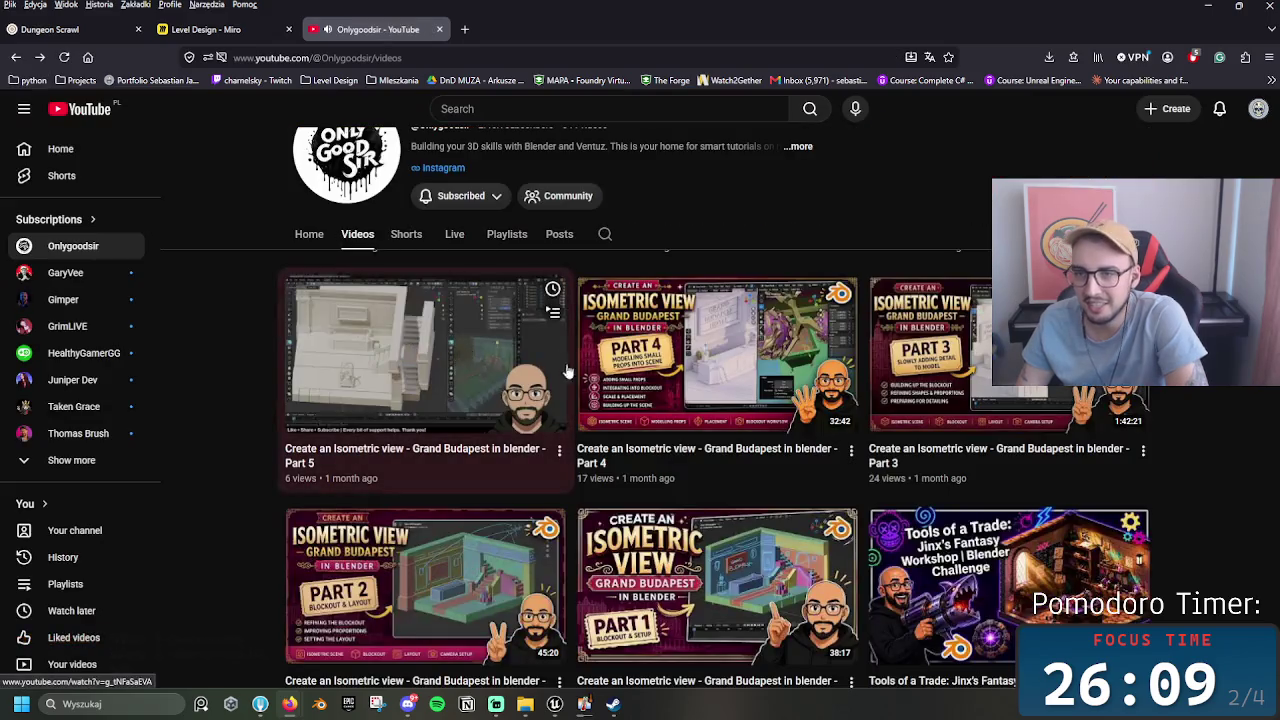
scroll(727, 521, down, 3)
scroll(727, 521, down, 3)
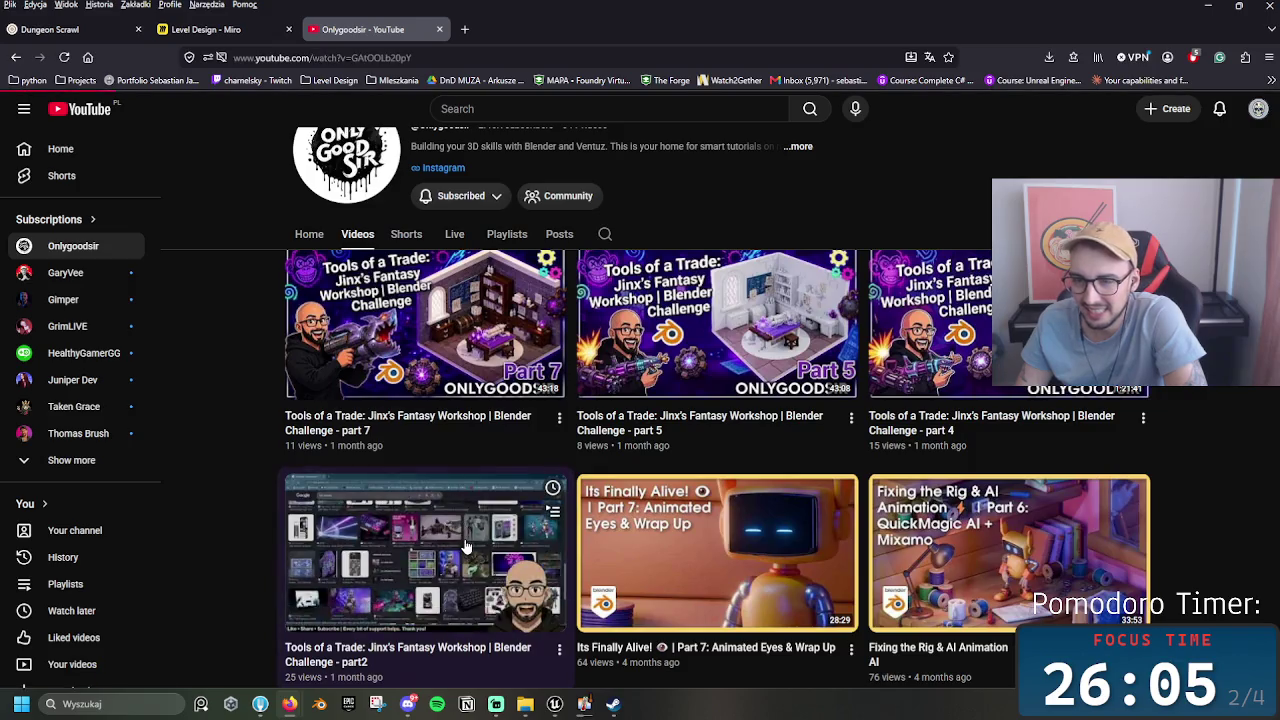
click(330, 610)
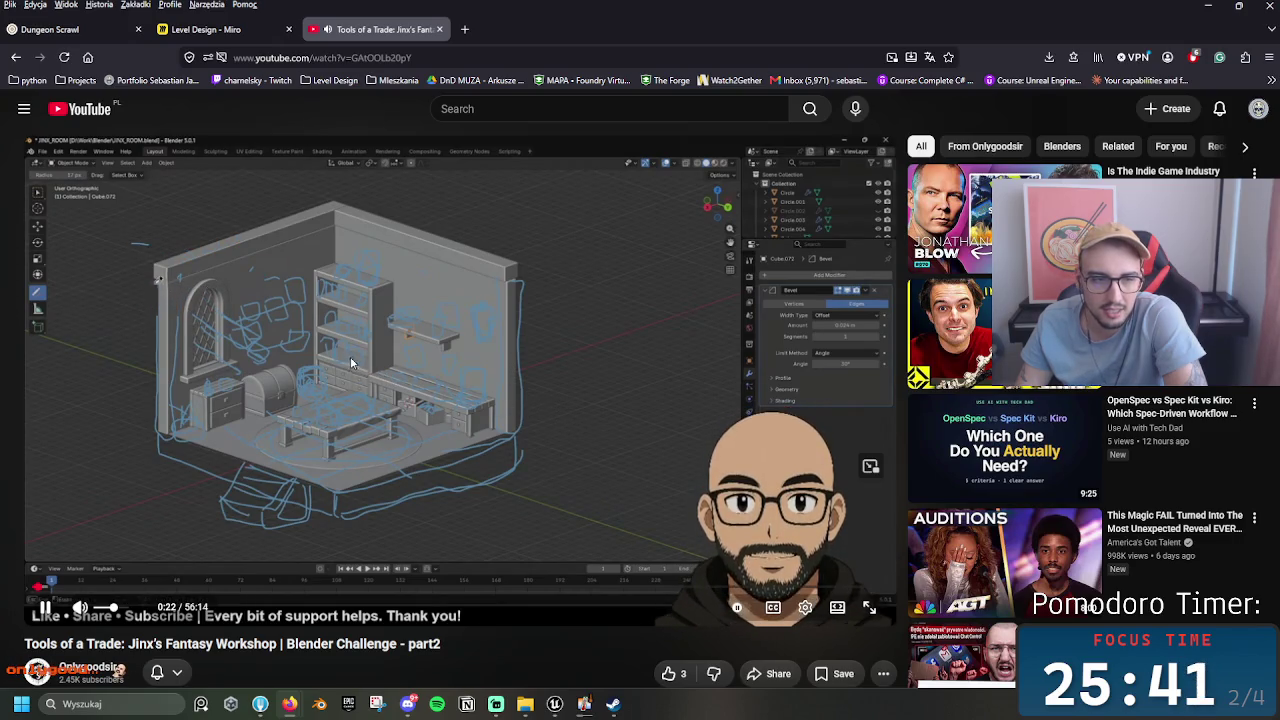
mouse_move(352, 364)
mouse_down()
mouse_move(424, 558)
mouse_move(297, 572)
mouse_up()
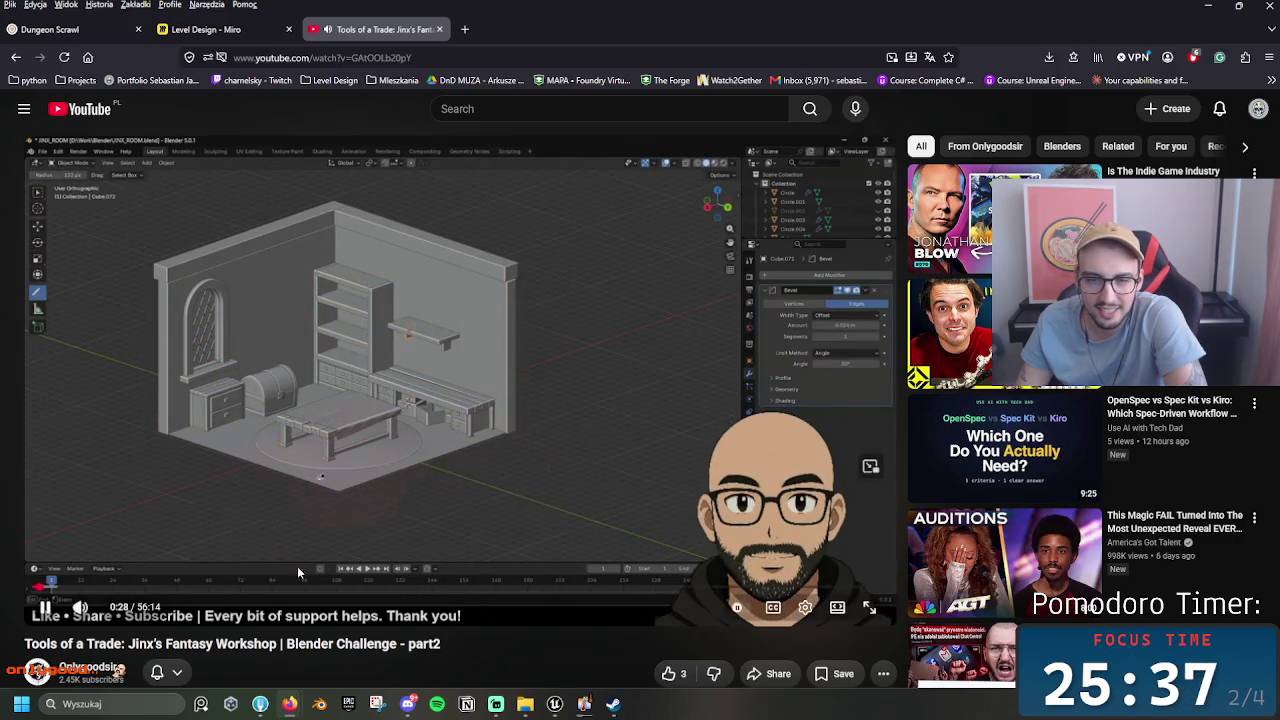
click(380, 432)
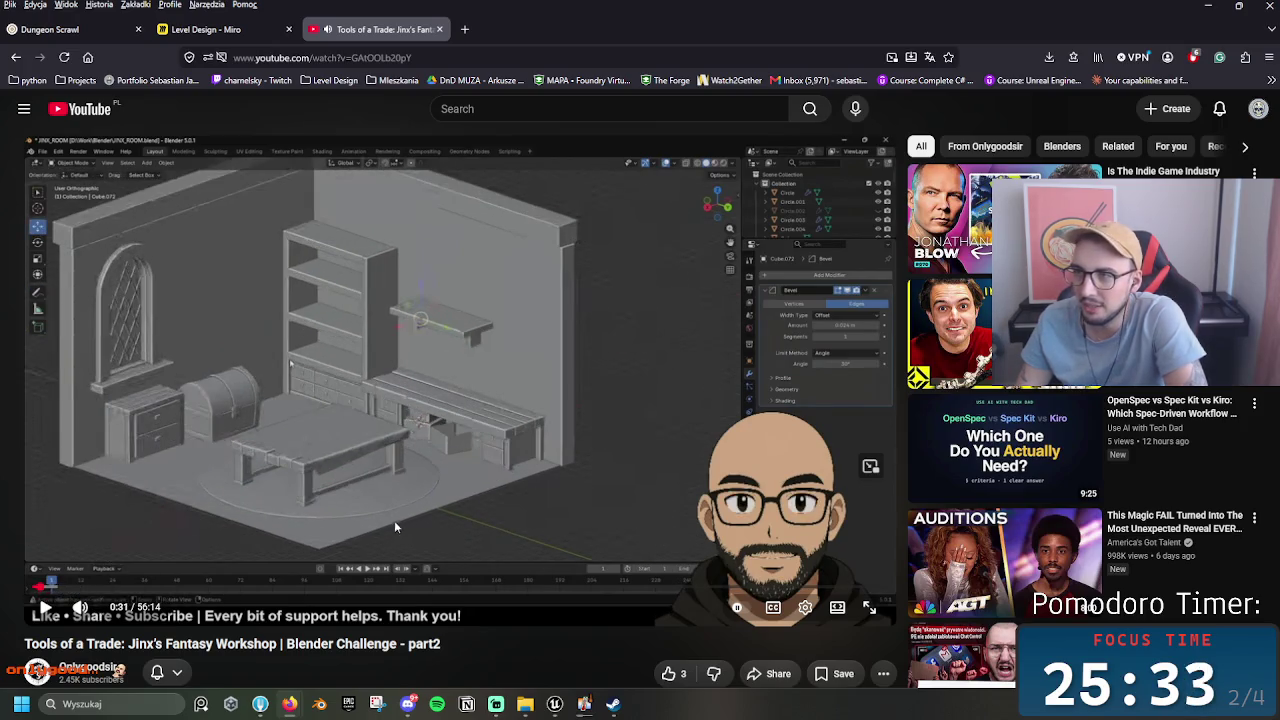
scroll(394, 520, down, 3)
scroll(384, 510, up, 3)
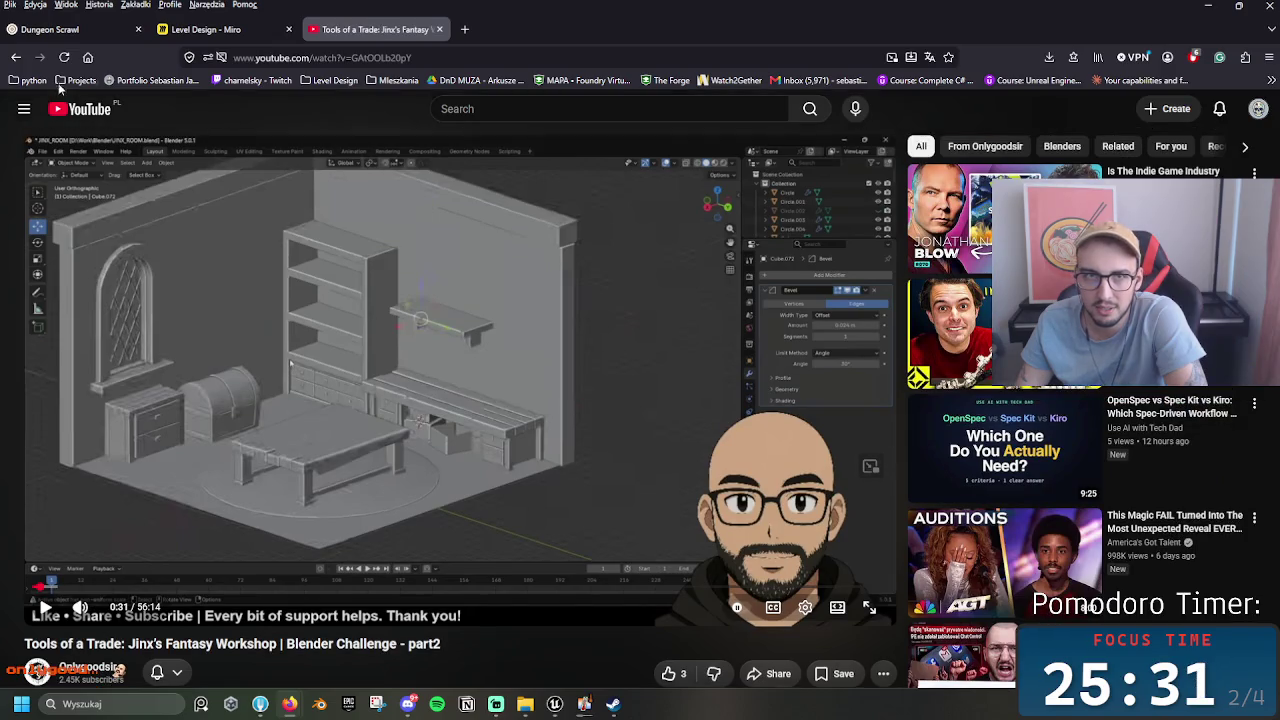
click(16, 57)
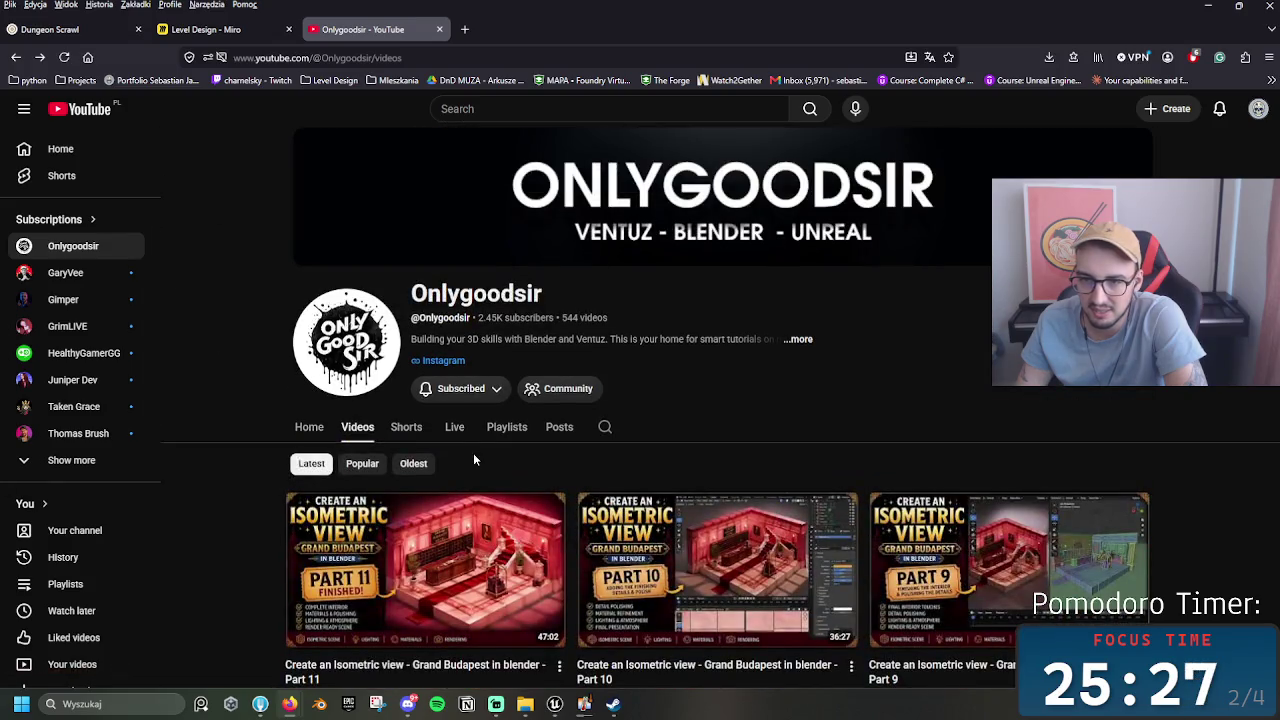
Step: Switch between the channel's Shorts and Home tabs, ending on the Videos list led by Grand Budapest Parts 11, 10, 9
scroll(475, 459, down, 2)
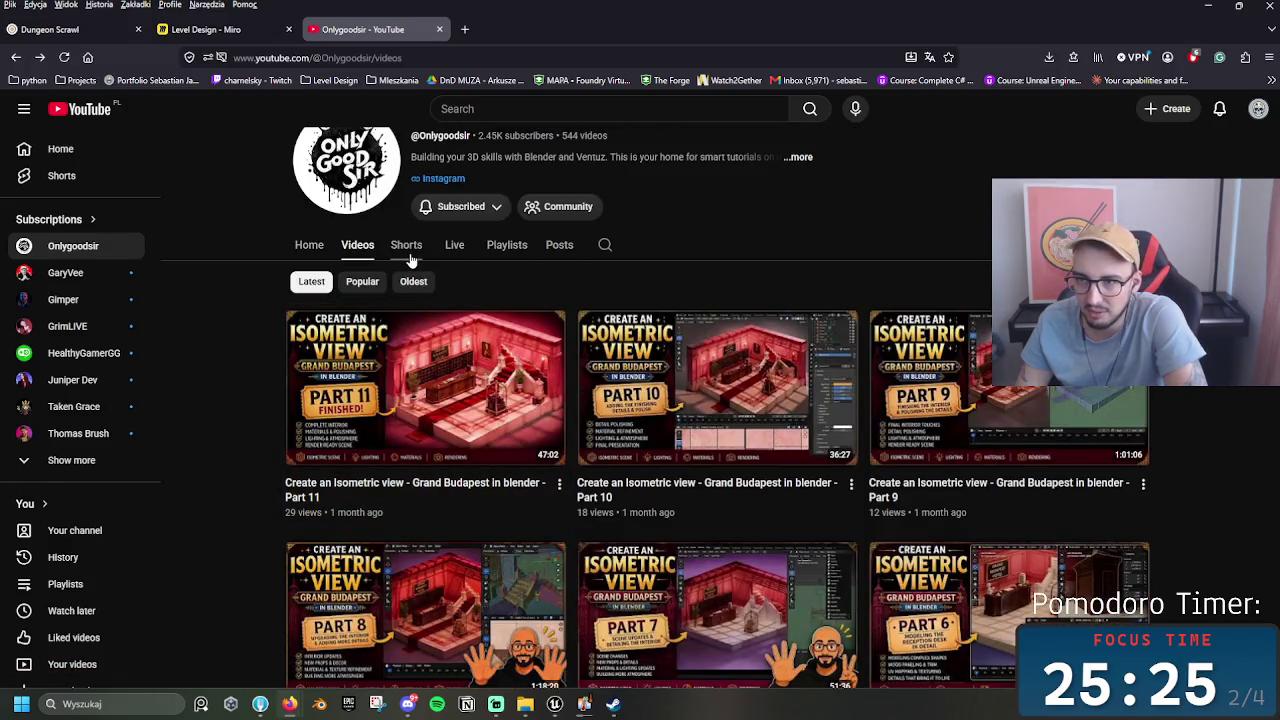
click(406, 246)
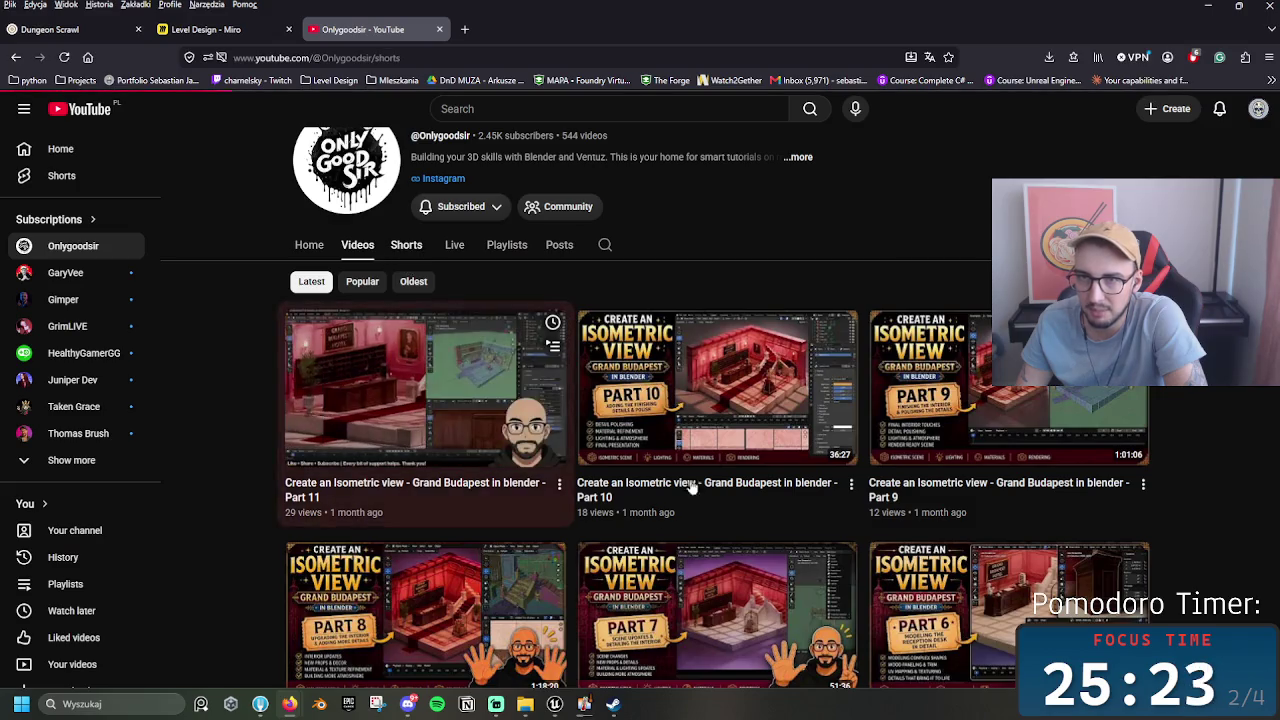
scroll(423, 370, down, 3)
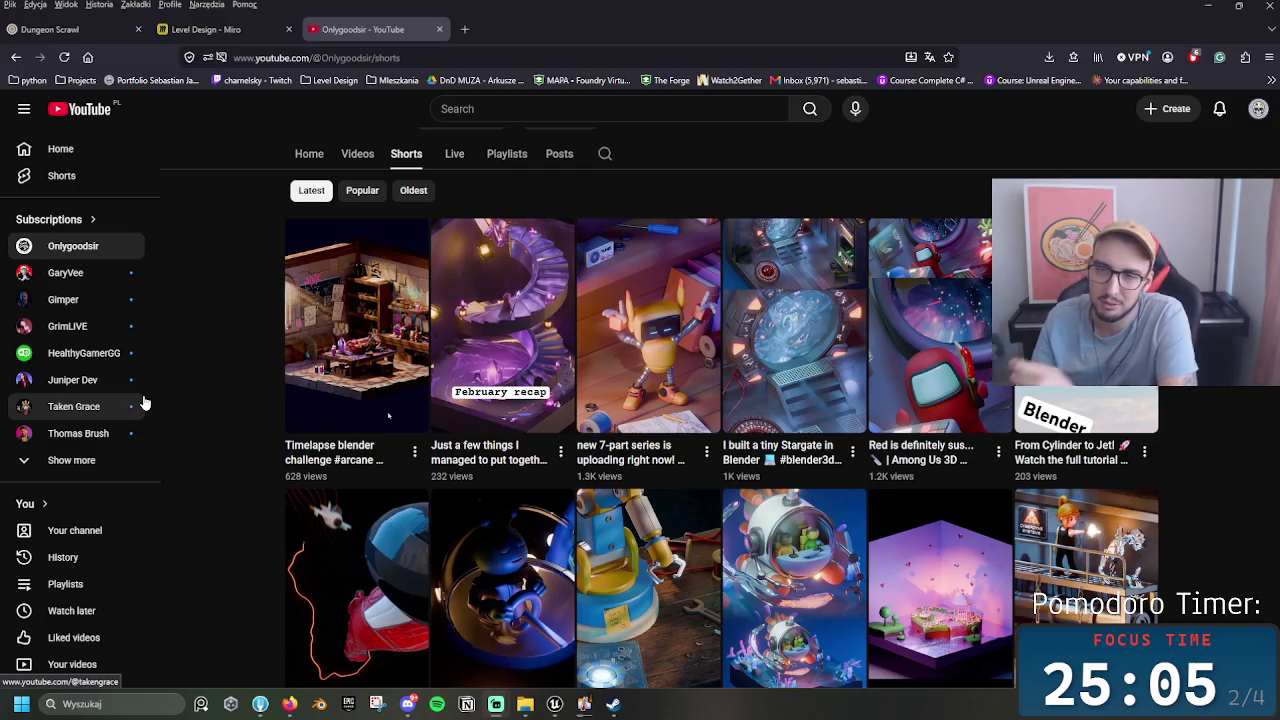
click(309, 155)
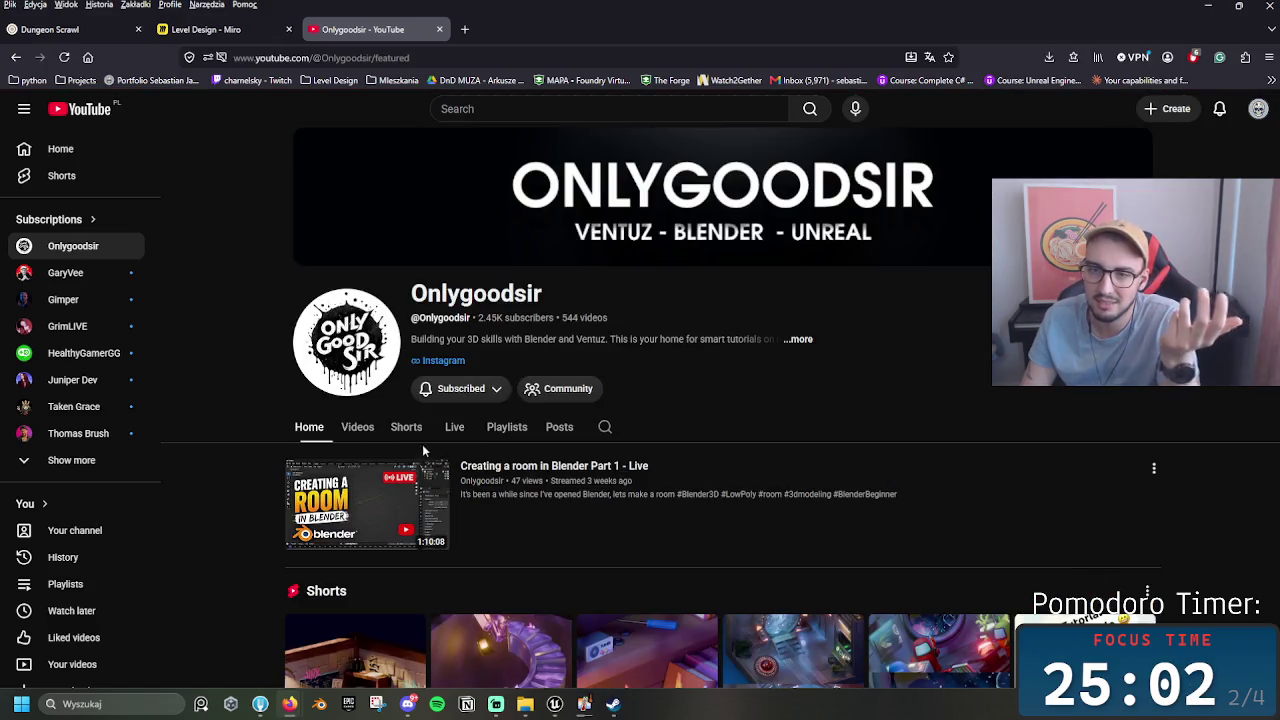
click(406, 427)
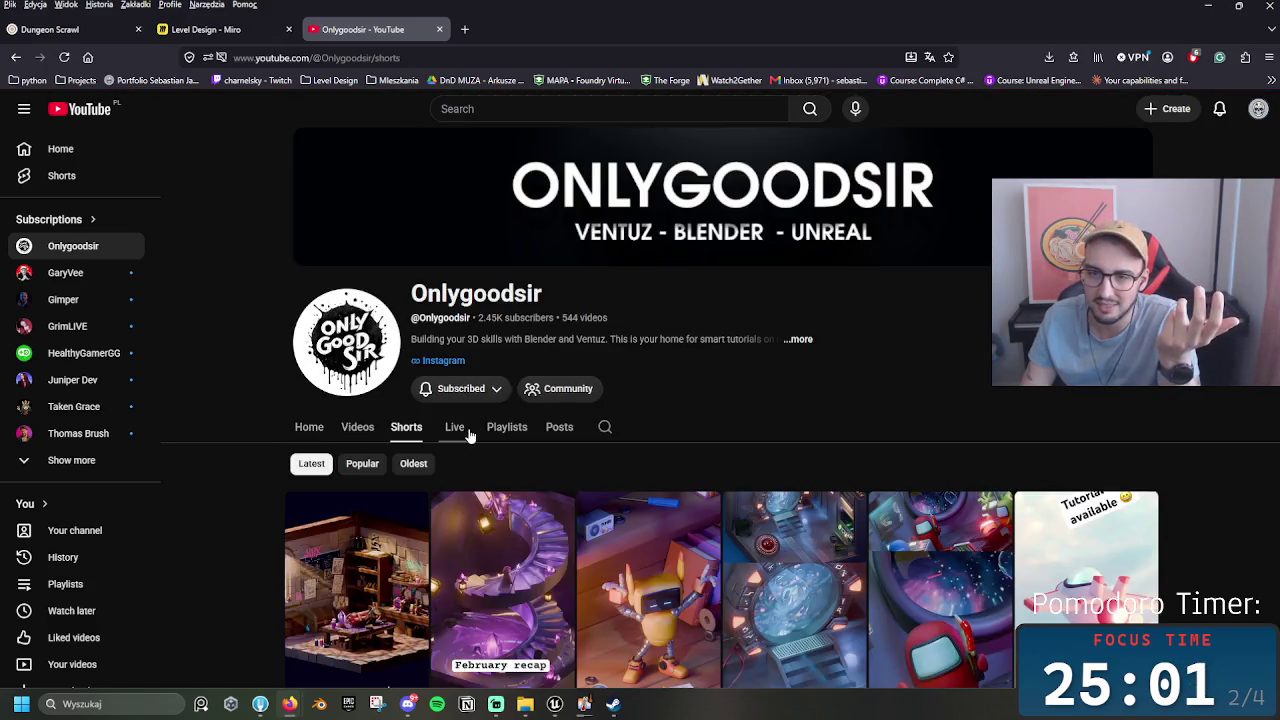
scroll(670, 301, down, 4)
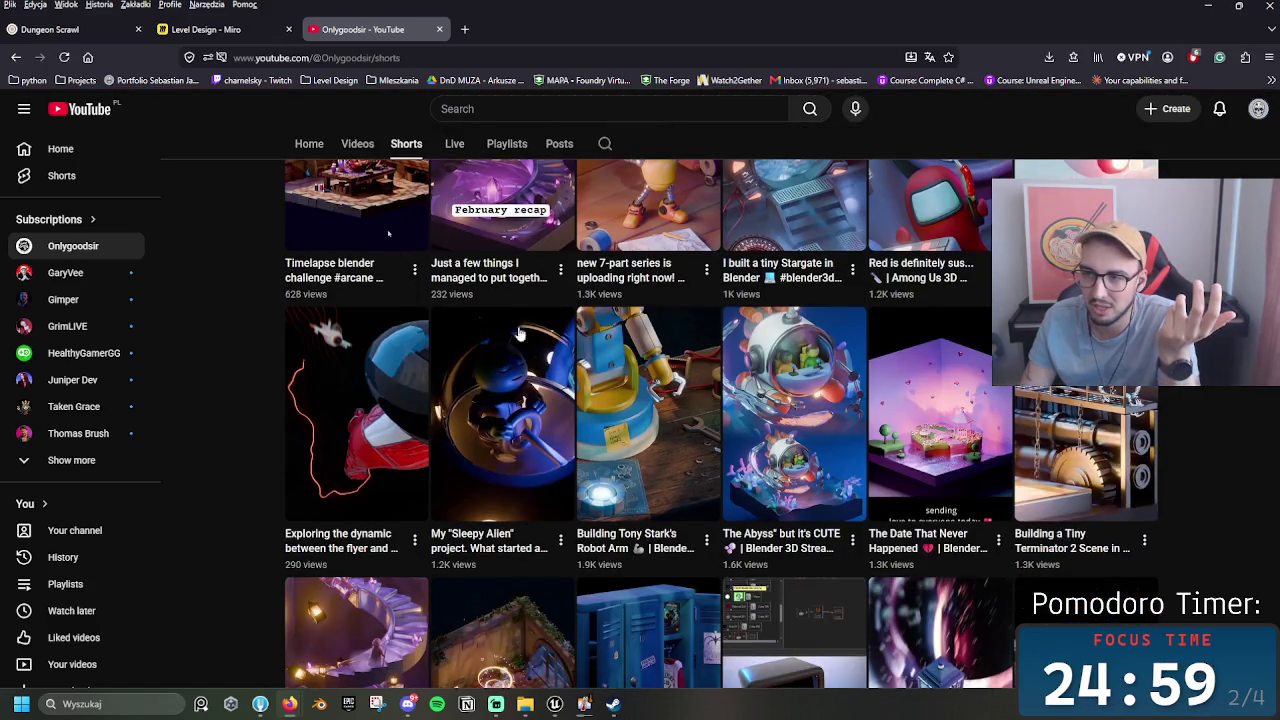
scroll(734, 515, down, 4)
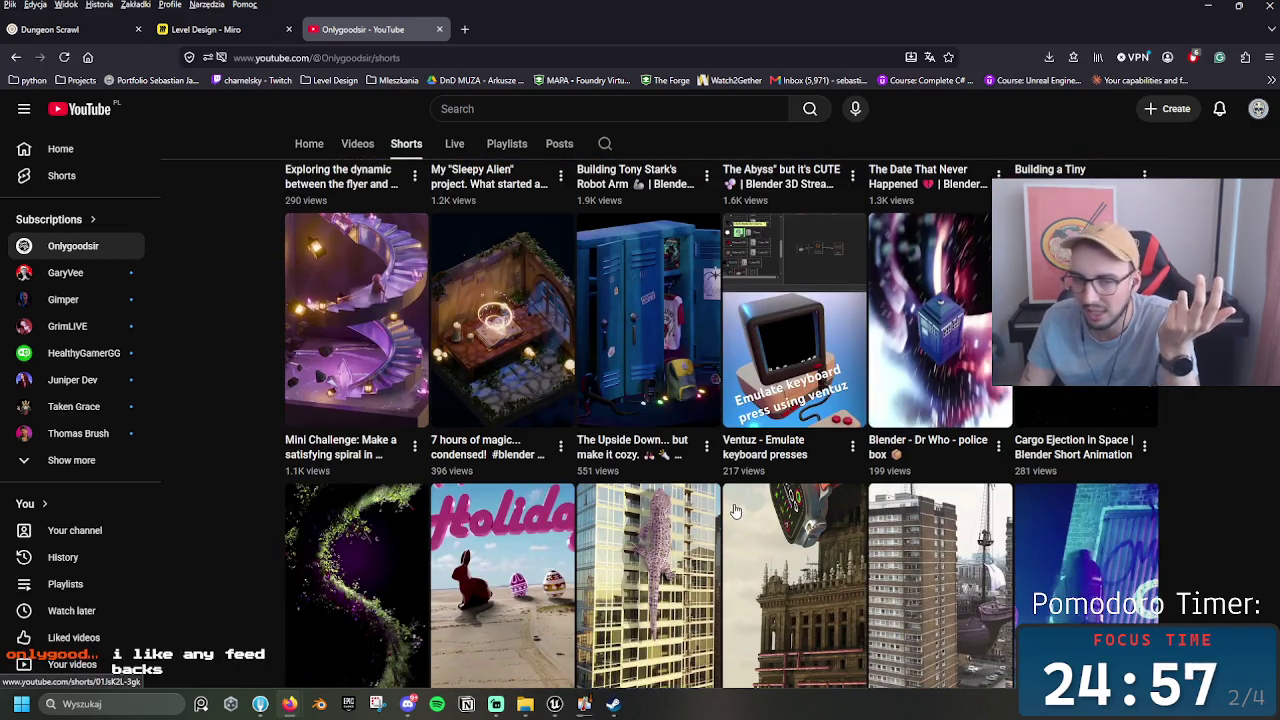
scroll(734, 511, up, 10)
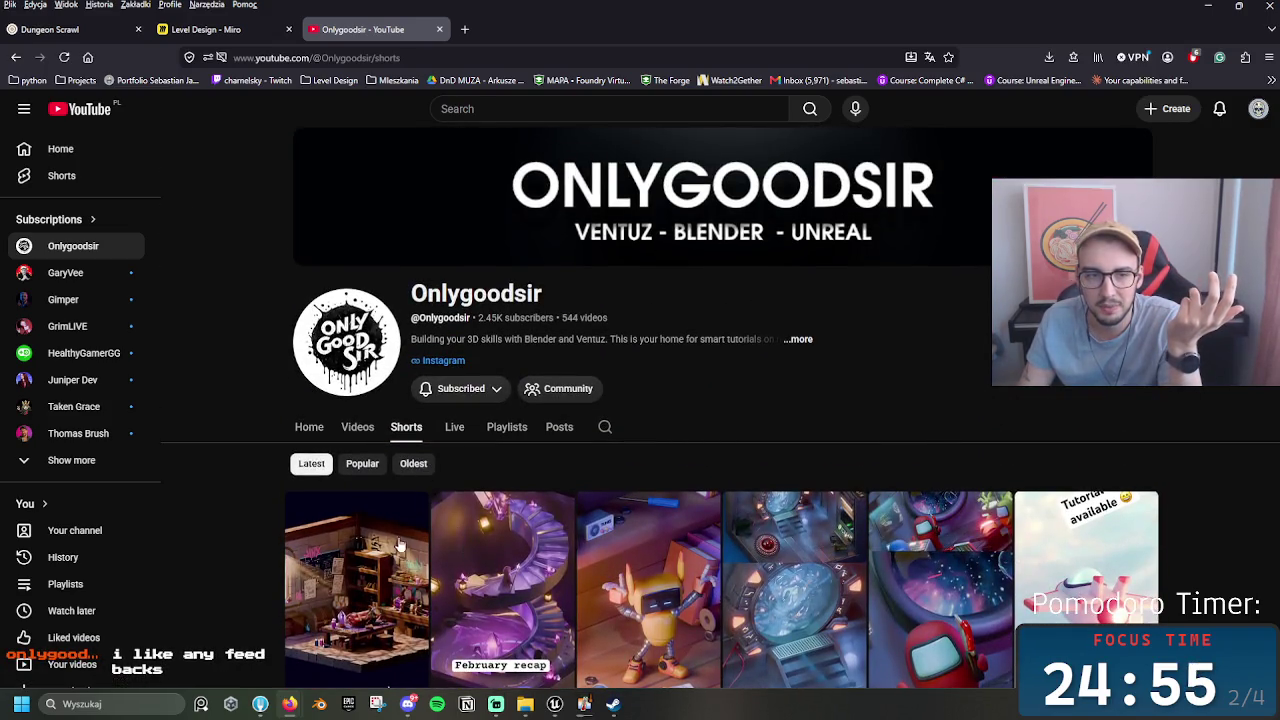
click(360, 428)
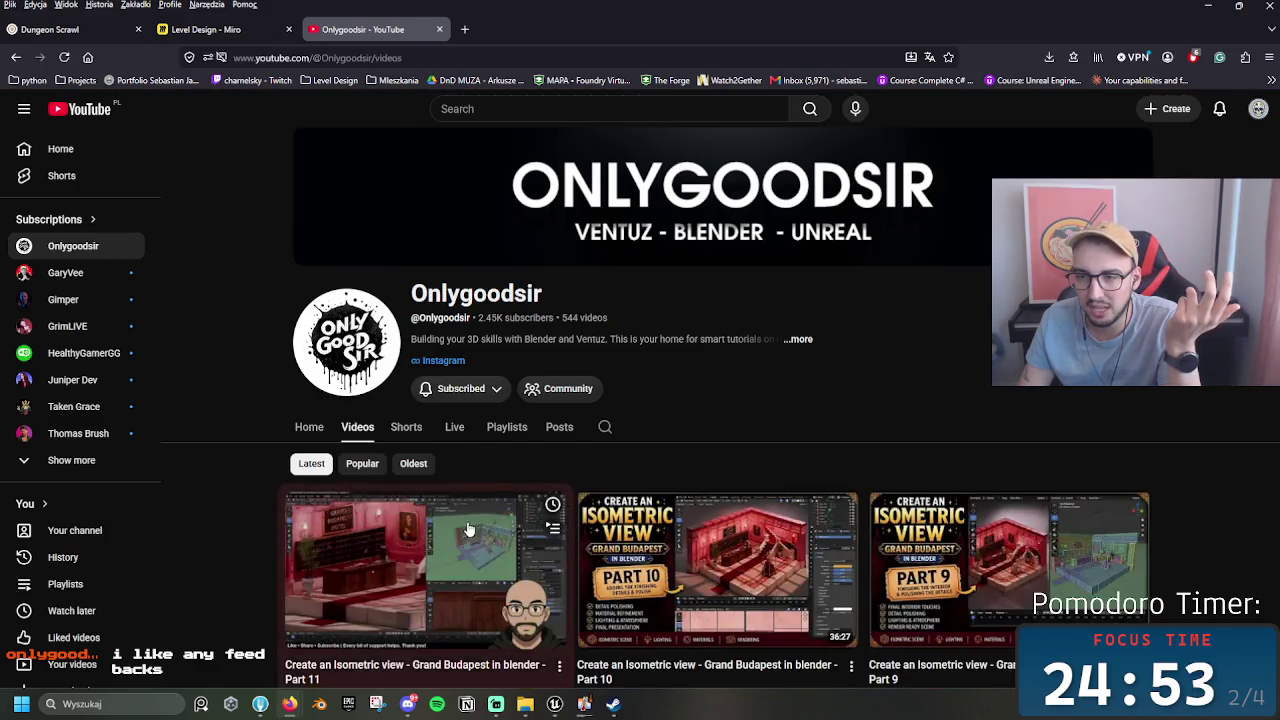
scroll(799, 399, down, 4)
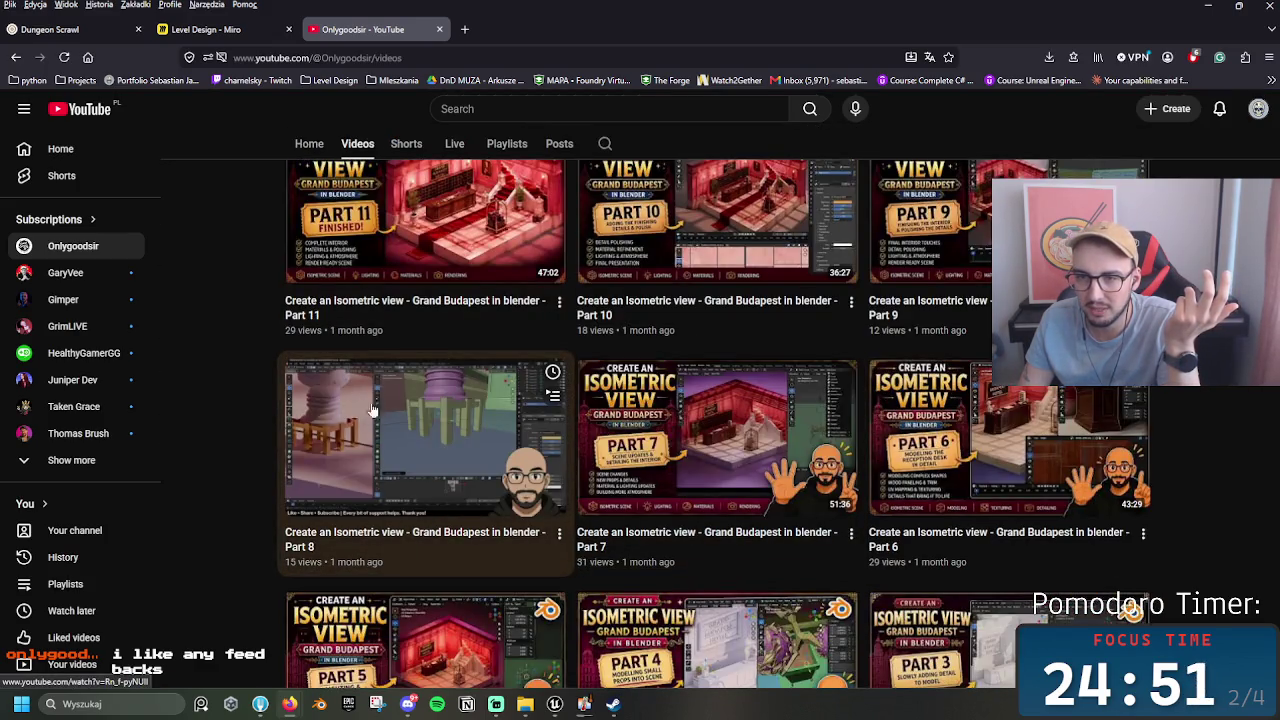
scroll(381, 313, up, 1)
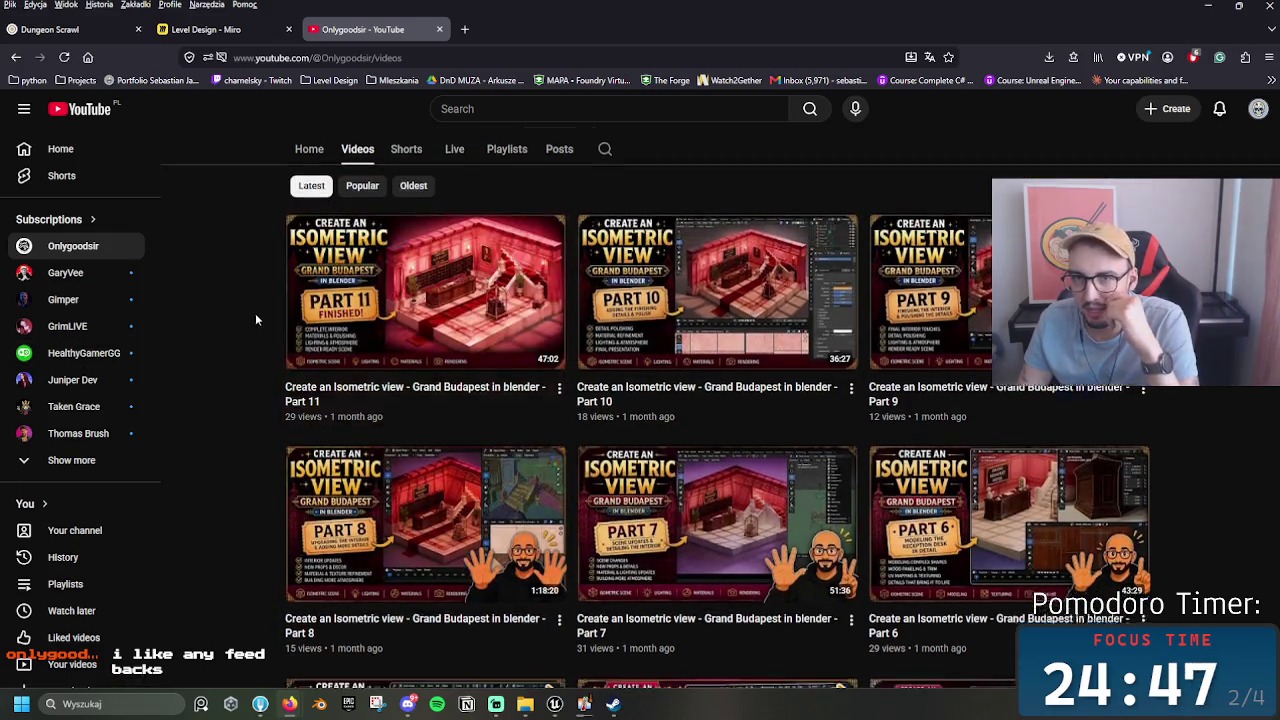
scroll(255, 313, down, 1)
scroll(270, 362, up, 2)
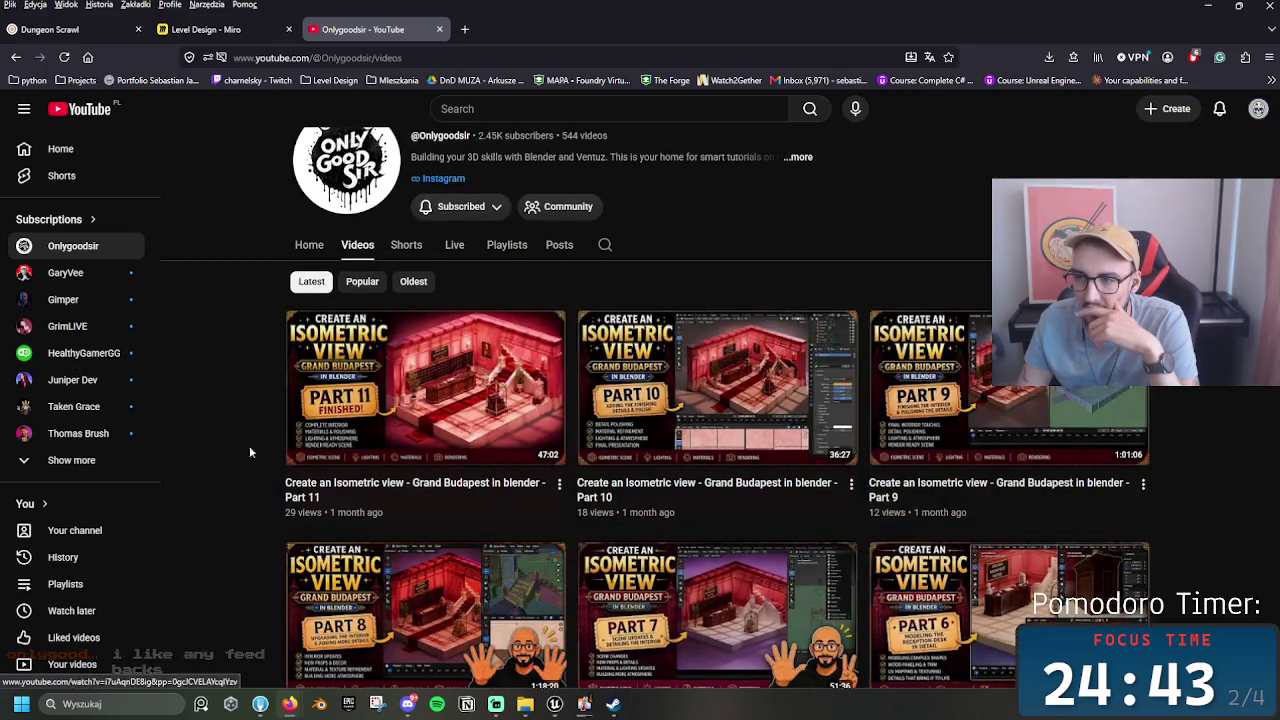
scroll(650, 507, down, 1)
scroll(650, 507, down, 1)
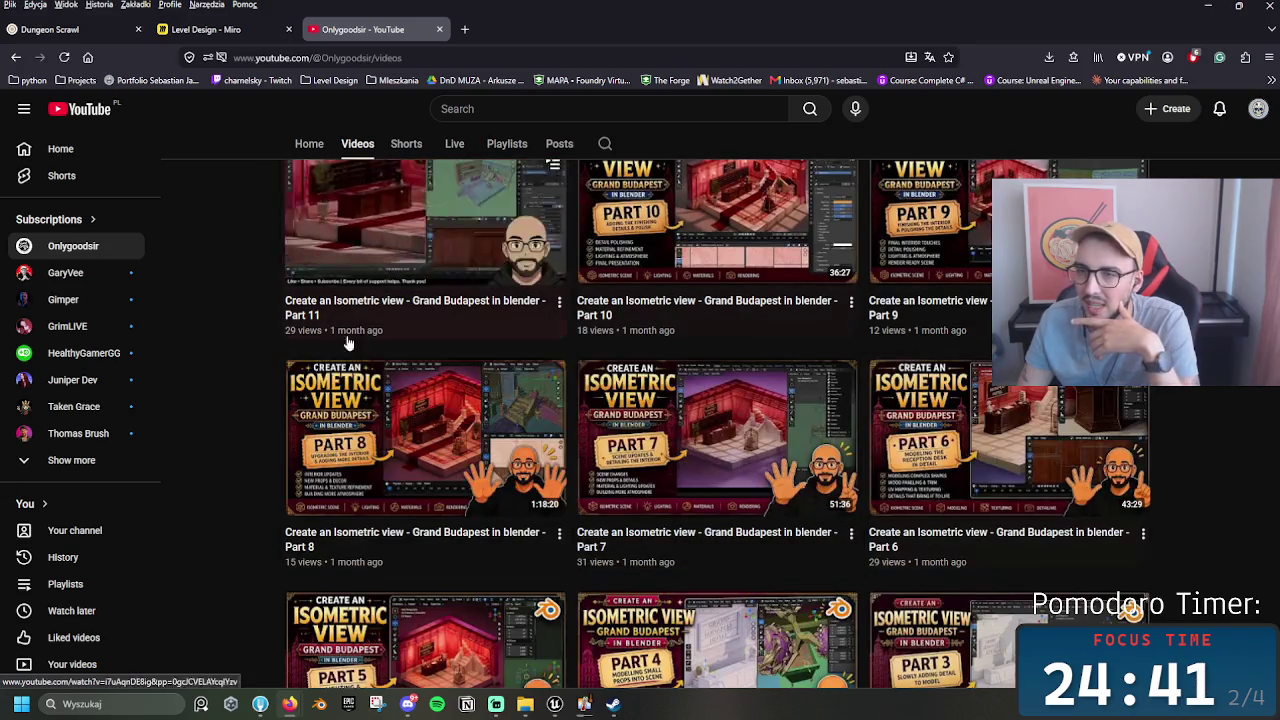
scroll(717, 450, up, 2)
scroll(1000, 520, down, 1)
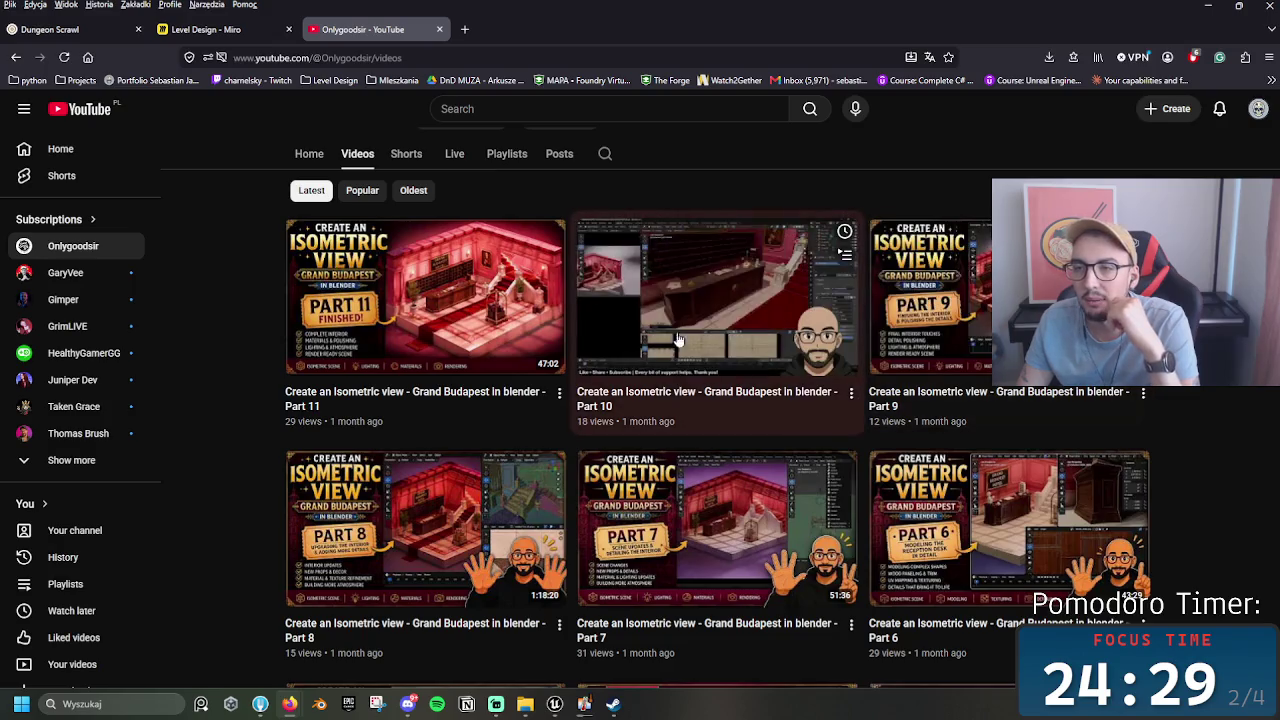
mouse_move(458, 452)
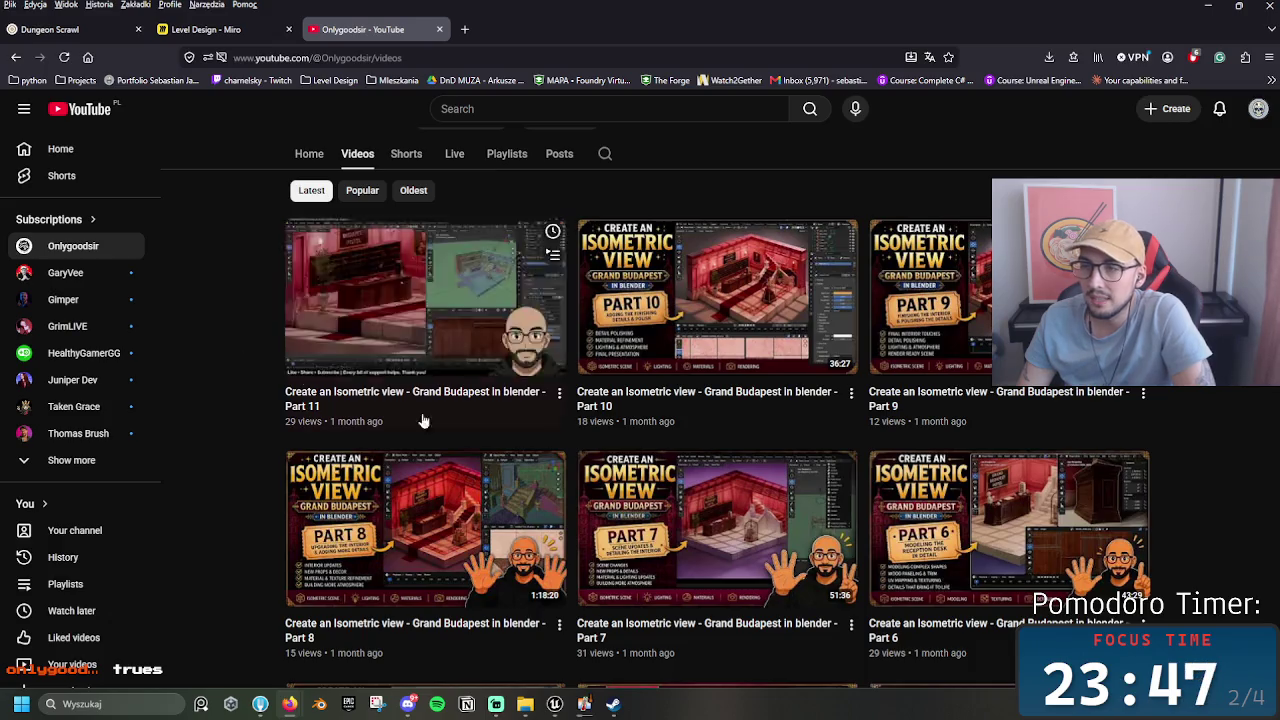
Step: Scroll the Videos grid down a row and open Grand Budapest in blender Part 8
mouse_move(825, 605)
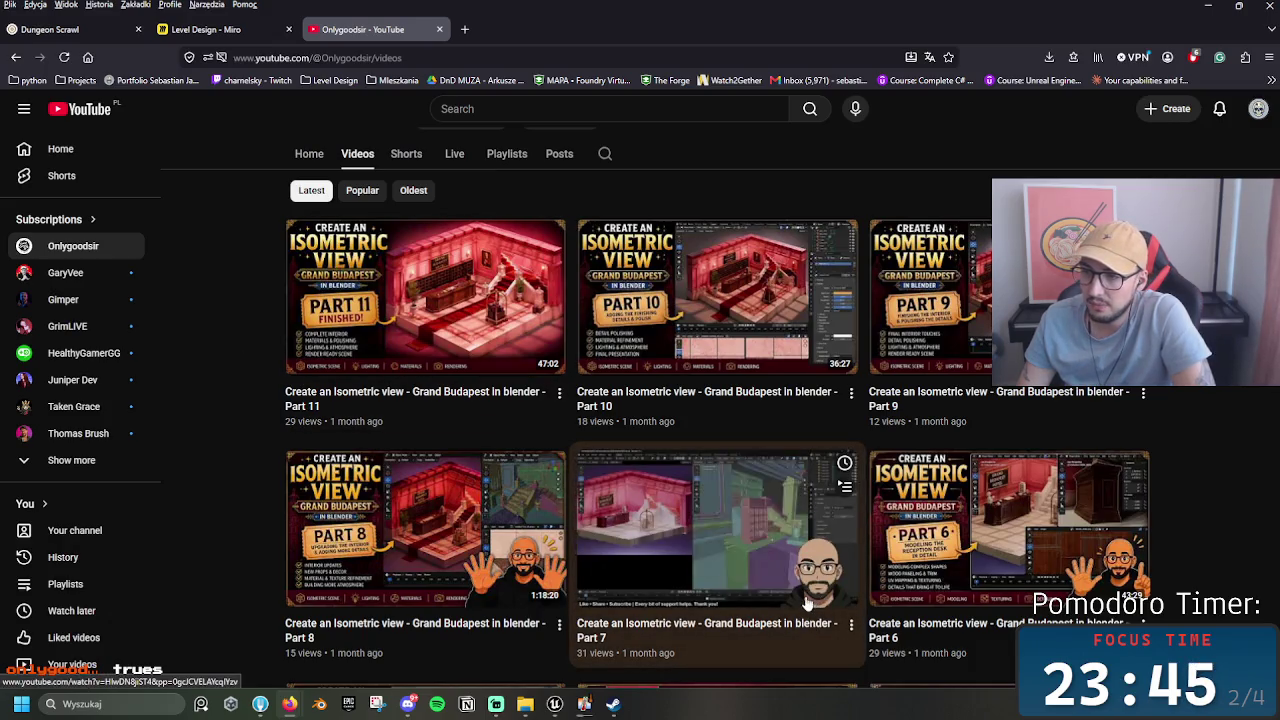
mouse_move(992, 569)
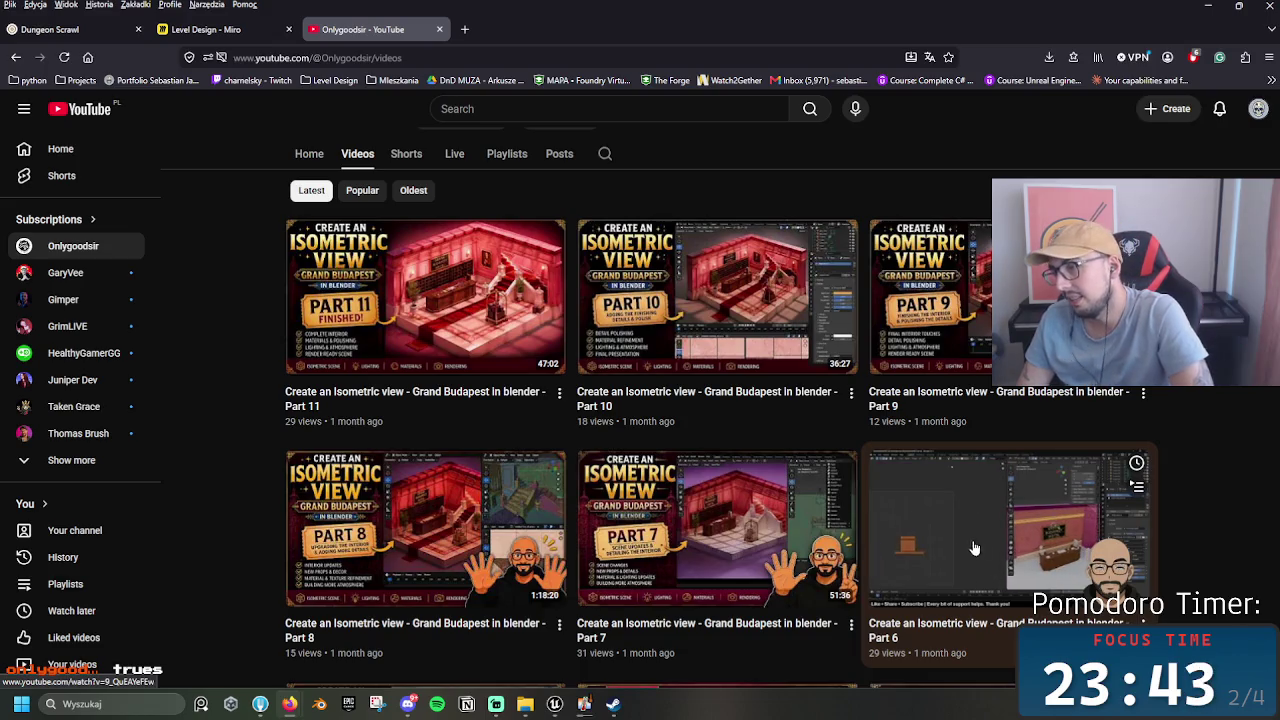
scroll(955, 540, down, 4)
scroll(1250, 414, up, 5)
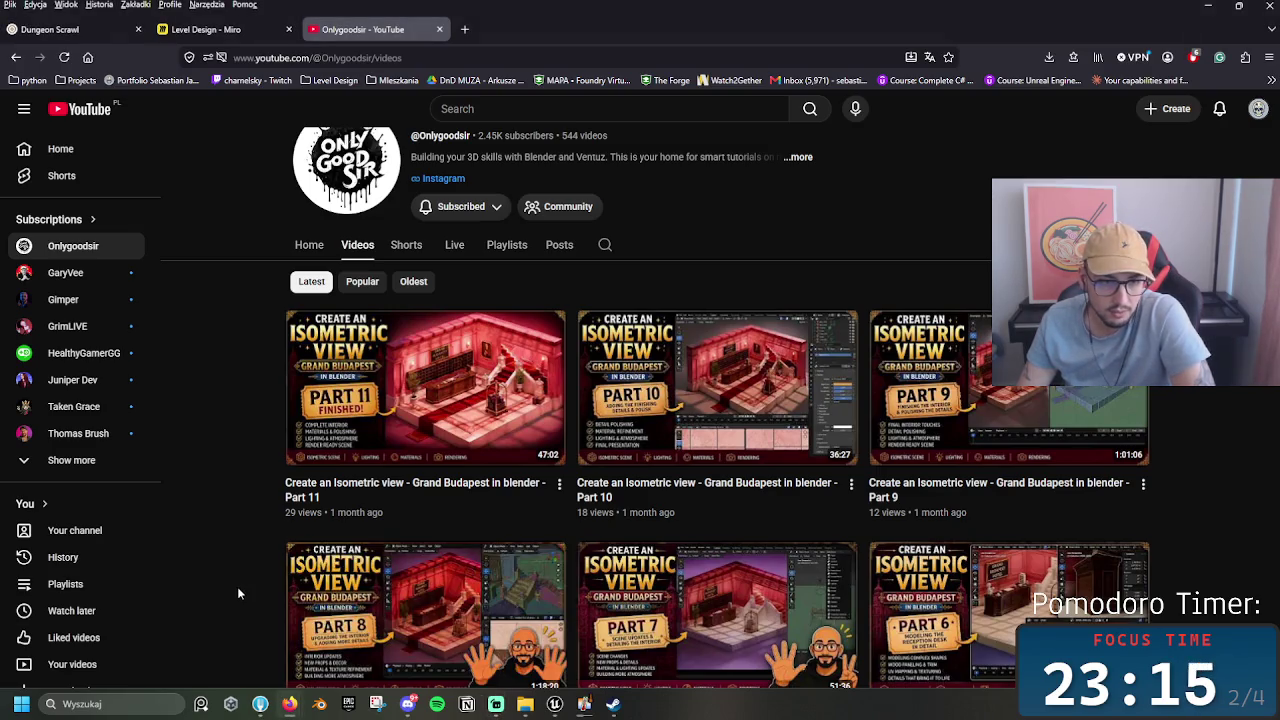
scroll(237, 586, down, 3)
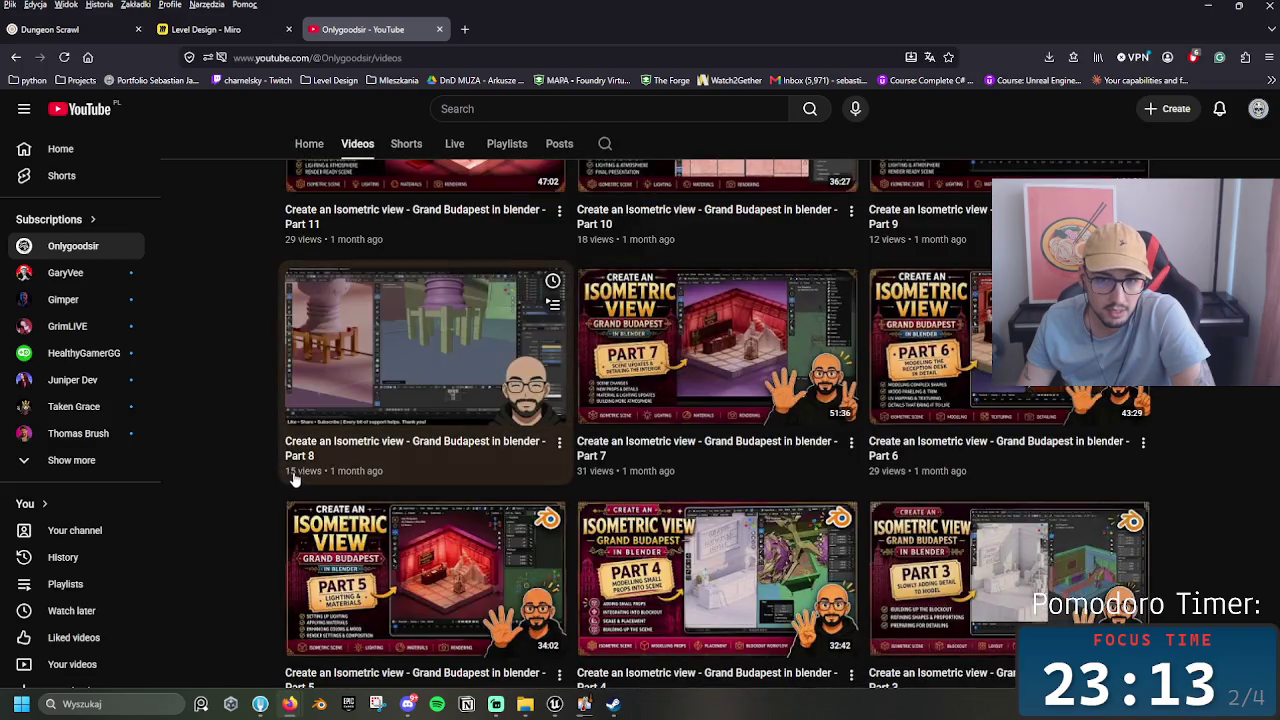
click(293, 478)
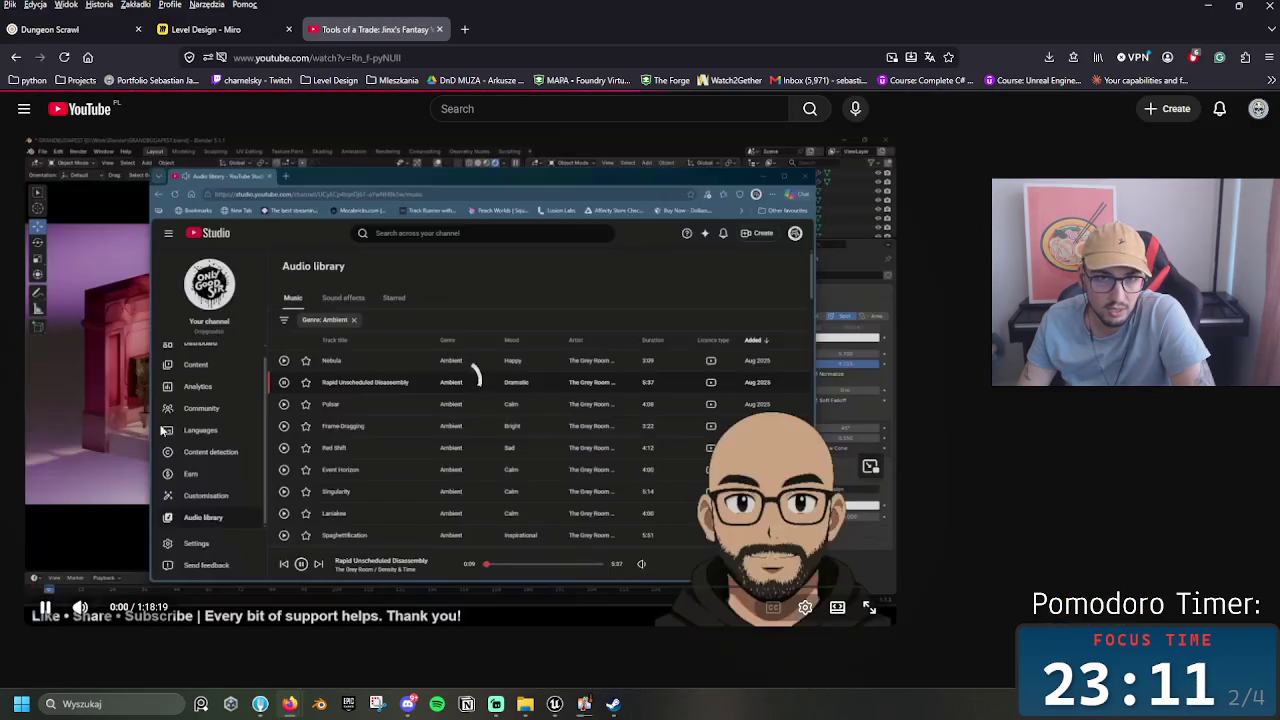
key(space)
click(16, 57)
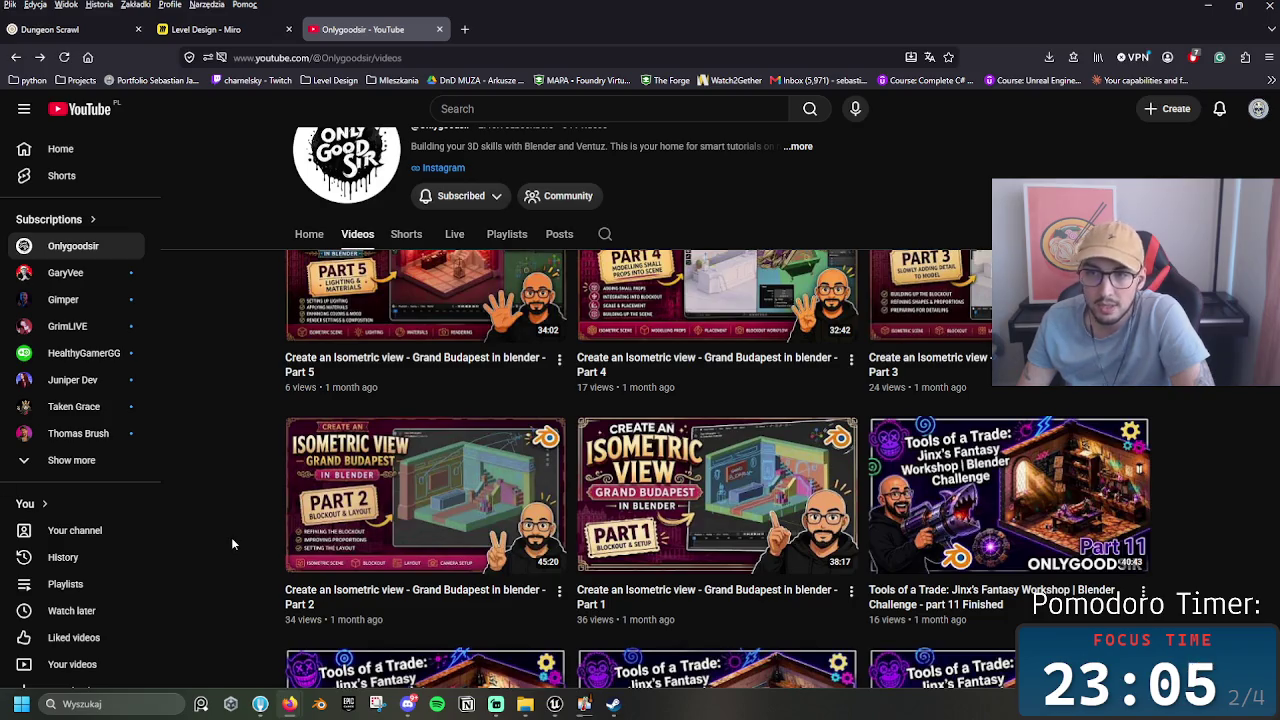
scroll(232, 537, up, 2)
scroll(617, 460, up, 2)
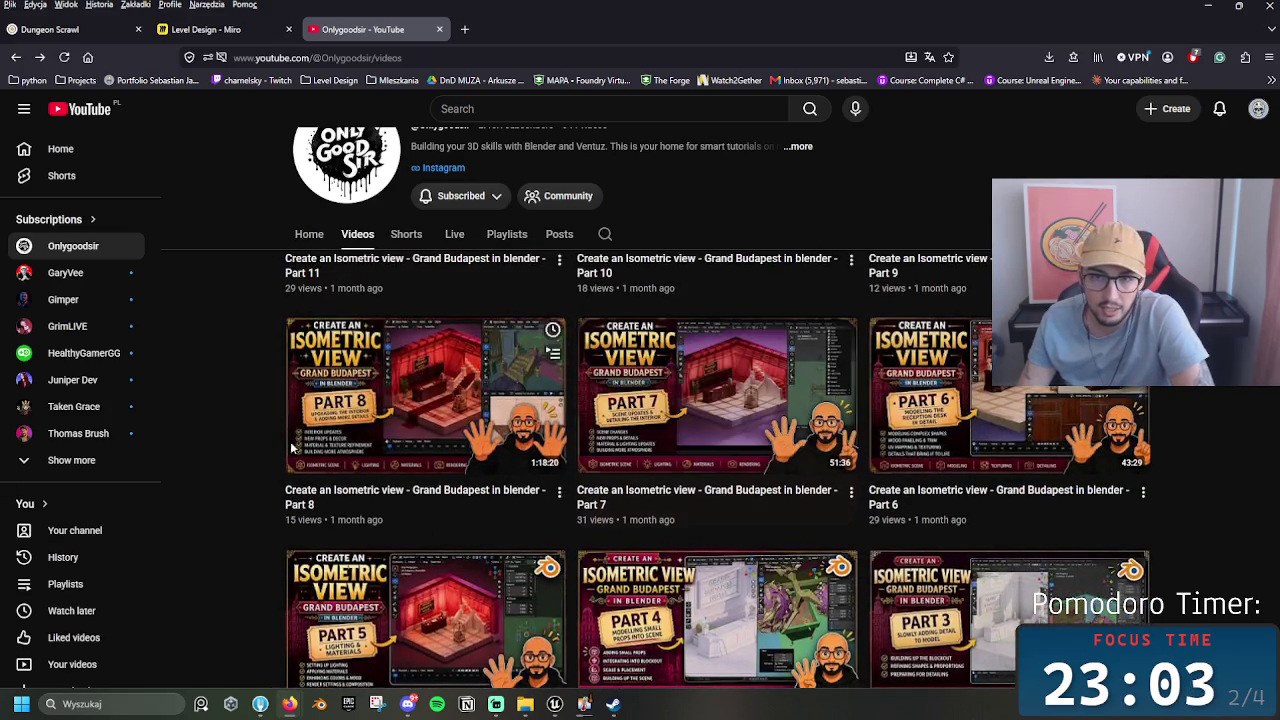
scroll(250, 469, down, 2)
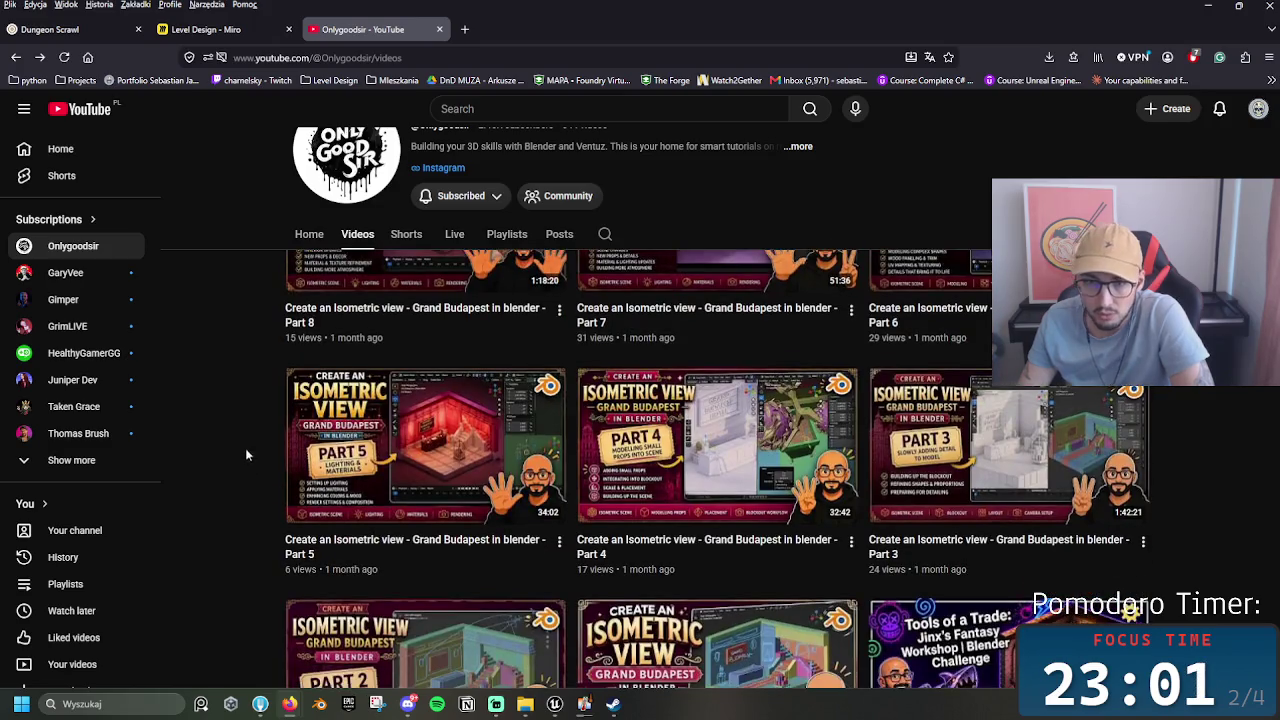
scroll(249, 443, up, 2)
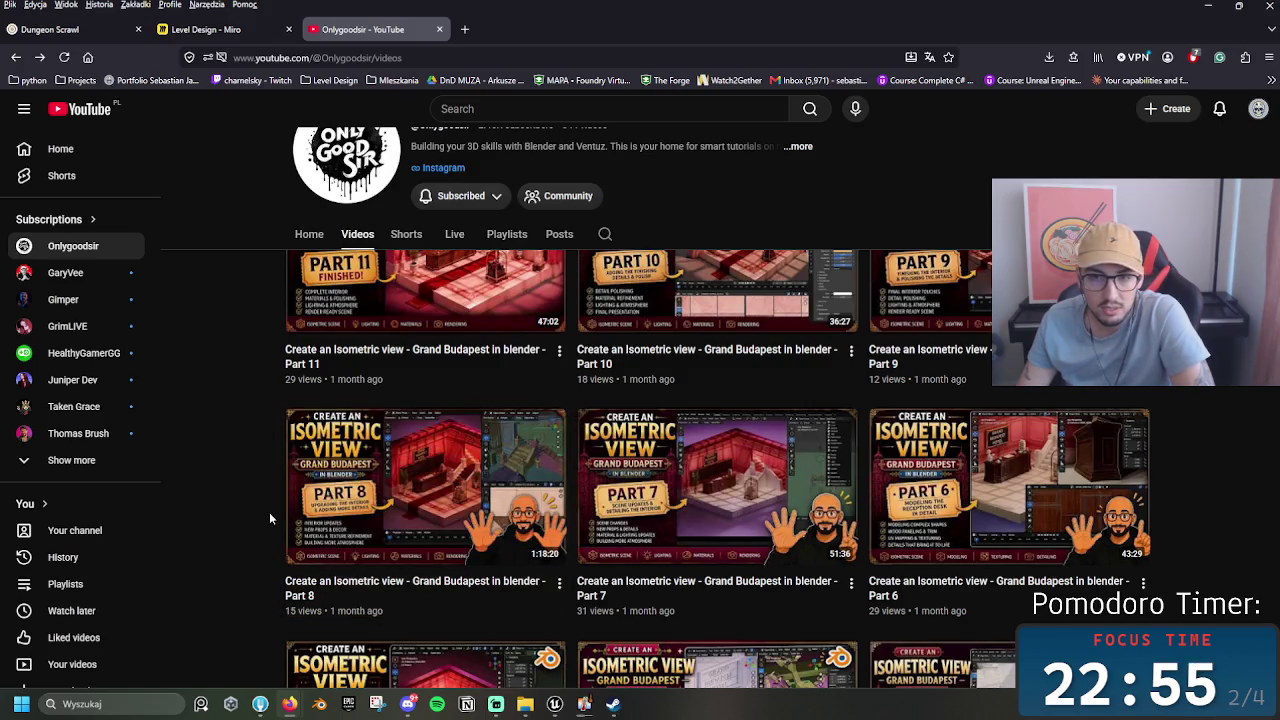
scroll(265, 515, down, 10)
scroll(263, 511, down, 3)
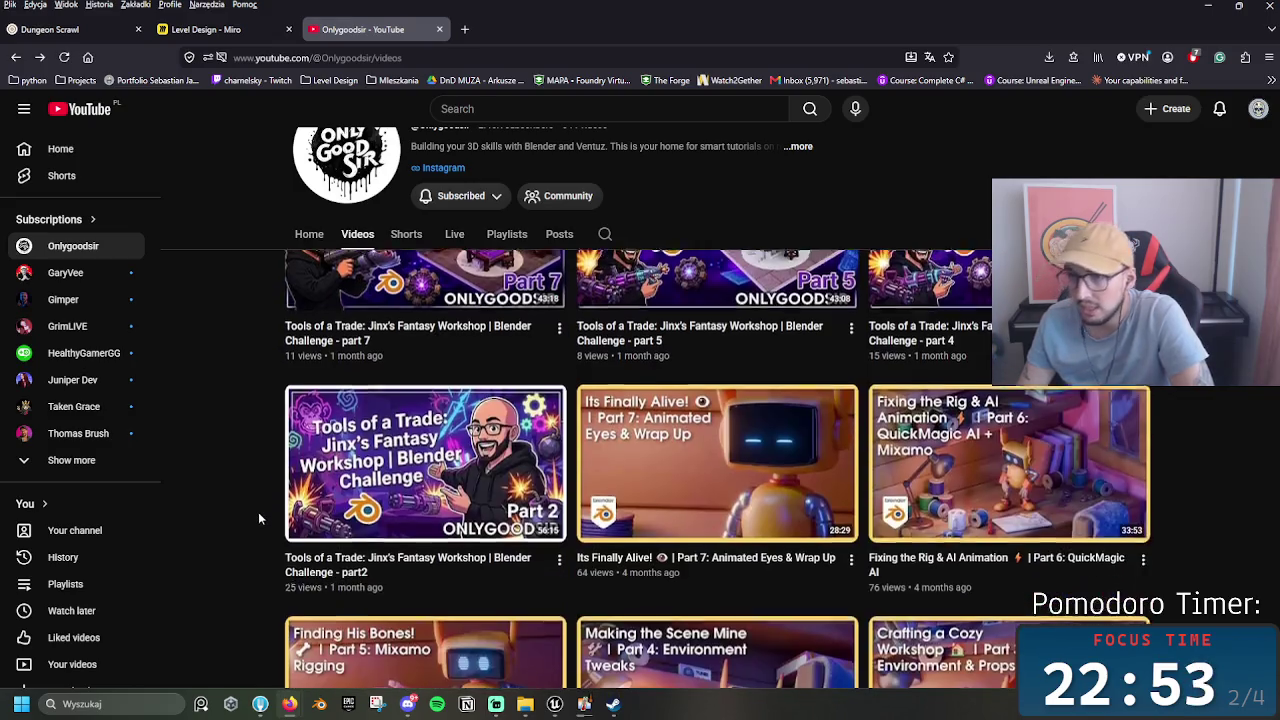
scroll(238, 502, down, 4)
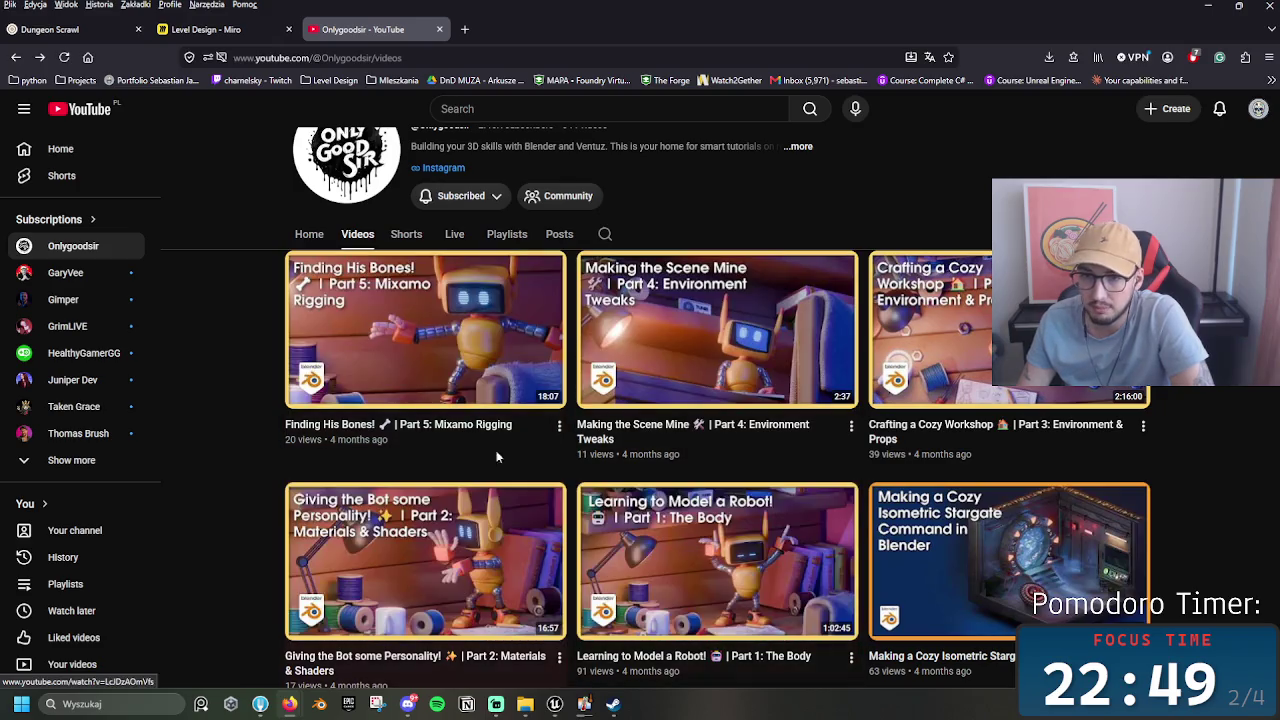
scroll(435, 436, up, 3)
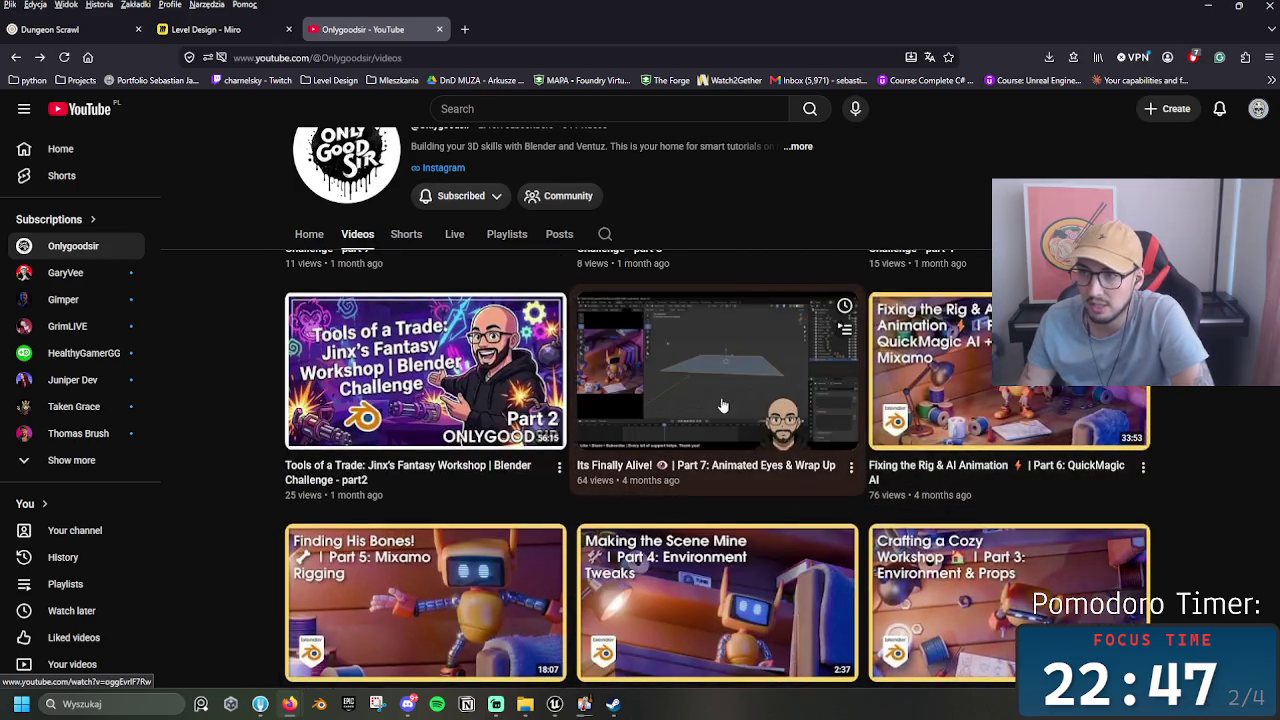
scroll(687, 514, down, 2)
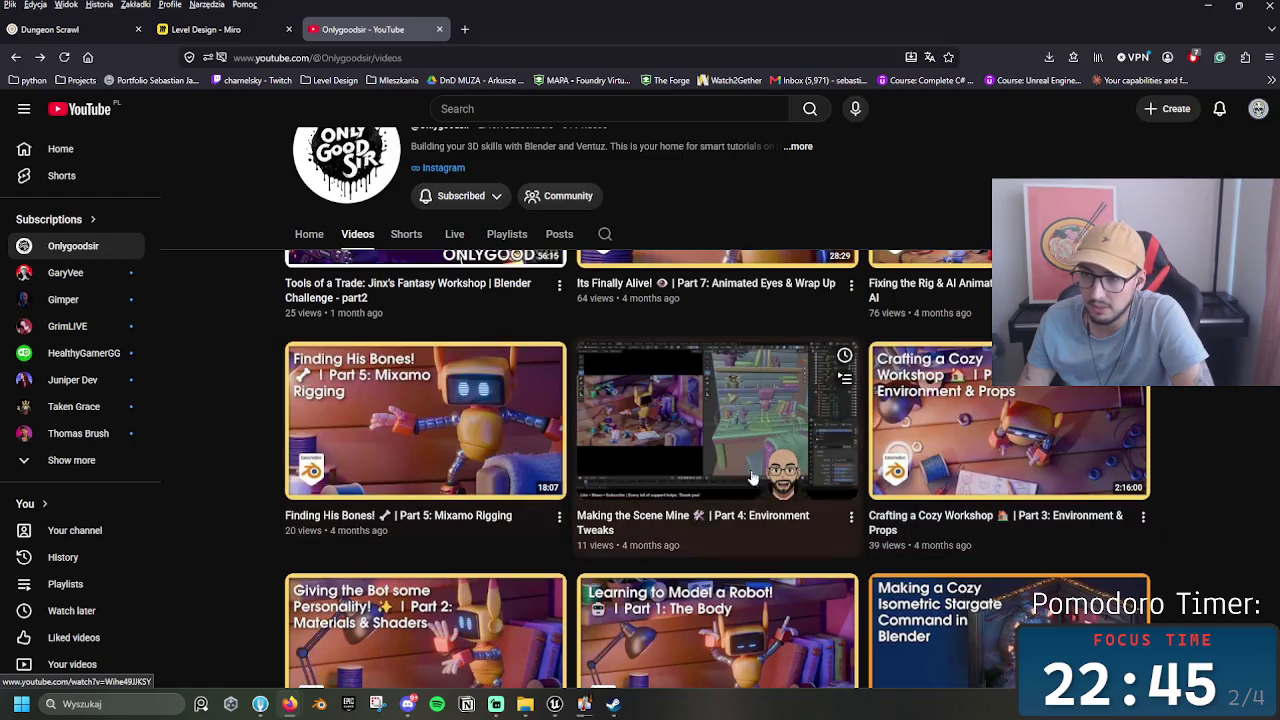
scroll(268, 447, up, 5)
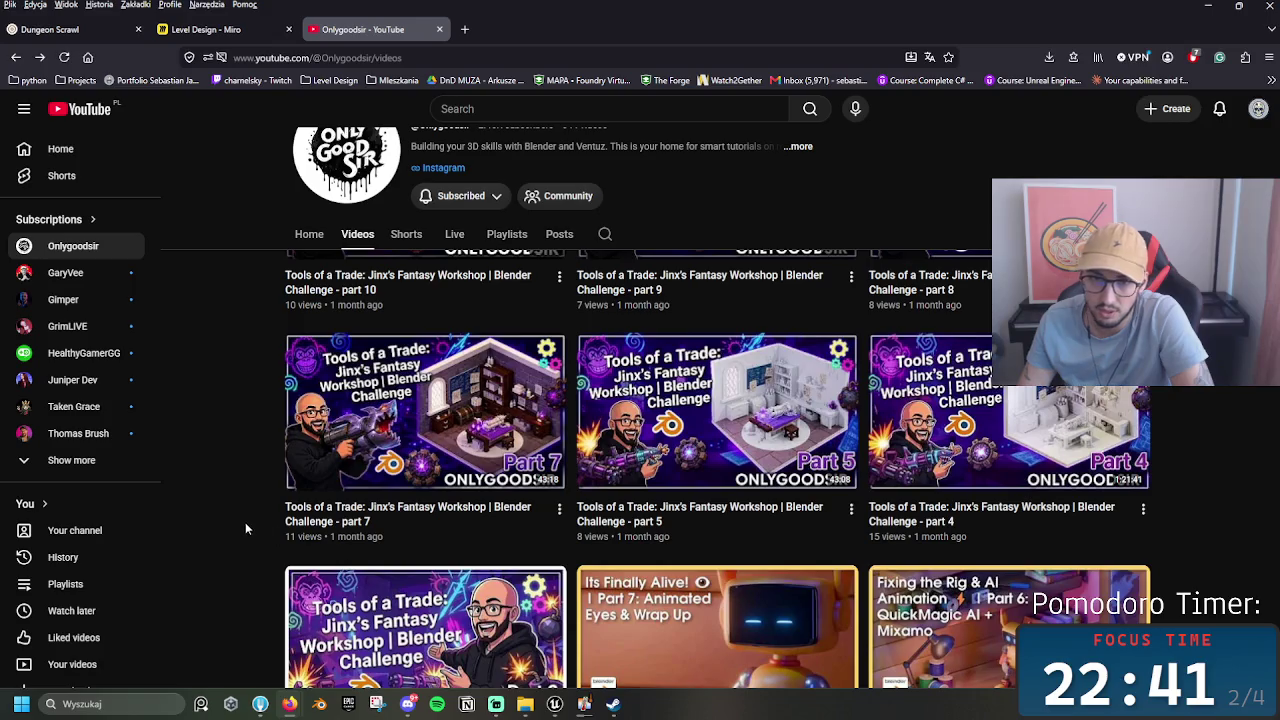
scroll(245, 522, down, 4)
scroll(239, 528, up, 1)
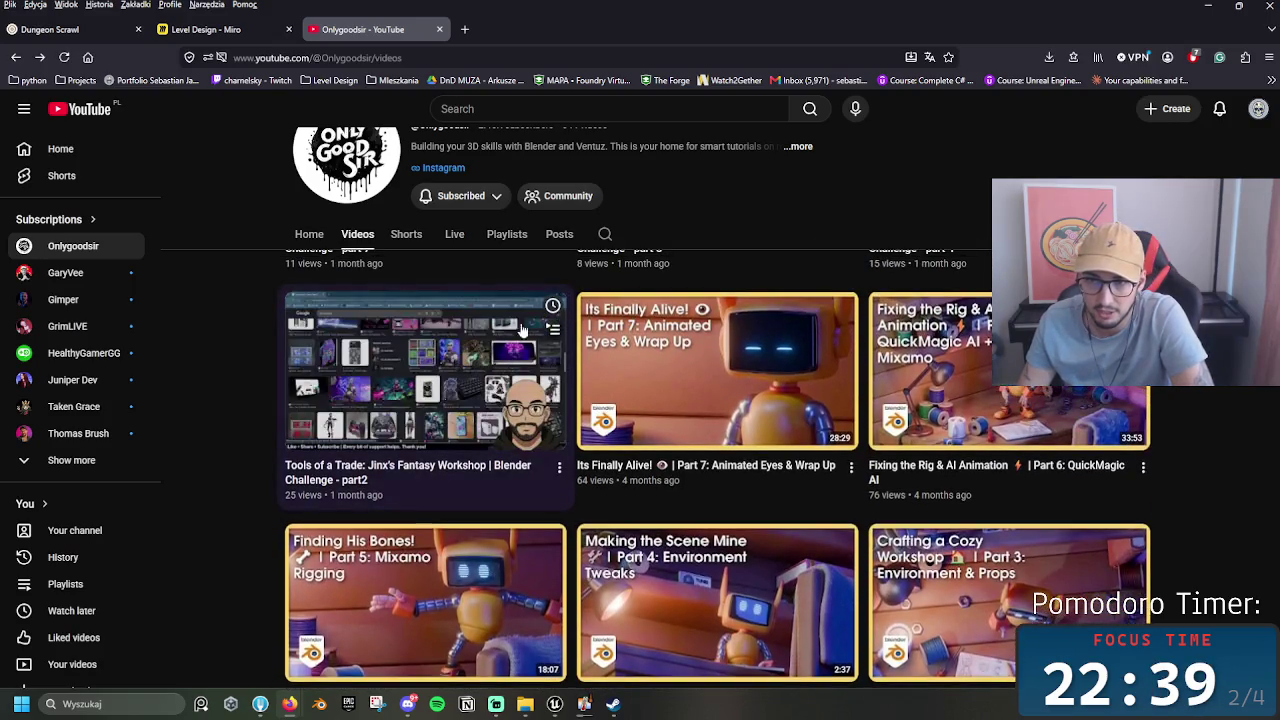
scroll(223, 469, down, 3)
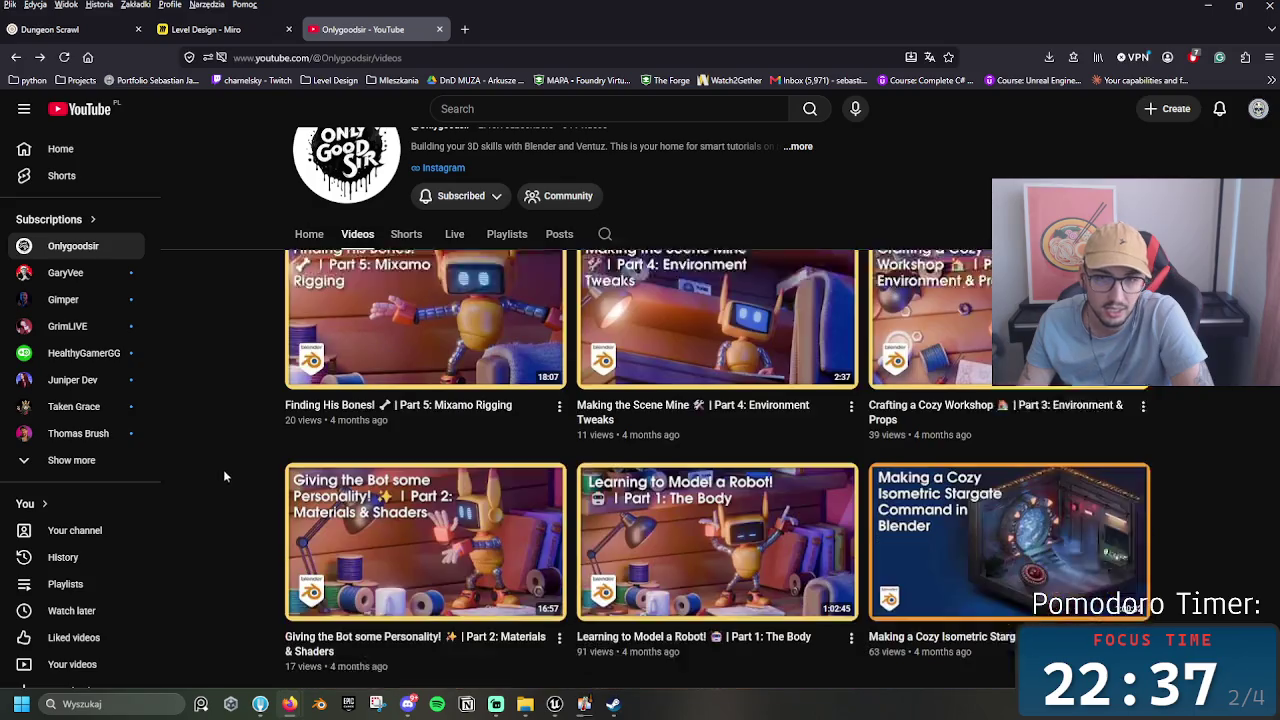
scroll(234, 414, up, 8)
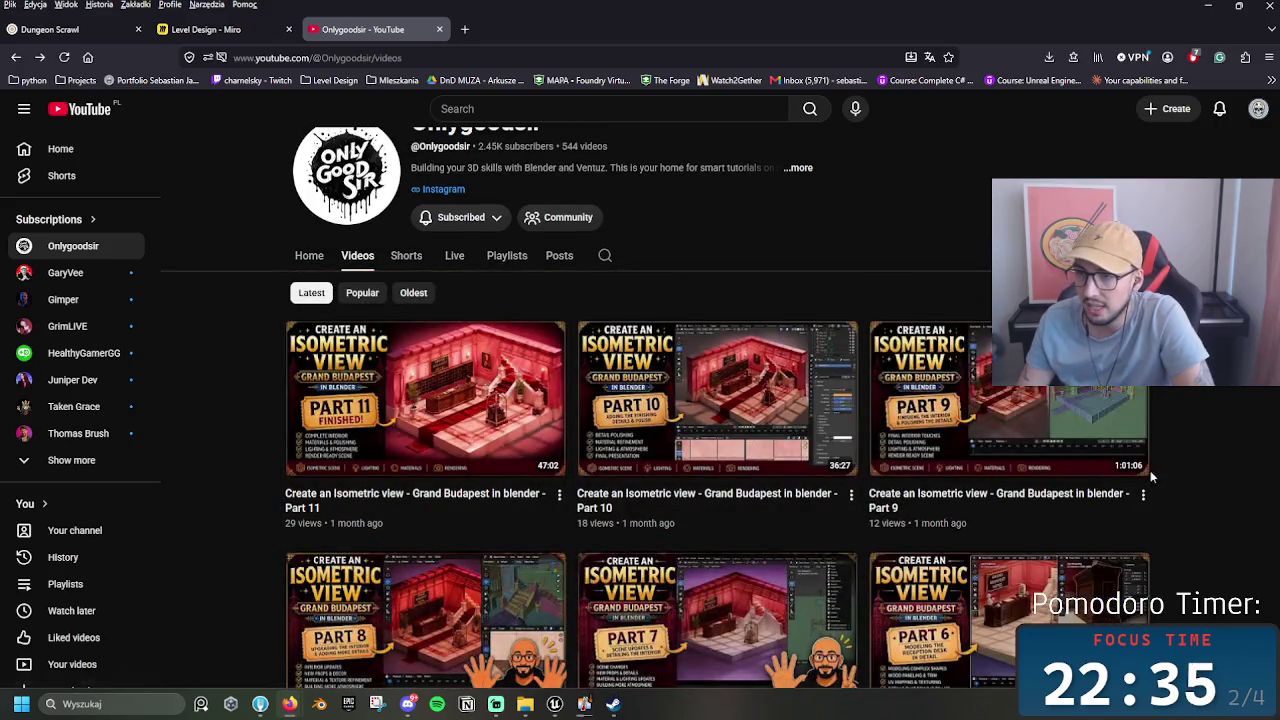
scroll(760, 440, down, 2)
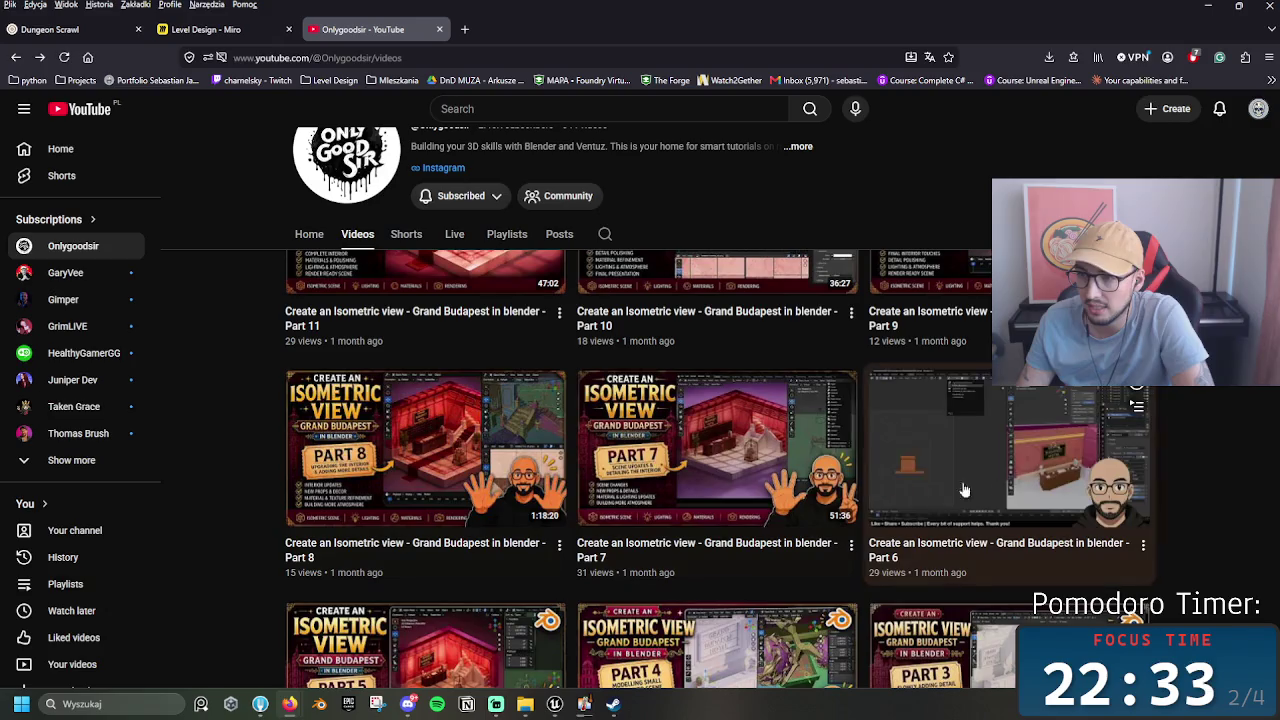
scroll(1200, 540, down, 3)
scroll(1195, 537, down, 3)
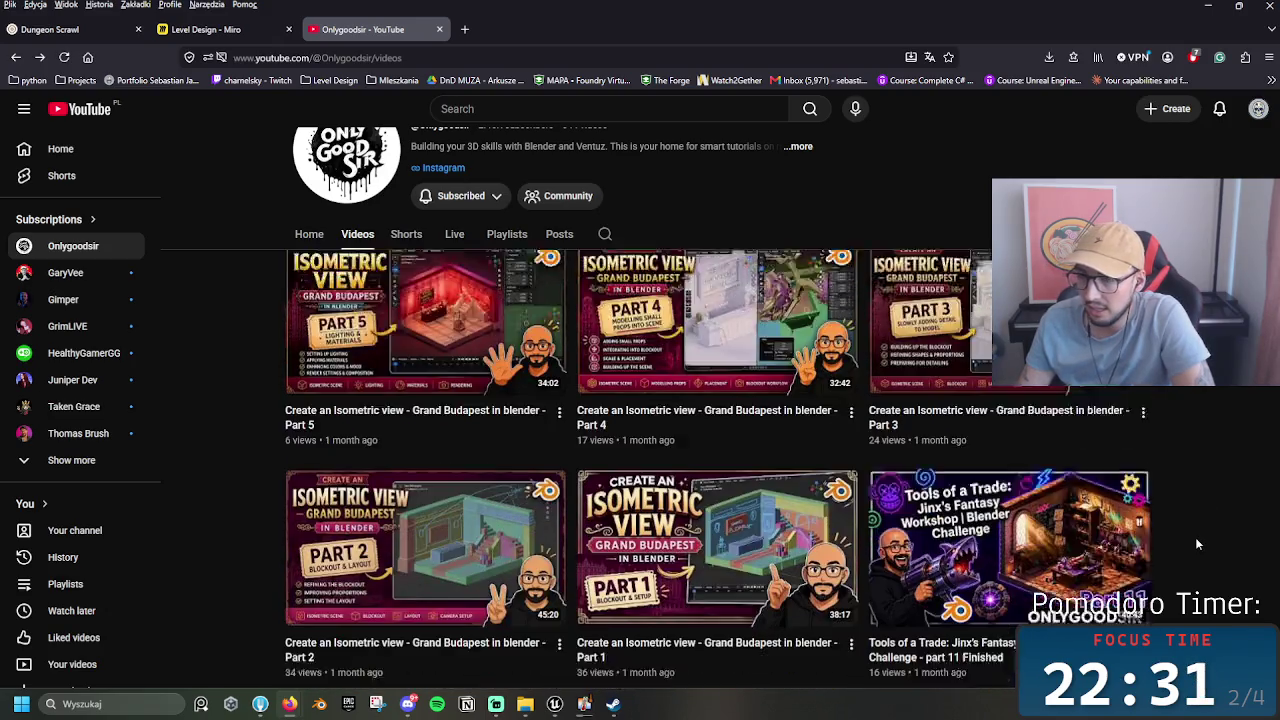
scroll(1198, 537, down, 2)
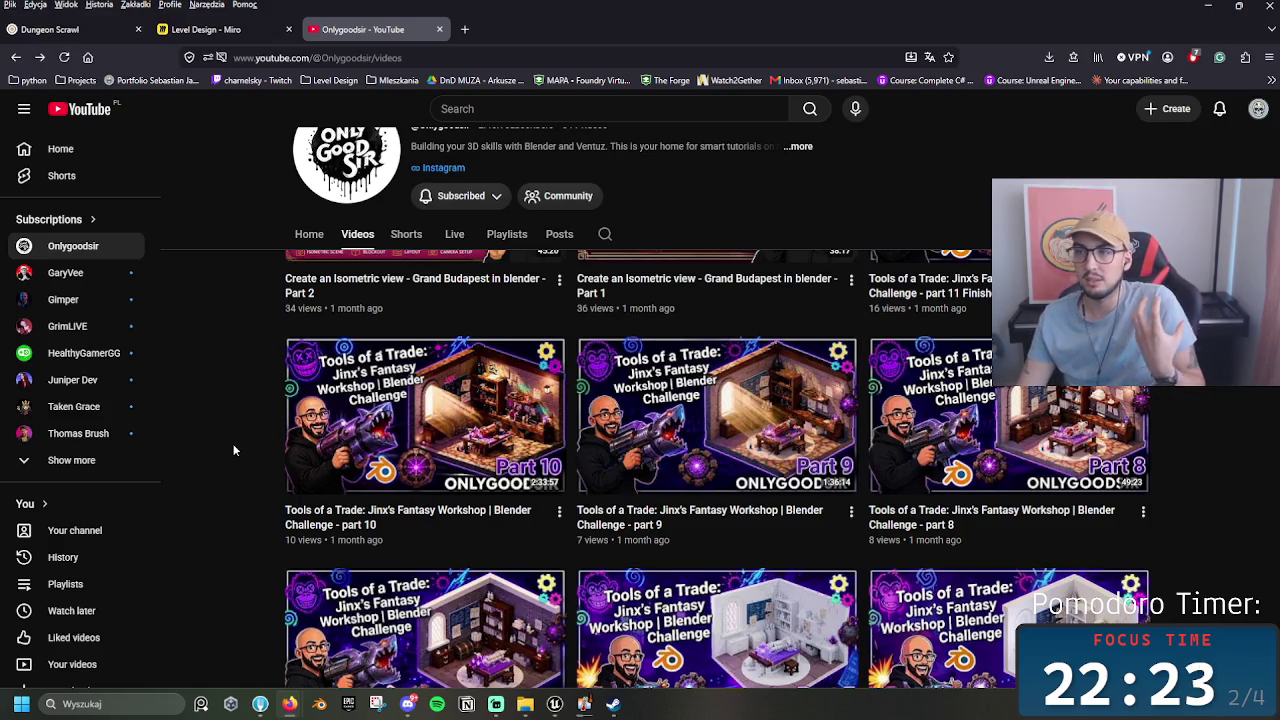
scroll(233, 450, up, 1)
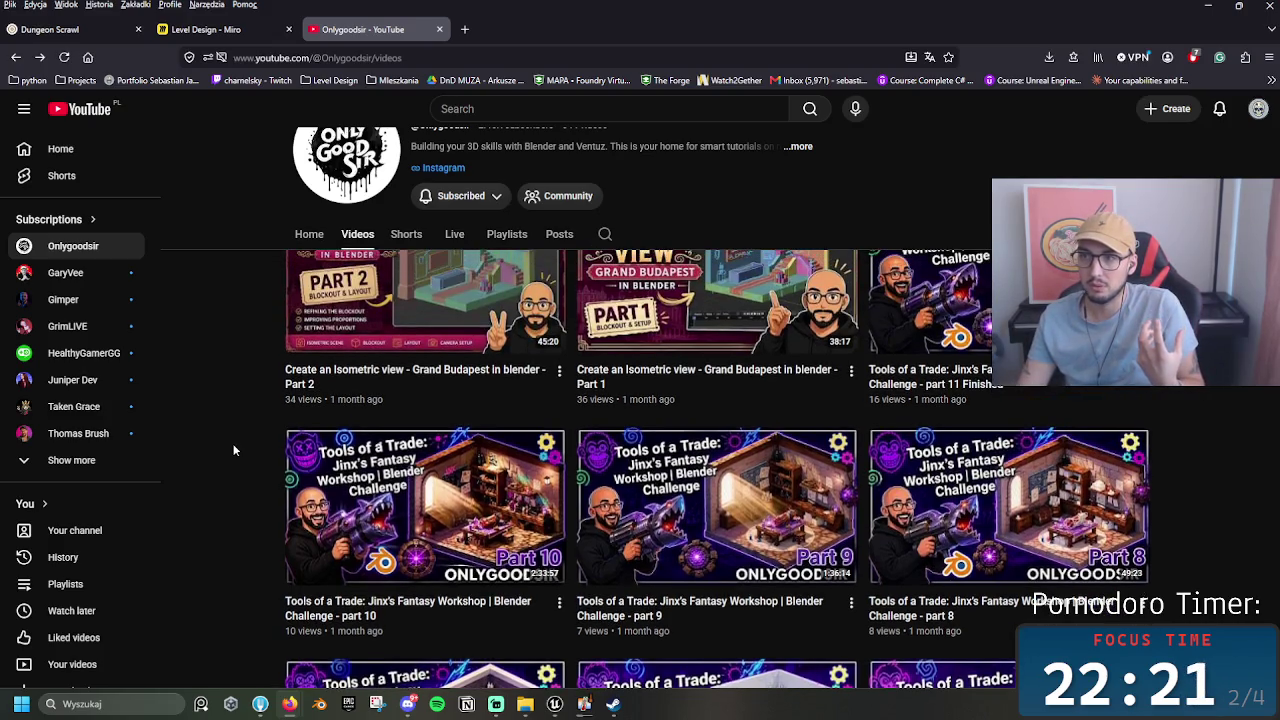
scroll(233, 450, up, 1)
scroll(234, 448, down, 2)
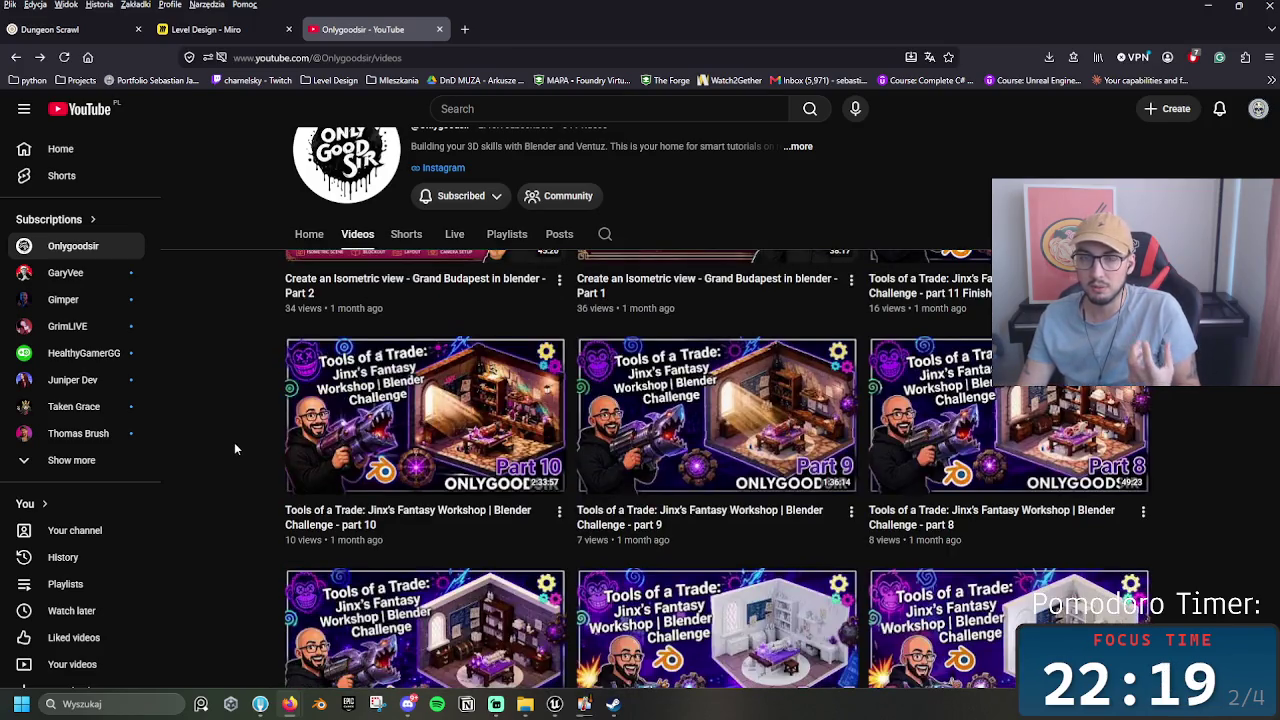
scroll(234, 445, down, 1)
scroll(234, 441, down, 3)
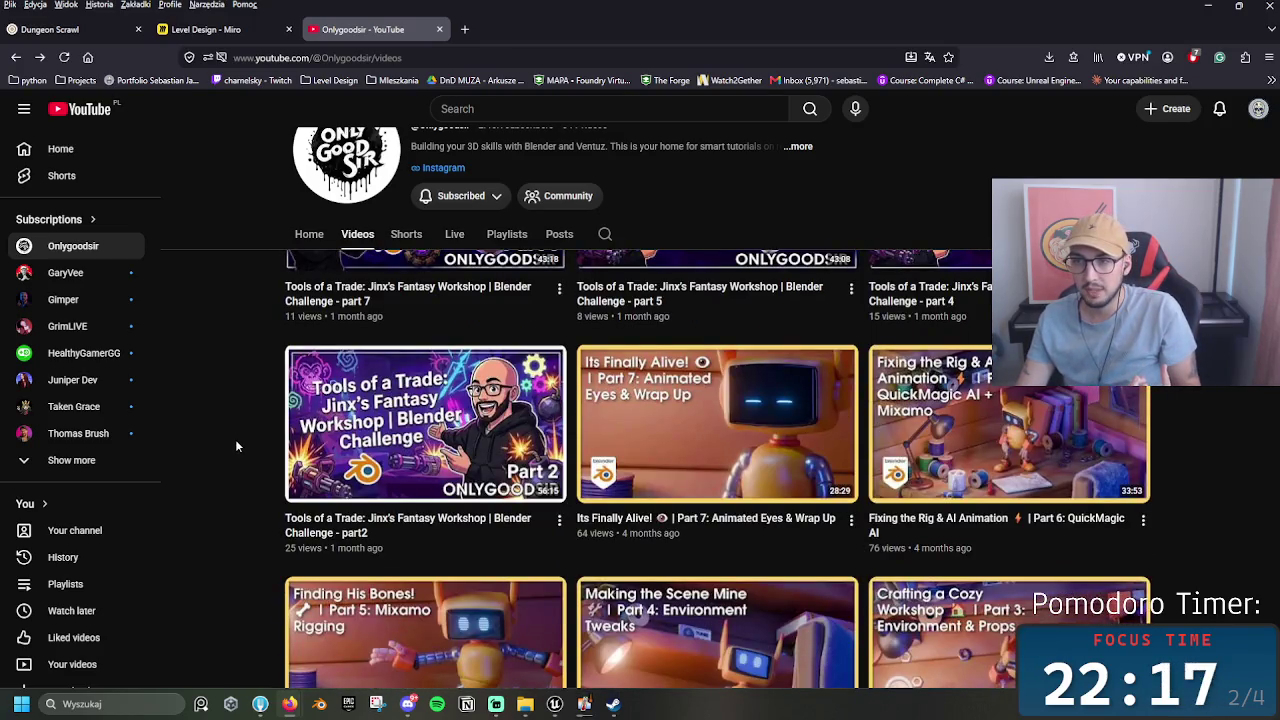
mouse_move(749, 508)
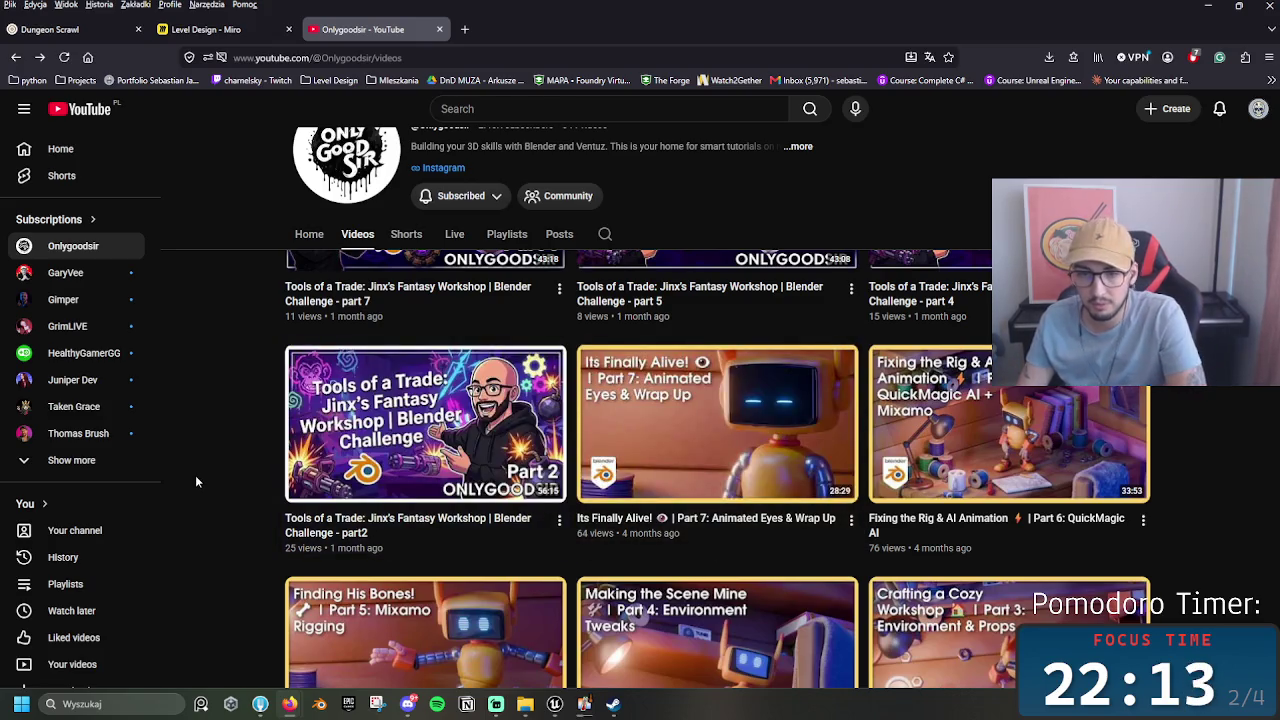
scroll(196, 482, down, 1)
mouse_move(1118, 428)
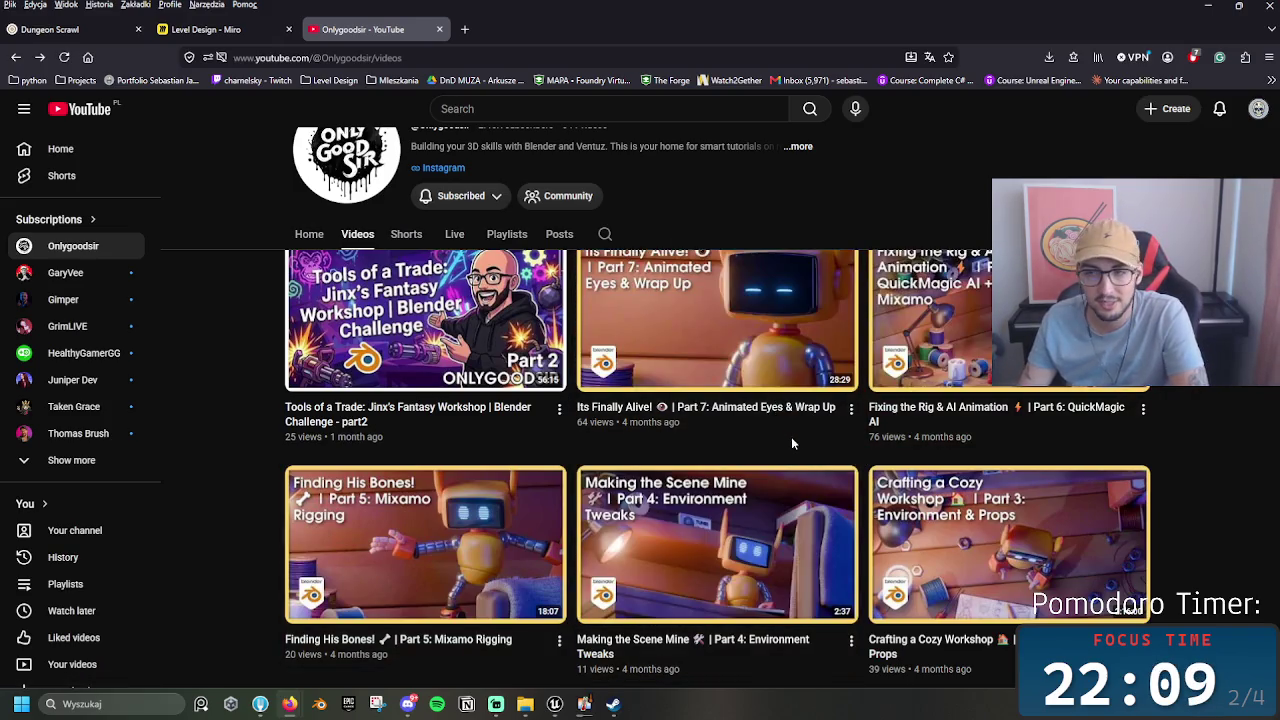
scroll(1208, 408, up, 1)
mouse_move(1083, 537)
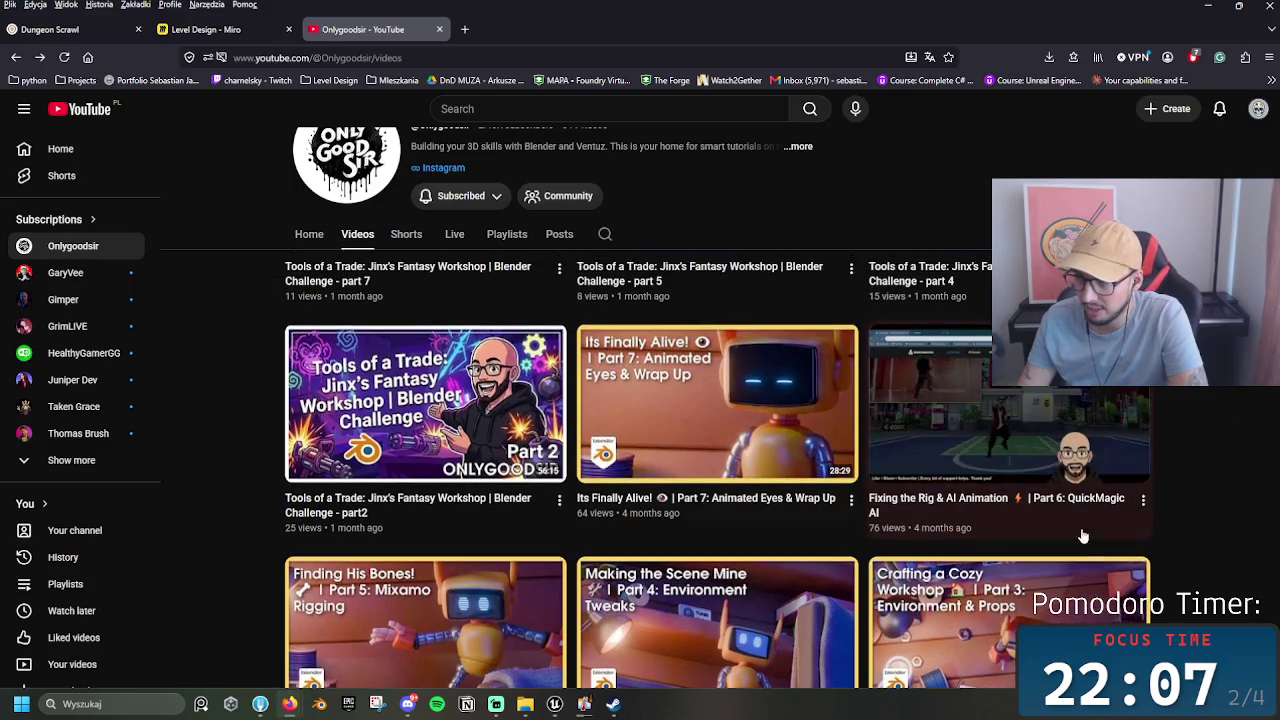
scroll(1083, 537, down, 5)
scroll(1204, 481, up, 3)
scroll(1213, 473, down, 1)
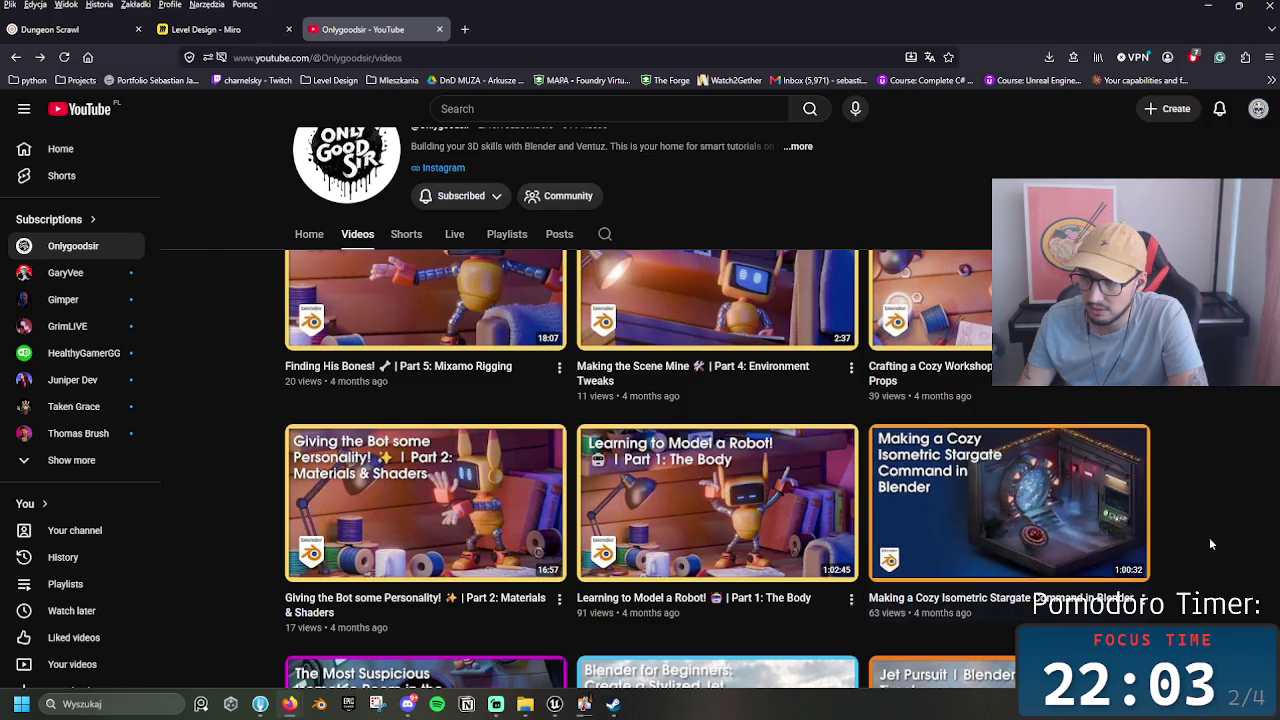
scroll(1220, 505, down, 3)
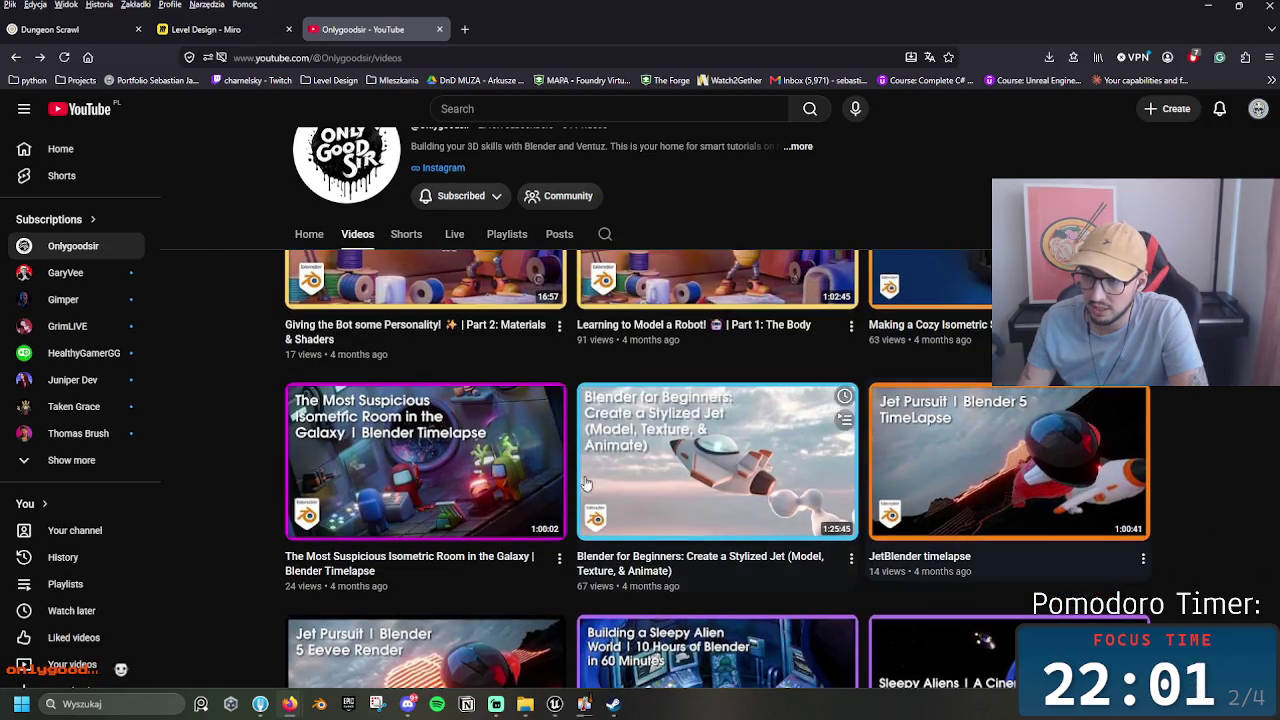
mouse_move(1062, 507)
scroll(1158, 486, up, 7)
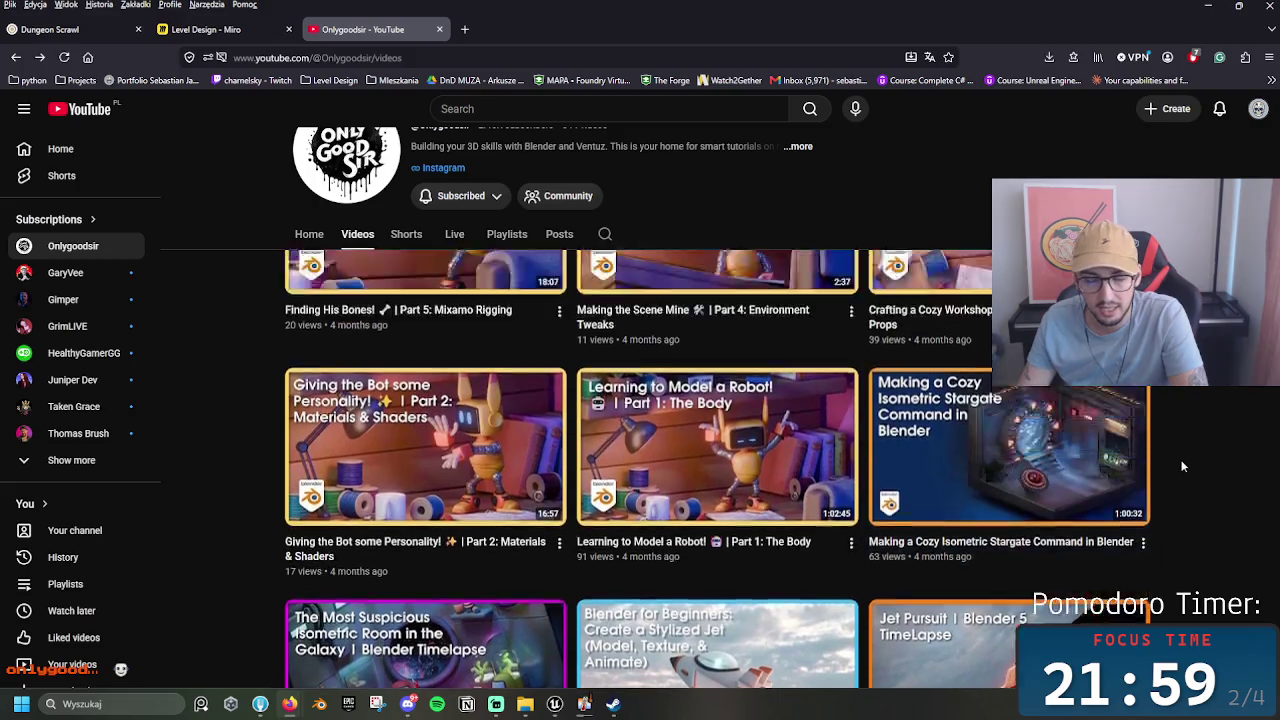
scroll(1165, 507, up, 10)
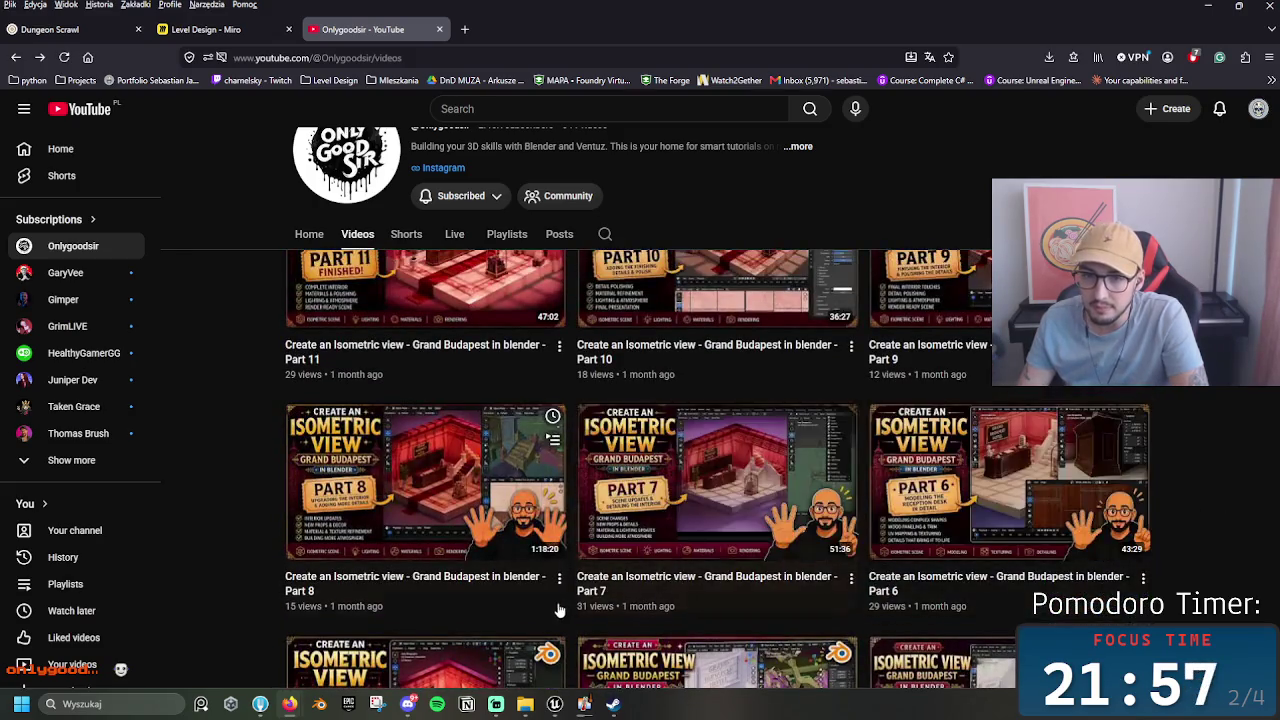
scroll(446, 596, up, 3)
mouse_move(446, 596)
scroll(268, 528, down, 2)
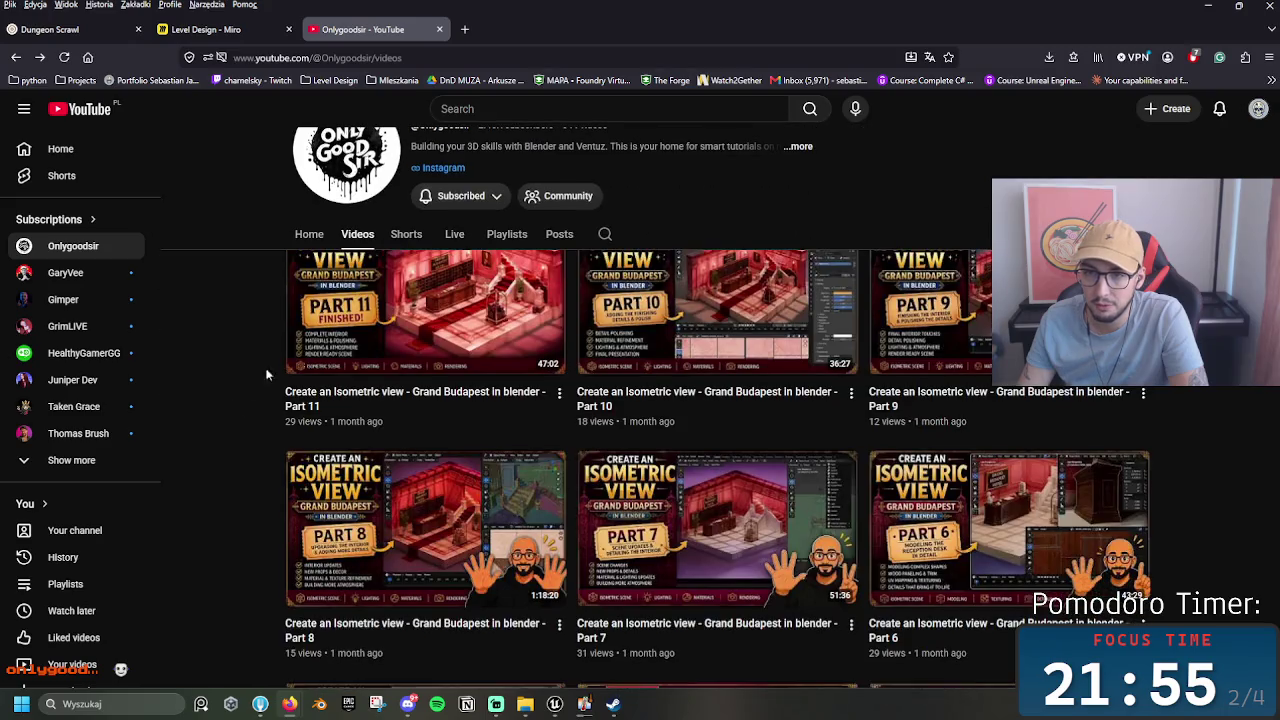
scroll(227, 349, up, 2)
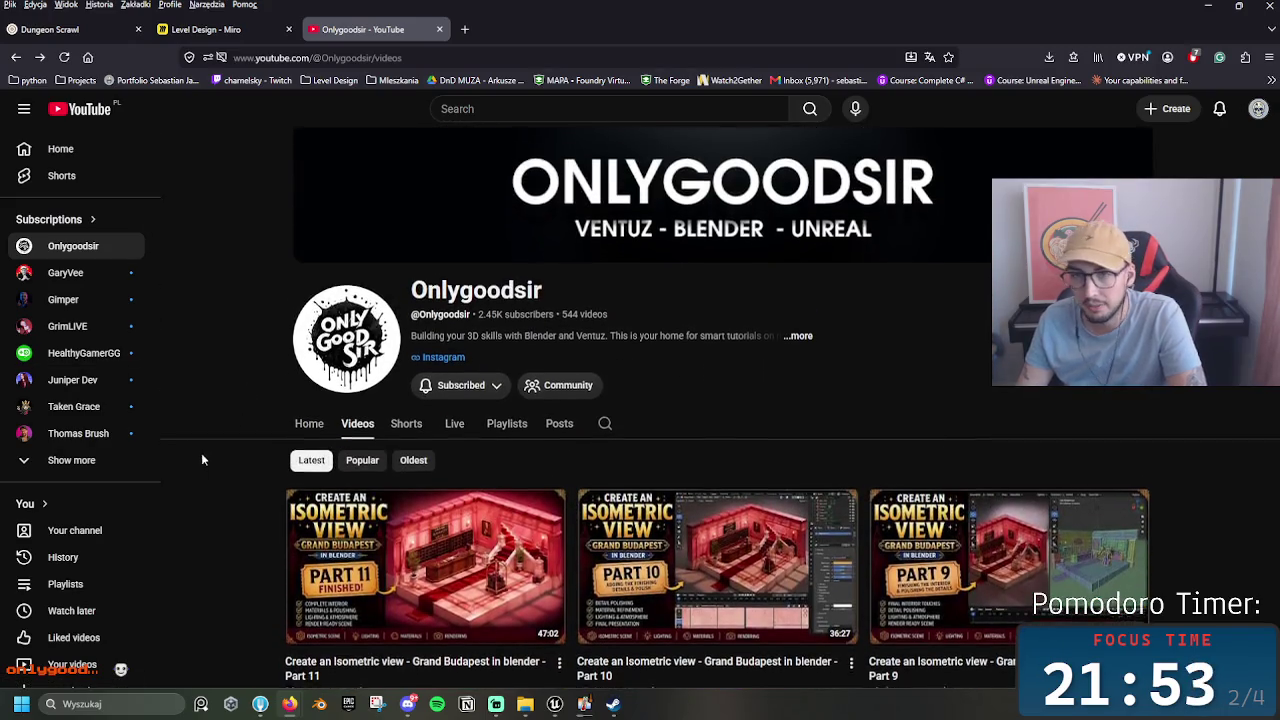
scroll(201, 452, down, 1)
scroll(720, 430, up, 1)
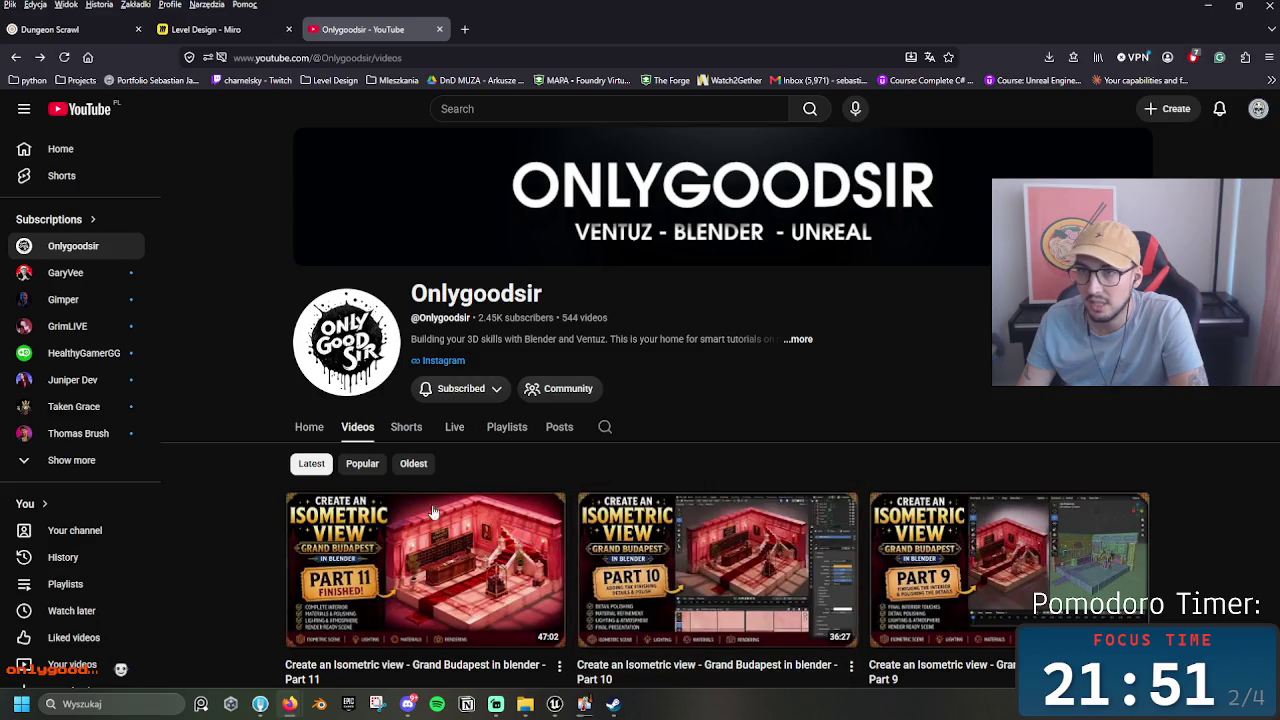
scroll(243, 461, down, 2)
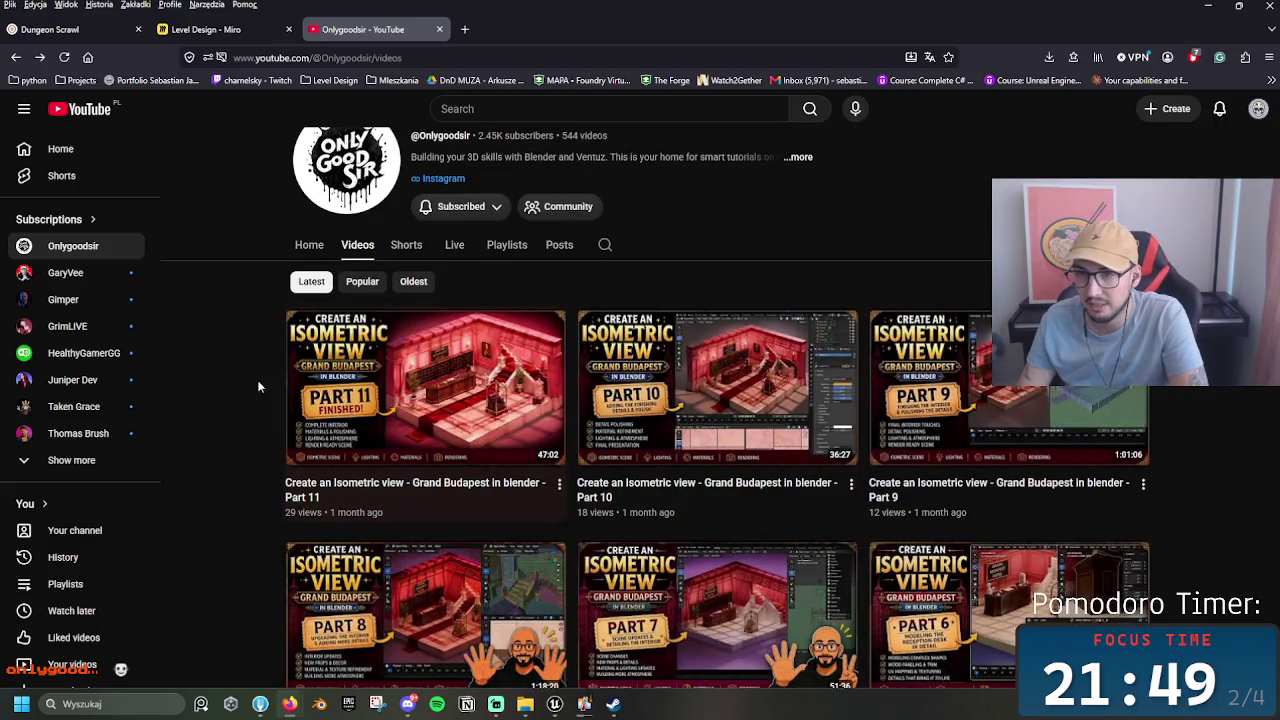
Step: Open Grand Budapest Part 11, pause it at 0:30, then navigate back to the previous video
click(421, 407)
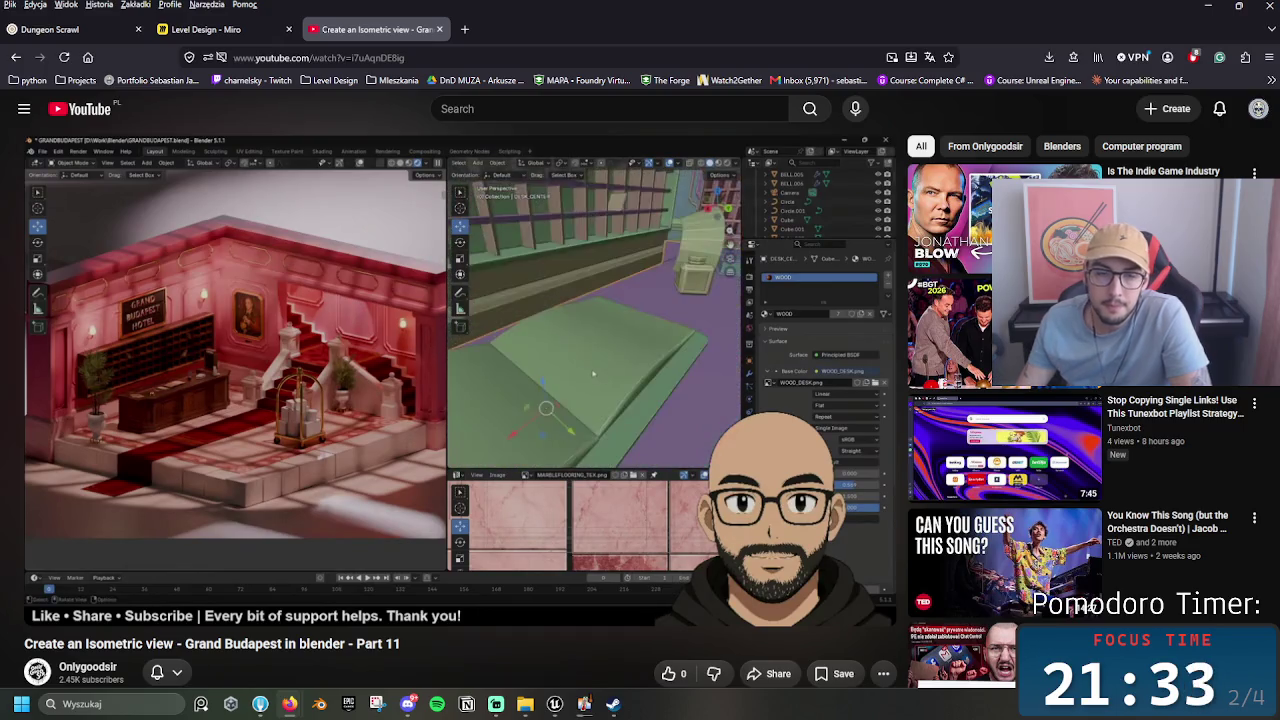
mouse_move(168, 380)
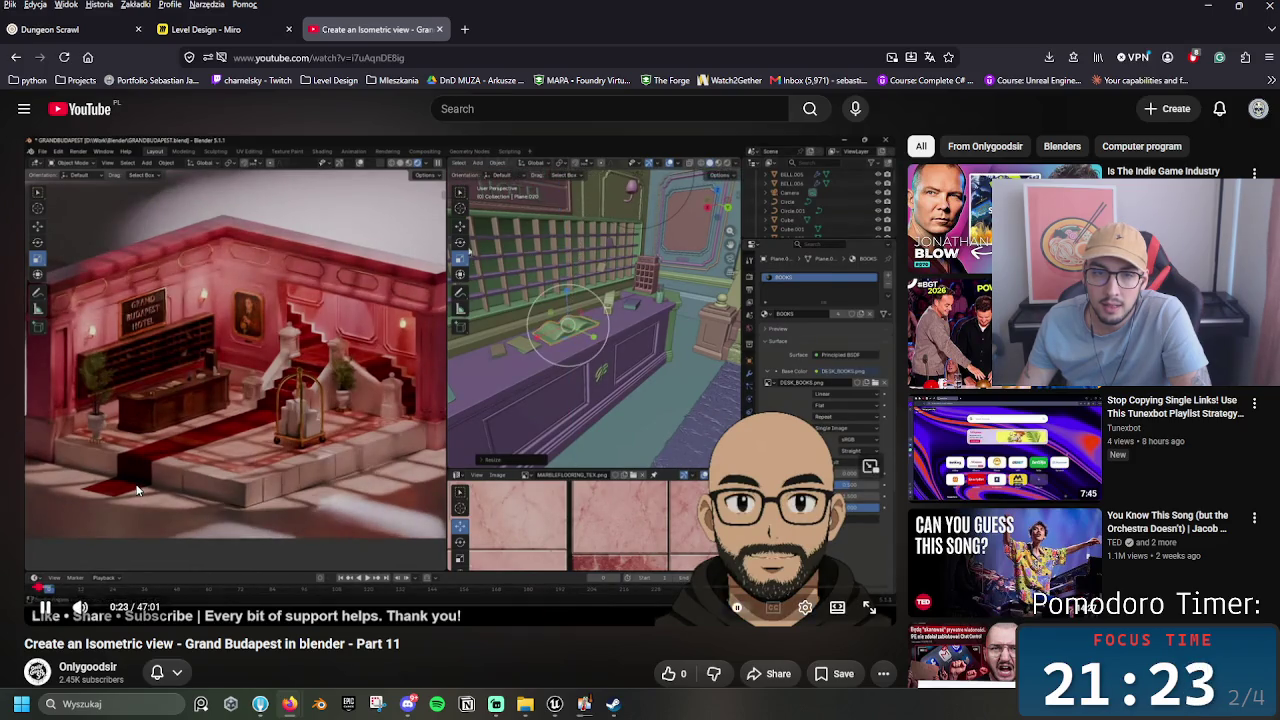
click(48, 476)
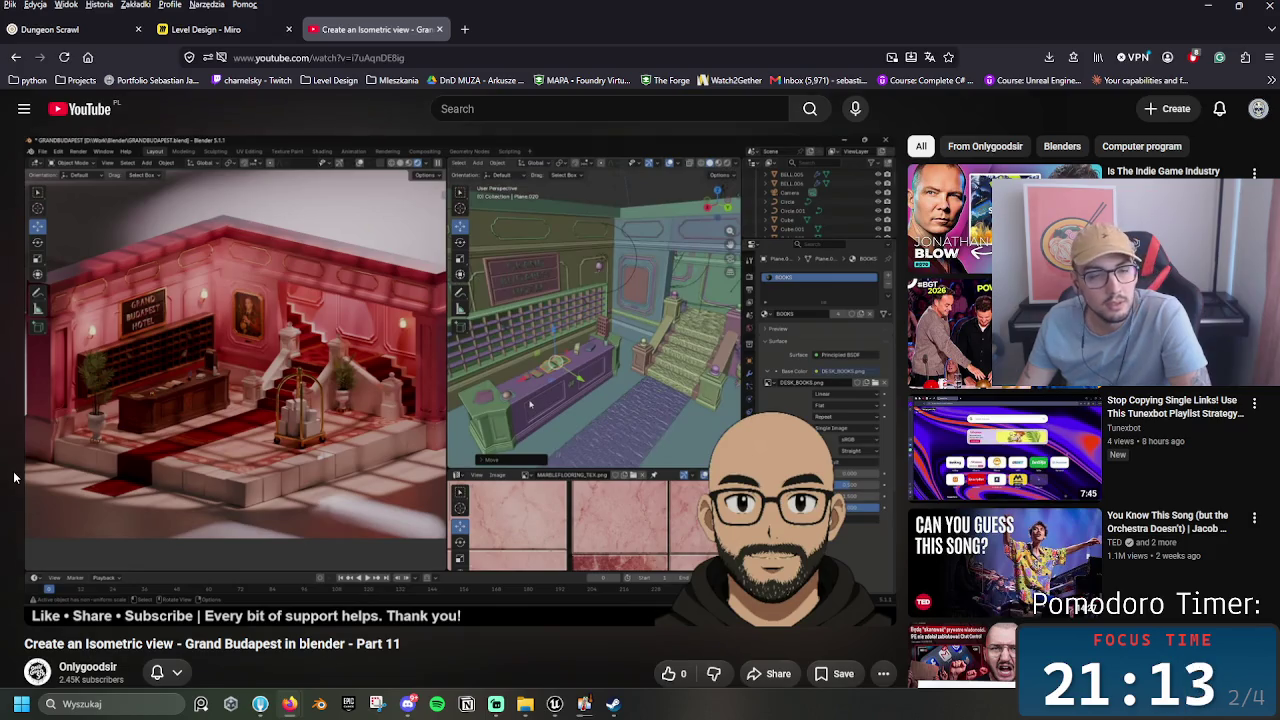
mouse_move(28, 473)
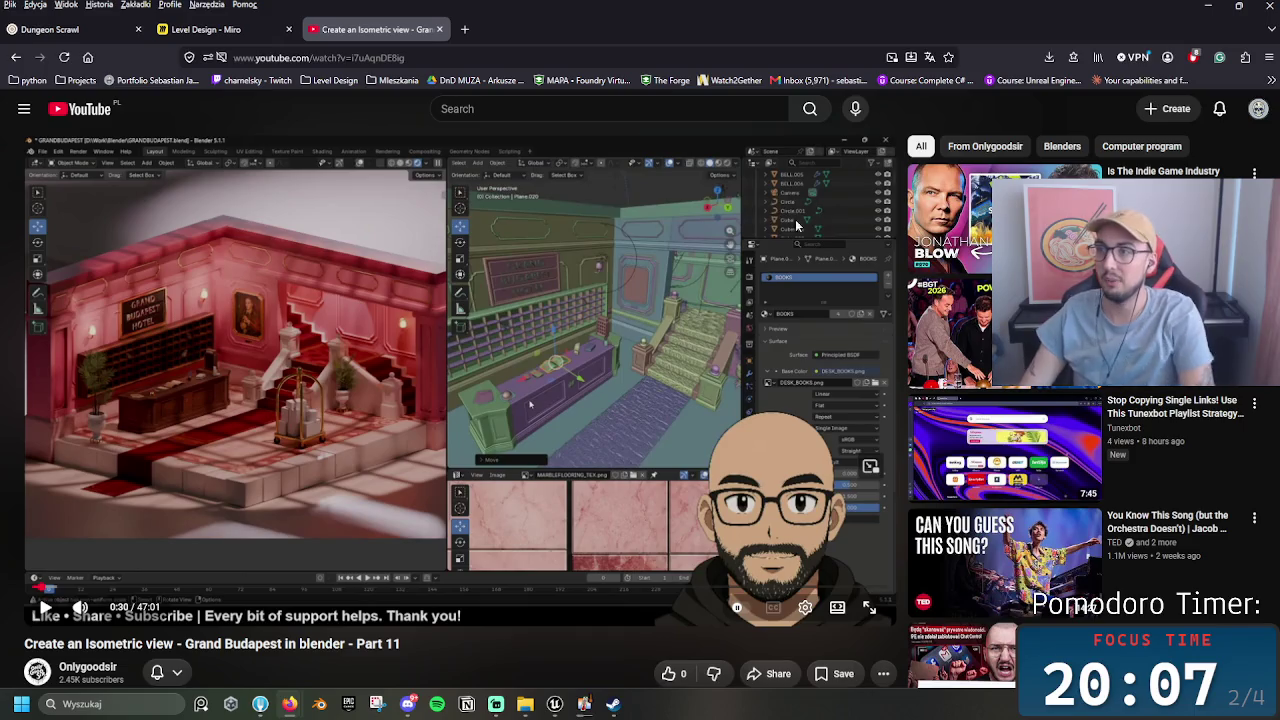
key(alt+Left)
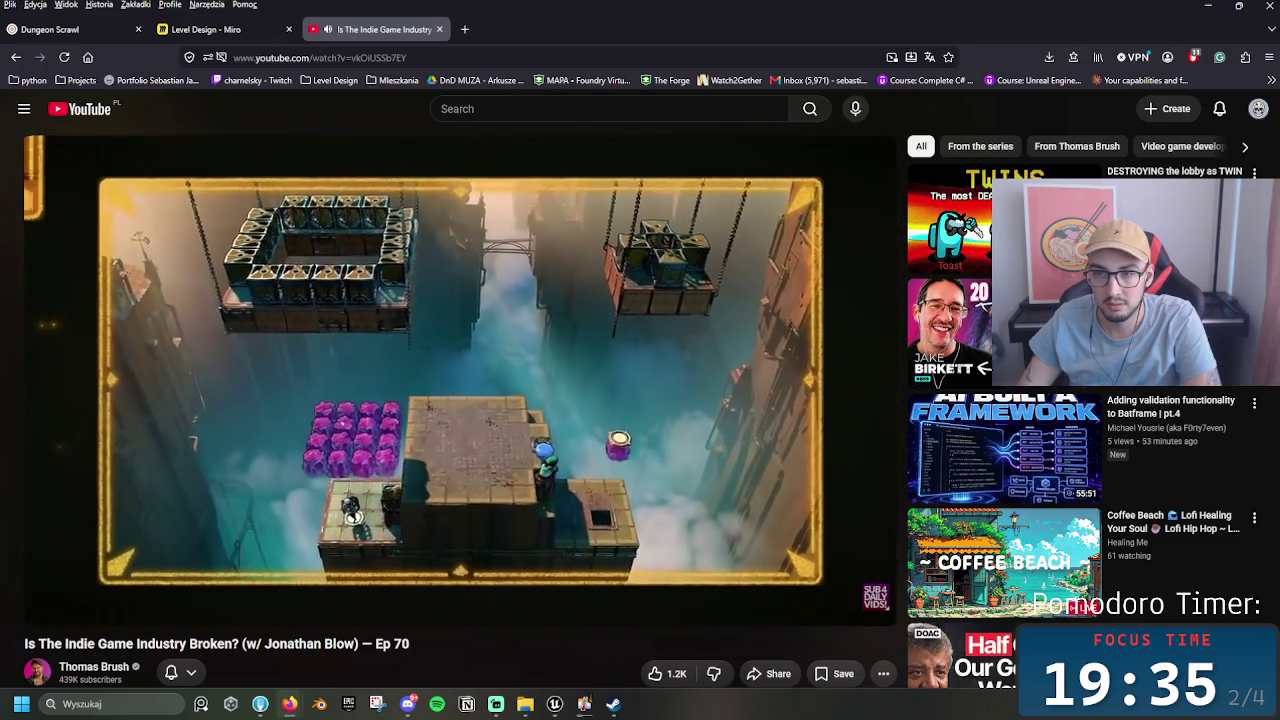
Step: Pause the Indie Game Industry episode, open its creator's channel, then go to the YouTube home feed
mouse_move(38, 497)
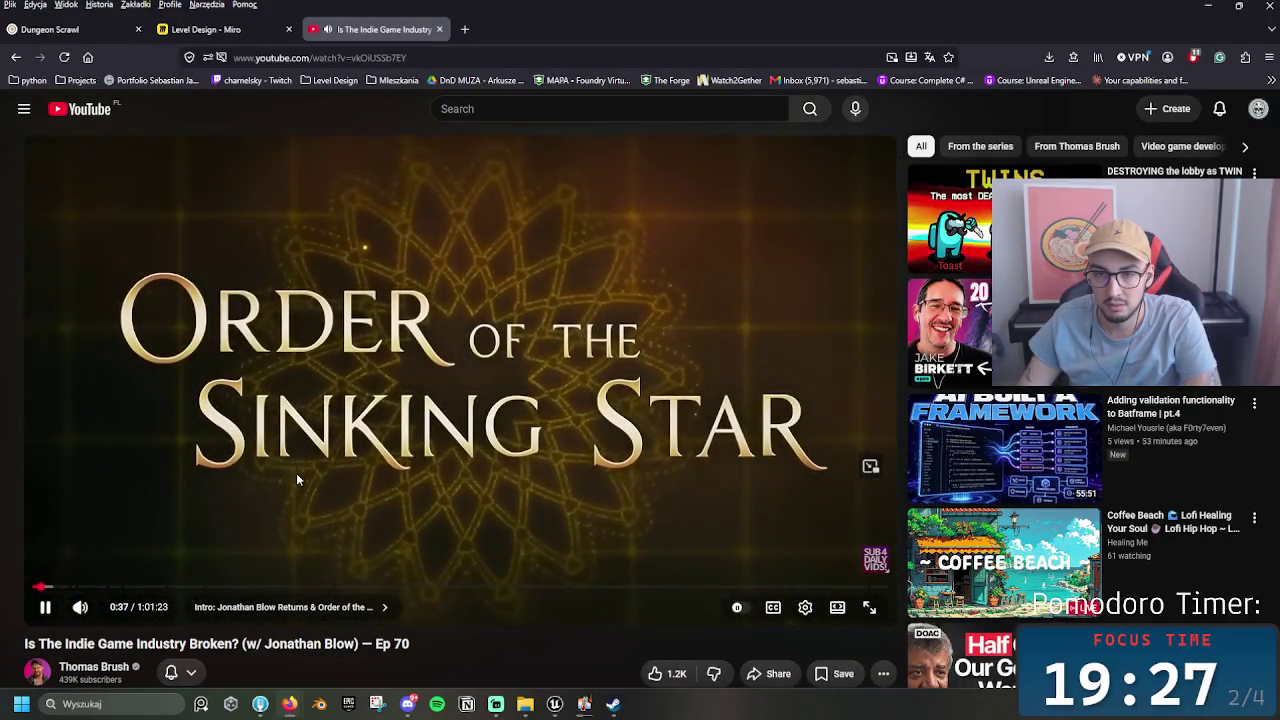
click(296, 478)
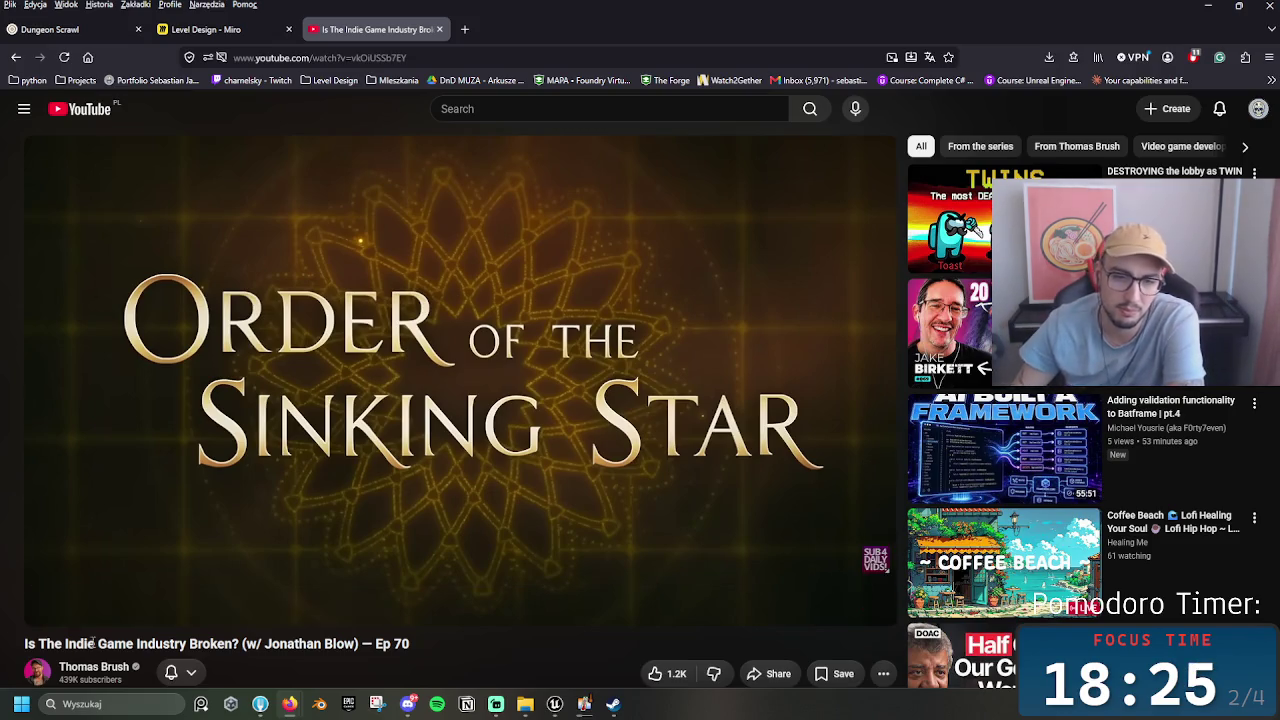
click(33, 588)
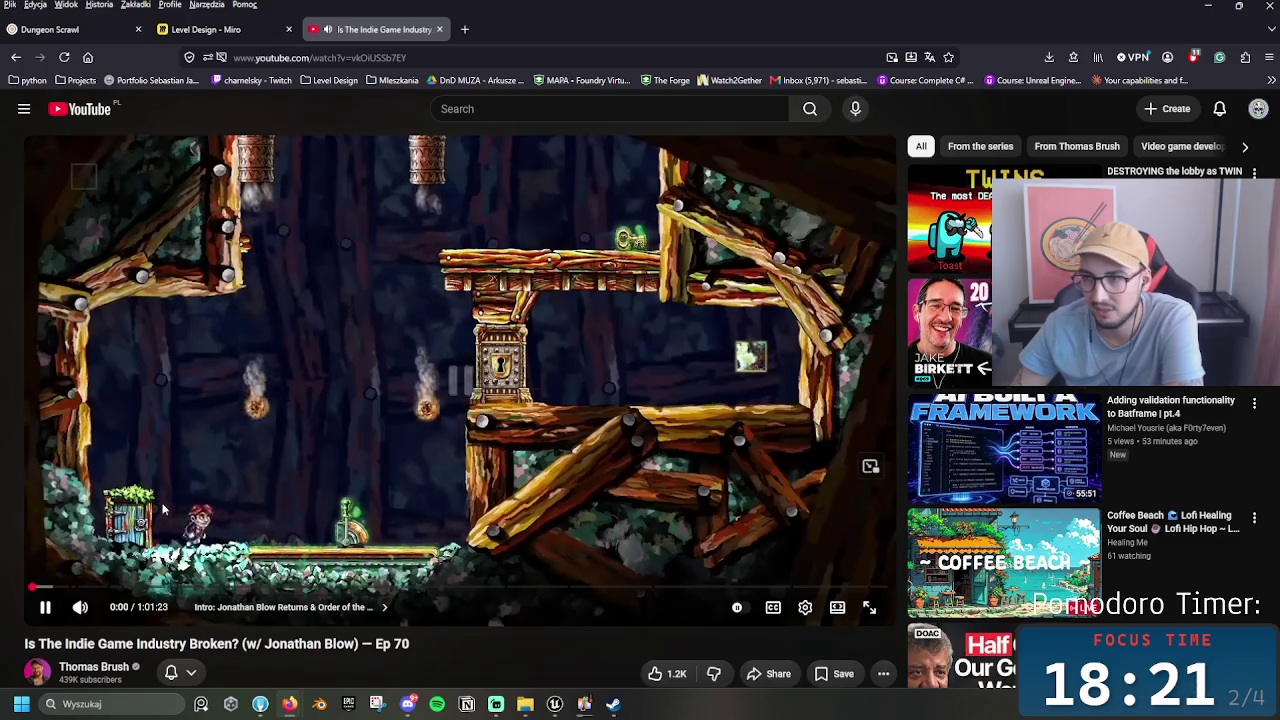
click(97, 578)
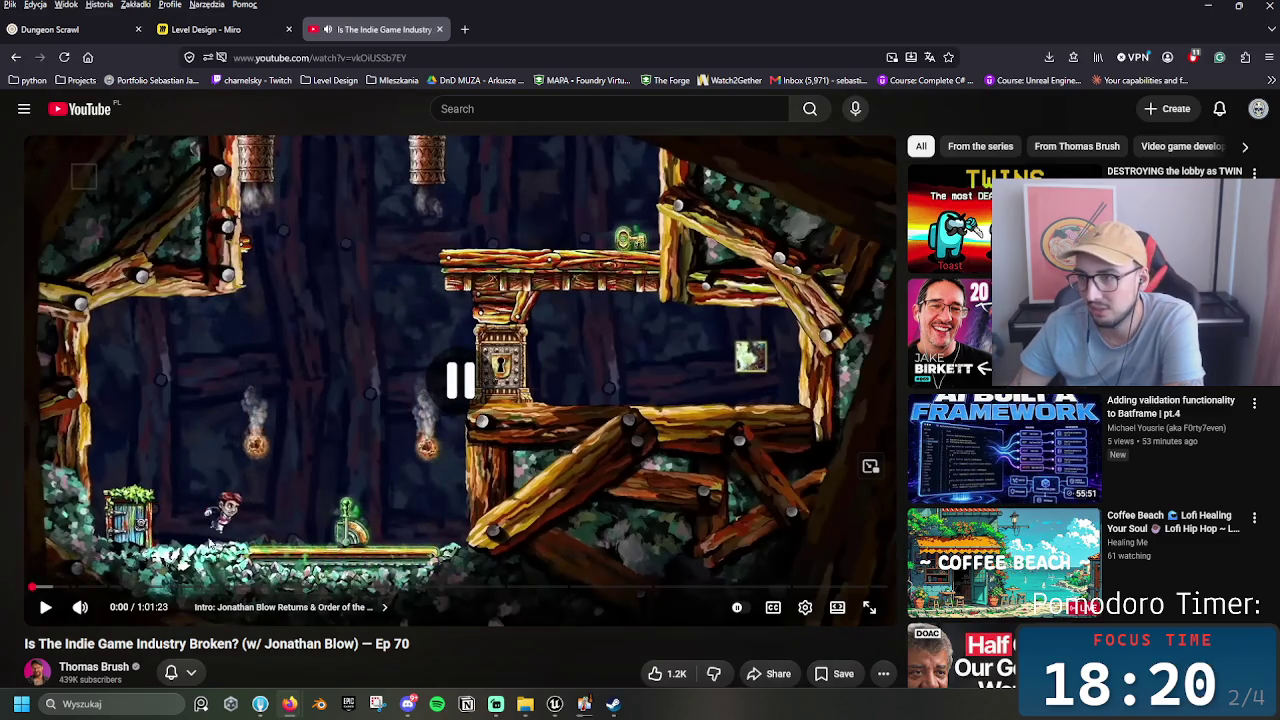
click(92, 666)
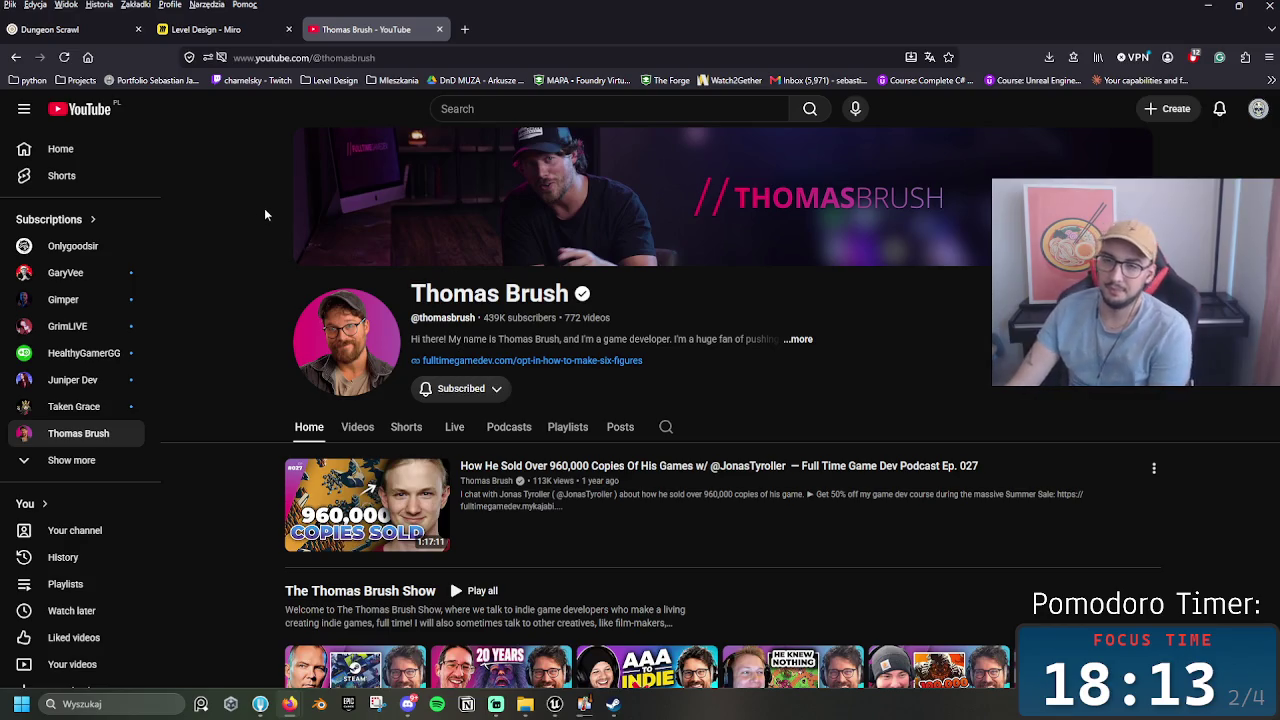
click(82, 112)
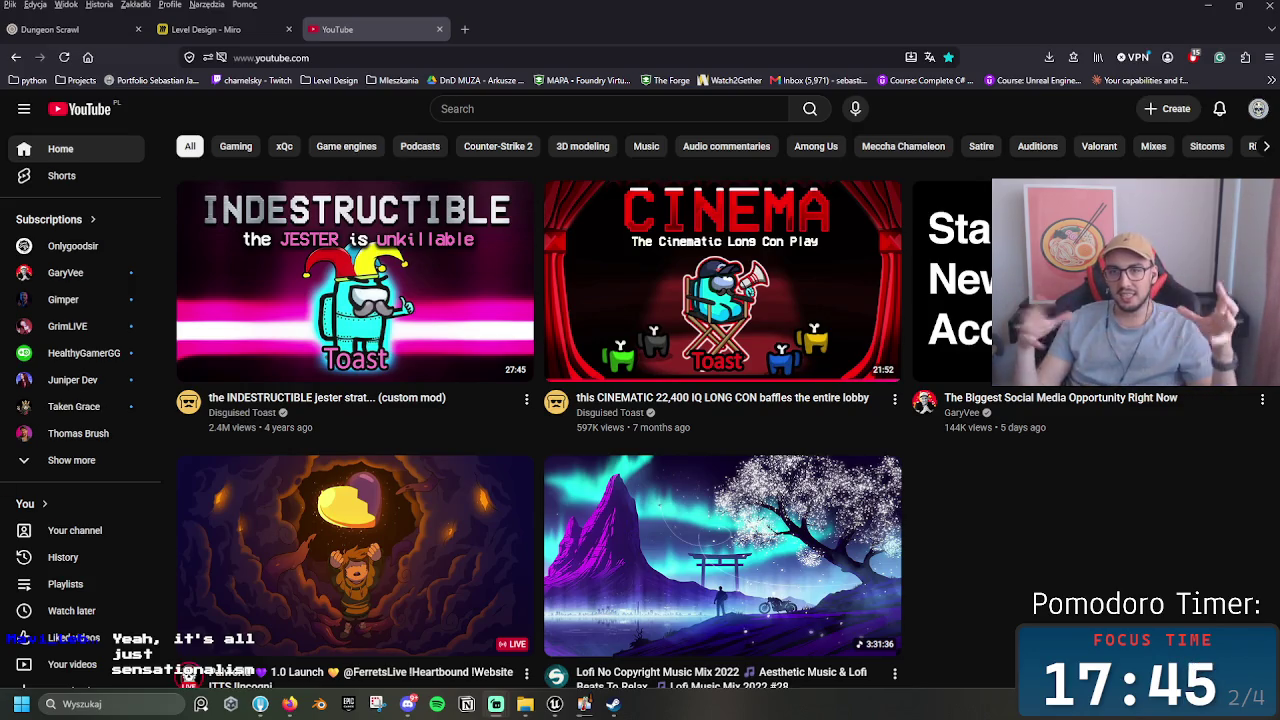
click(78, 433)
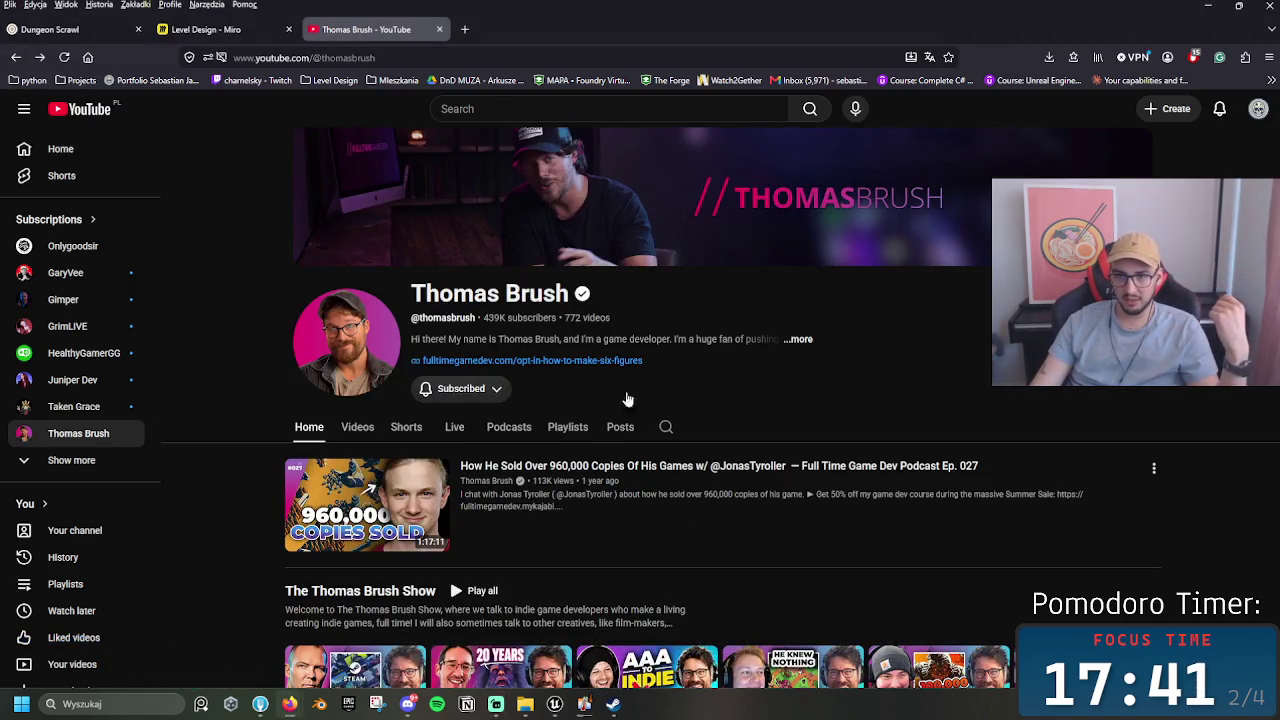
scroll(475, 418, down, 2)
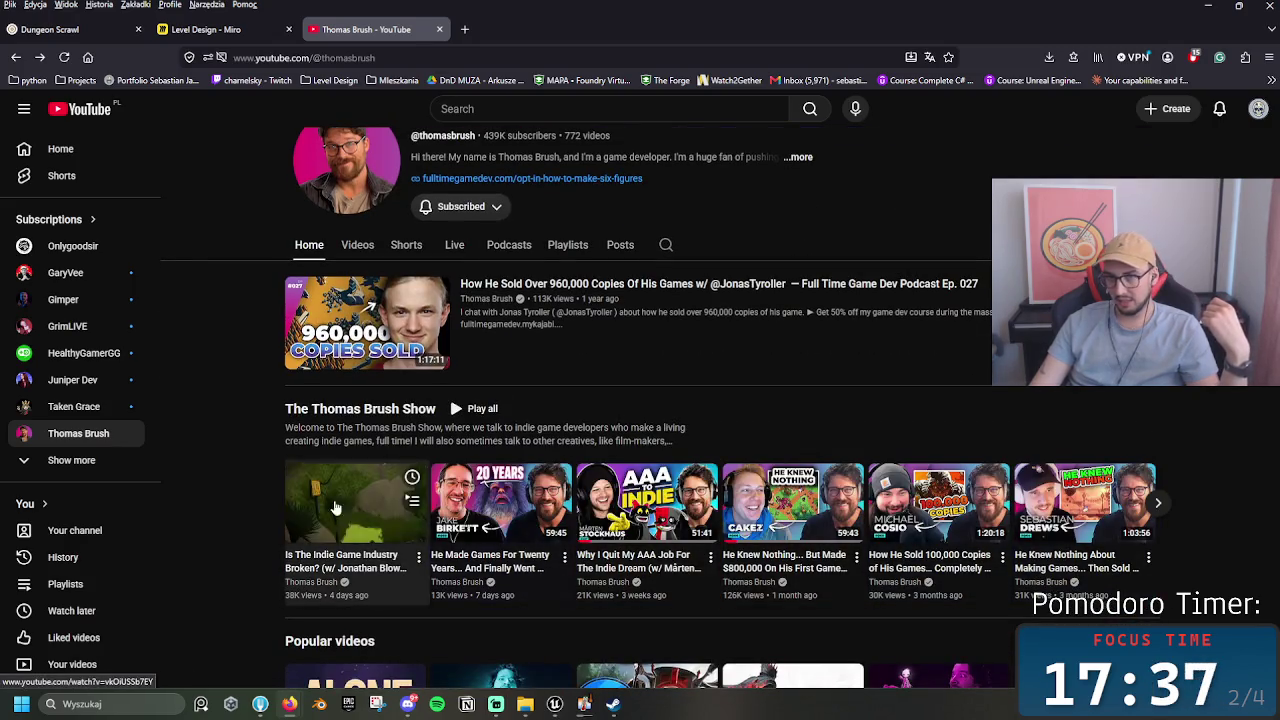
scroll(465, 520, down, 5)
scroll(465, 520, up, 4)
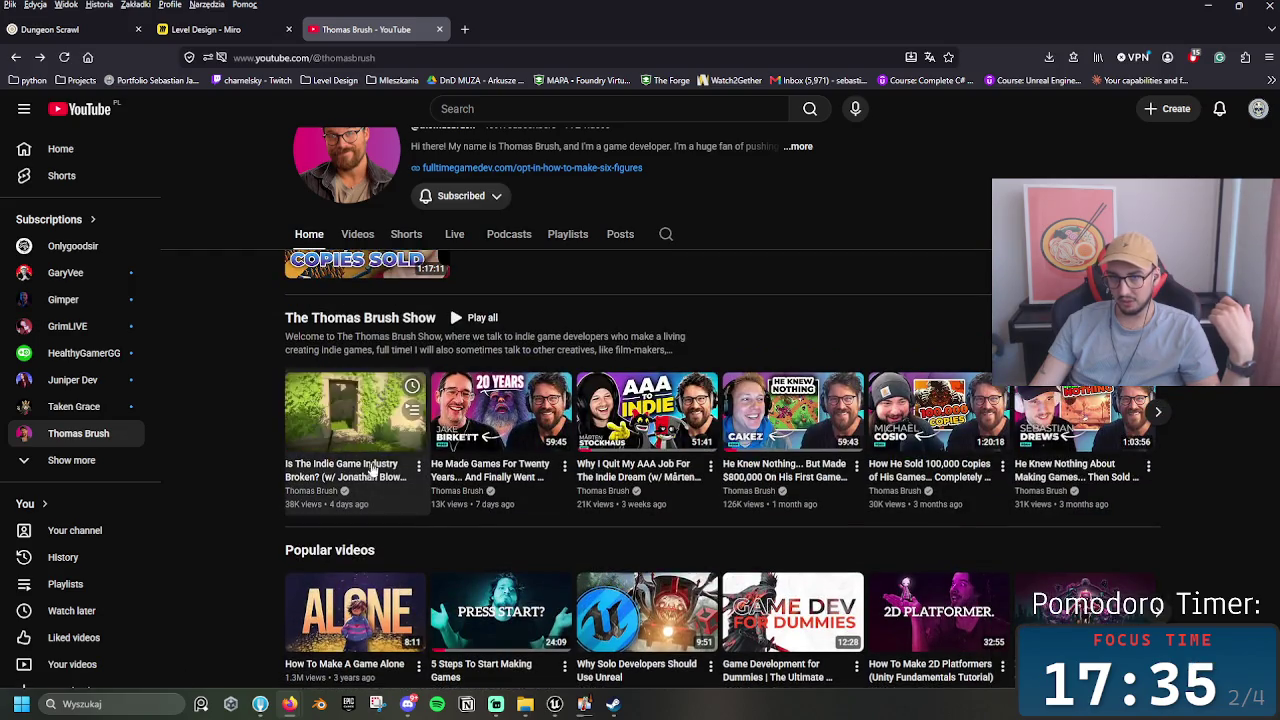
scroll(648, 502, down, 2)
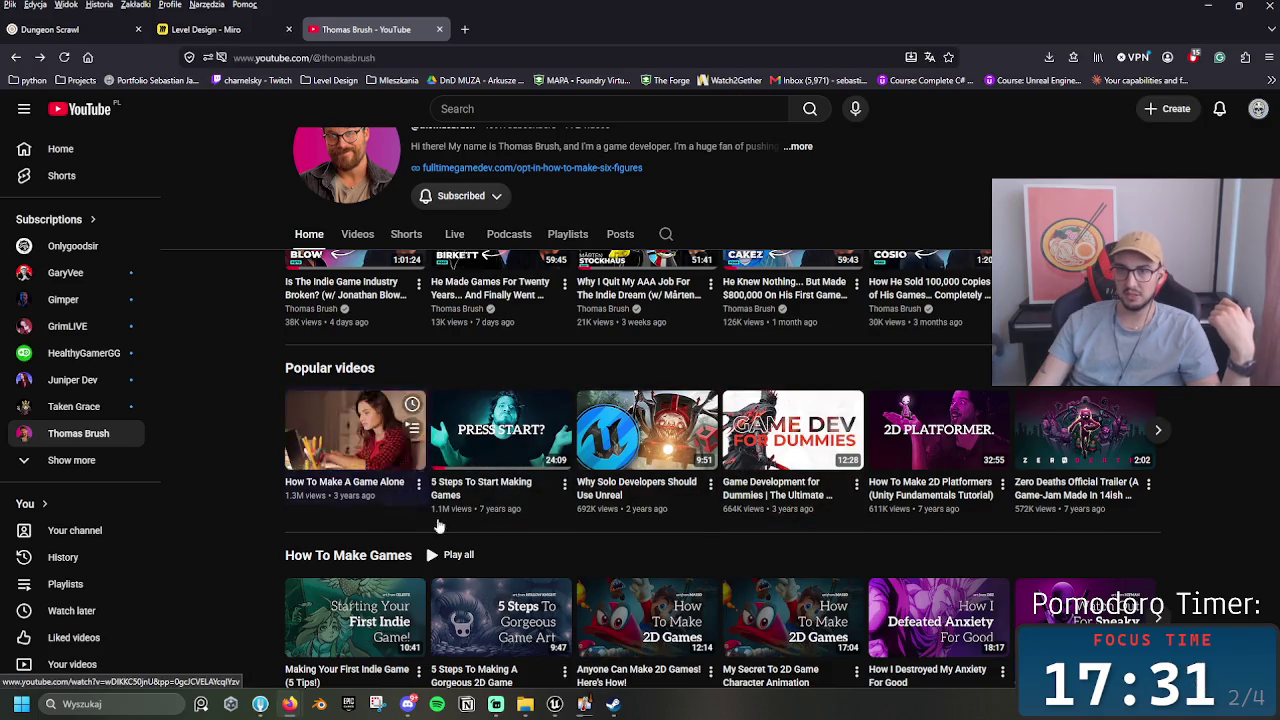
scroll(572, 549, up, 2)
scroll(572, 549, up, 1)
Step: Open the channel's Videos tab and scroll through its grid of uploads, newest first
click(360, 336)
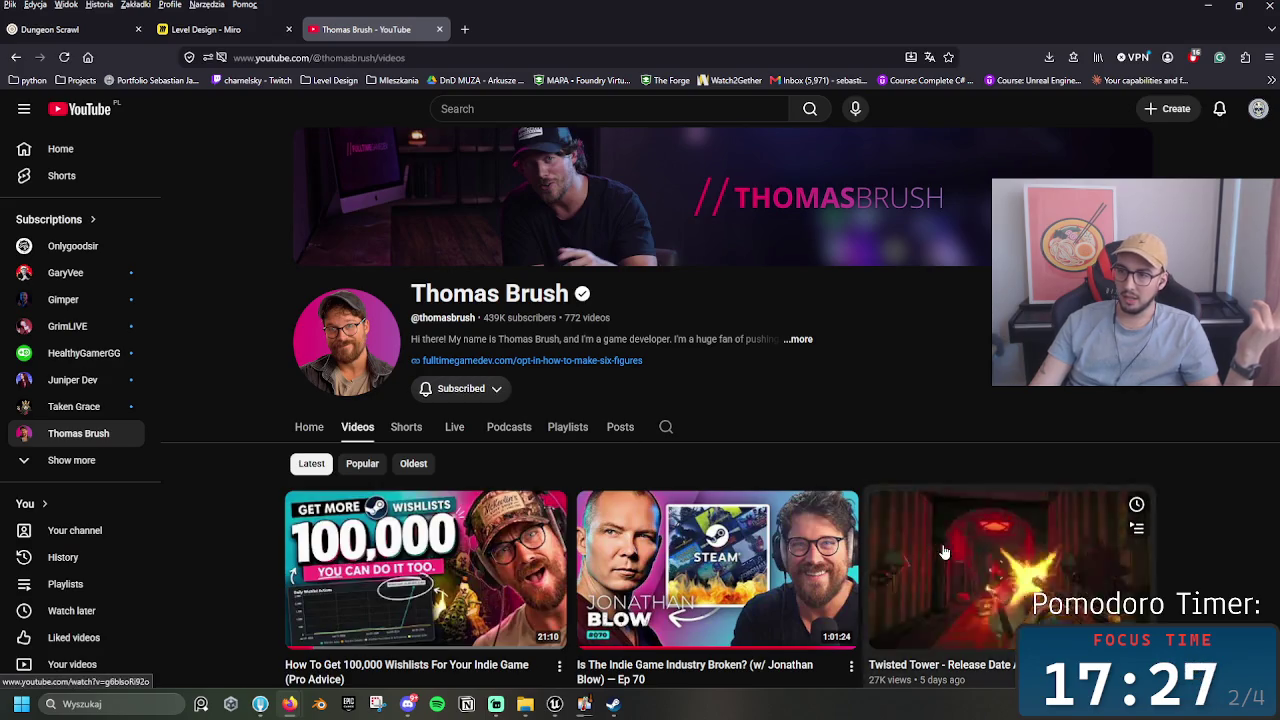
scroll(215, 400, down, 1)
scroll(218, 408, down, 2)
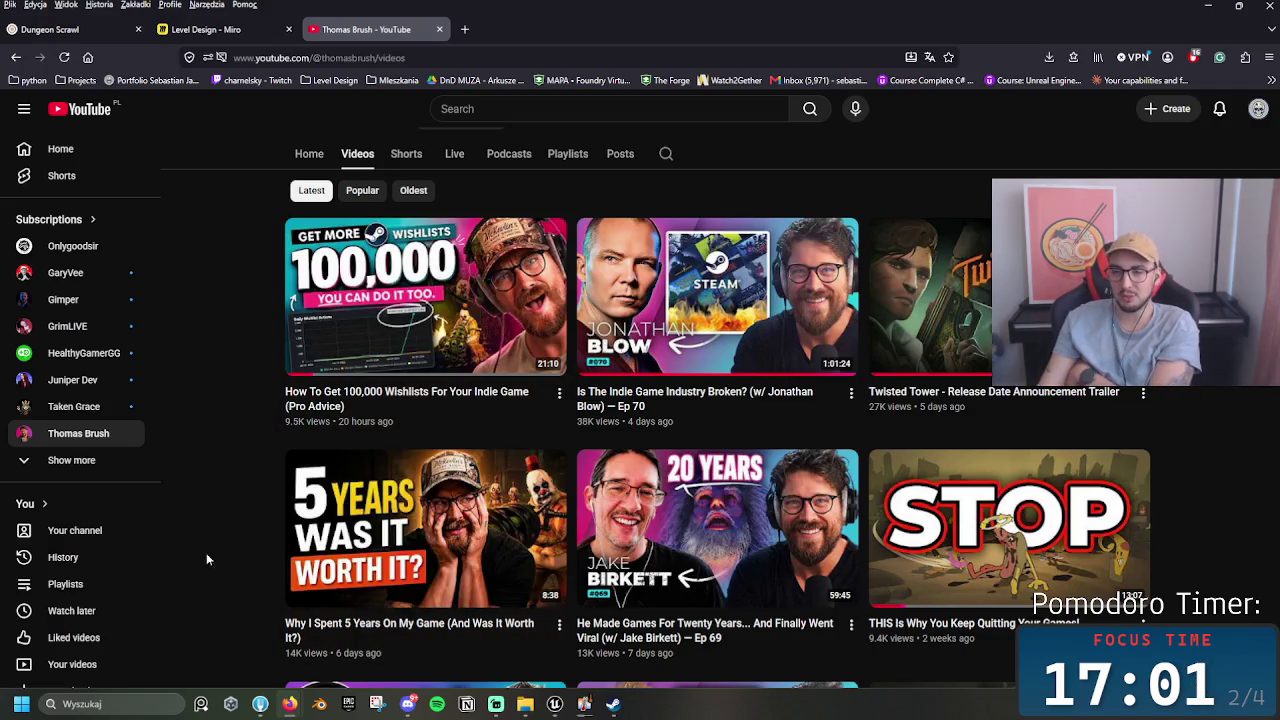
scroll(193, 552, down, 2)
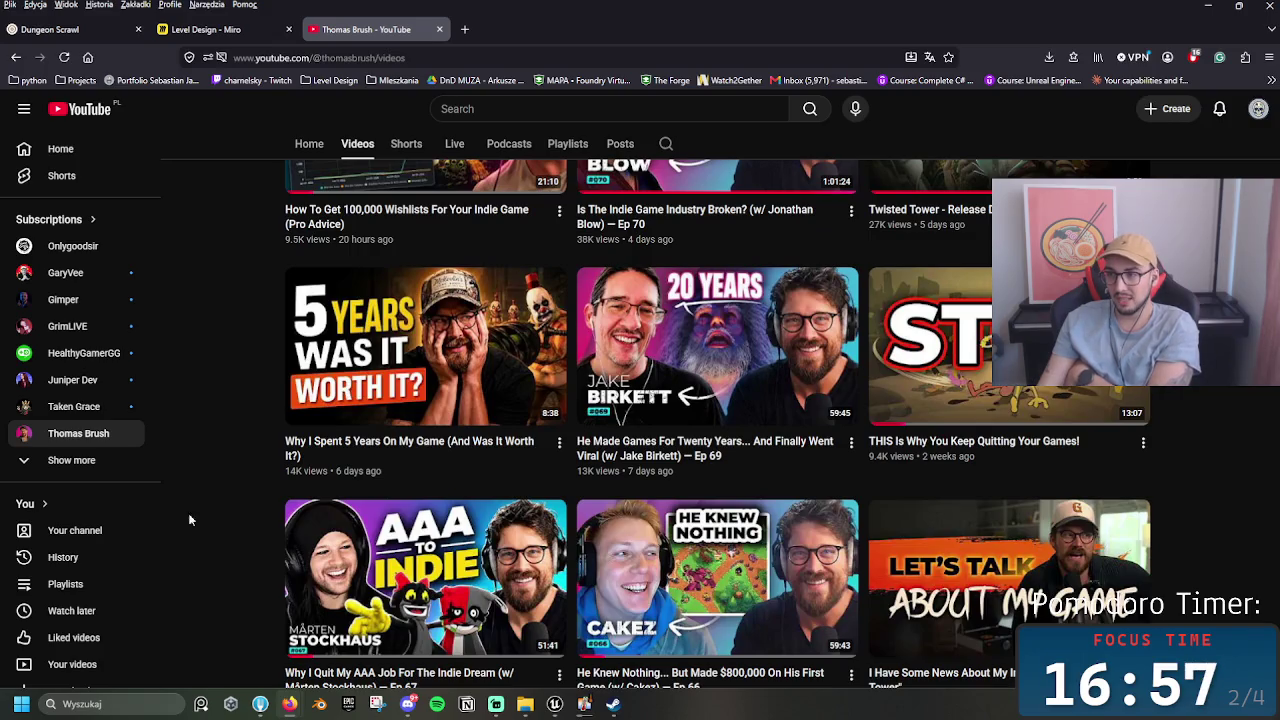
scroll(1203, 537, down, 1)
scroll(1203, 550, down, 2)
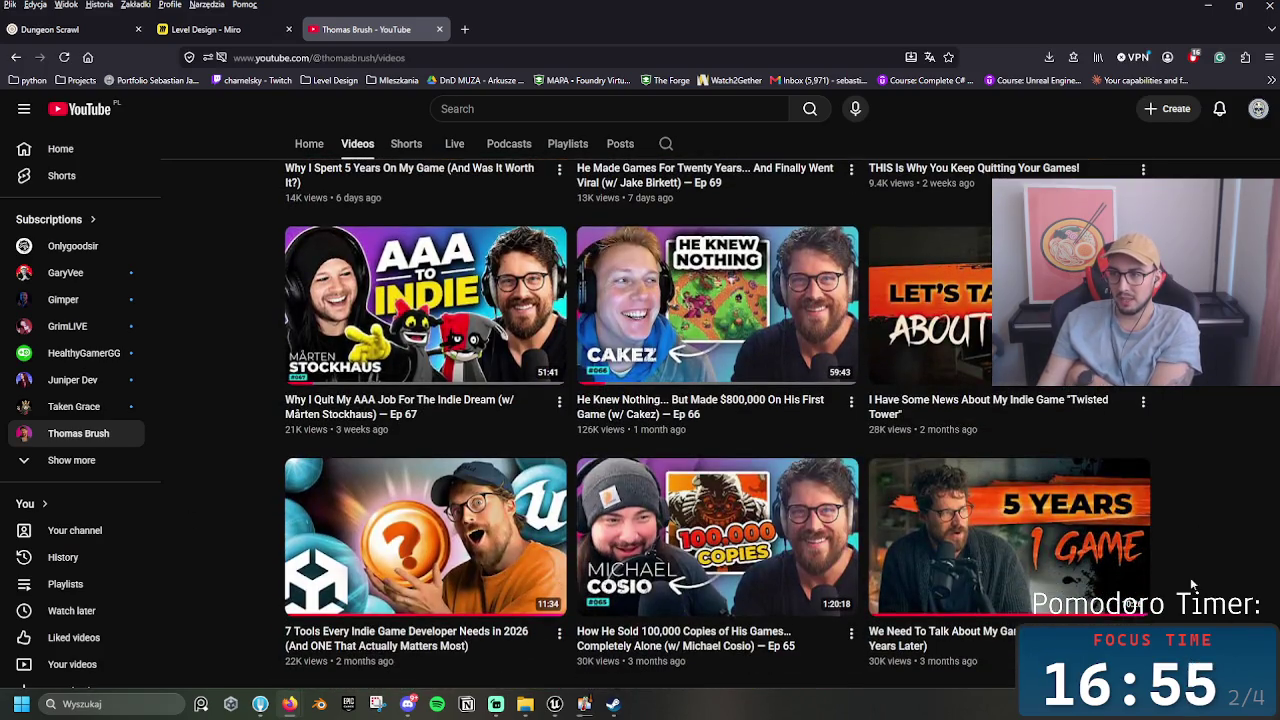
scroll(1245, 610, down, 1)
scroll(1245, 612, down, 2)
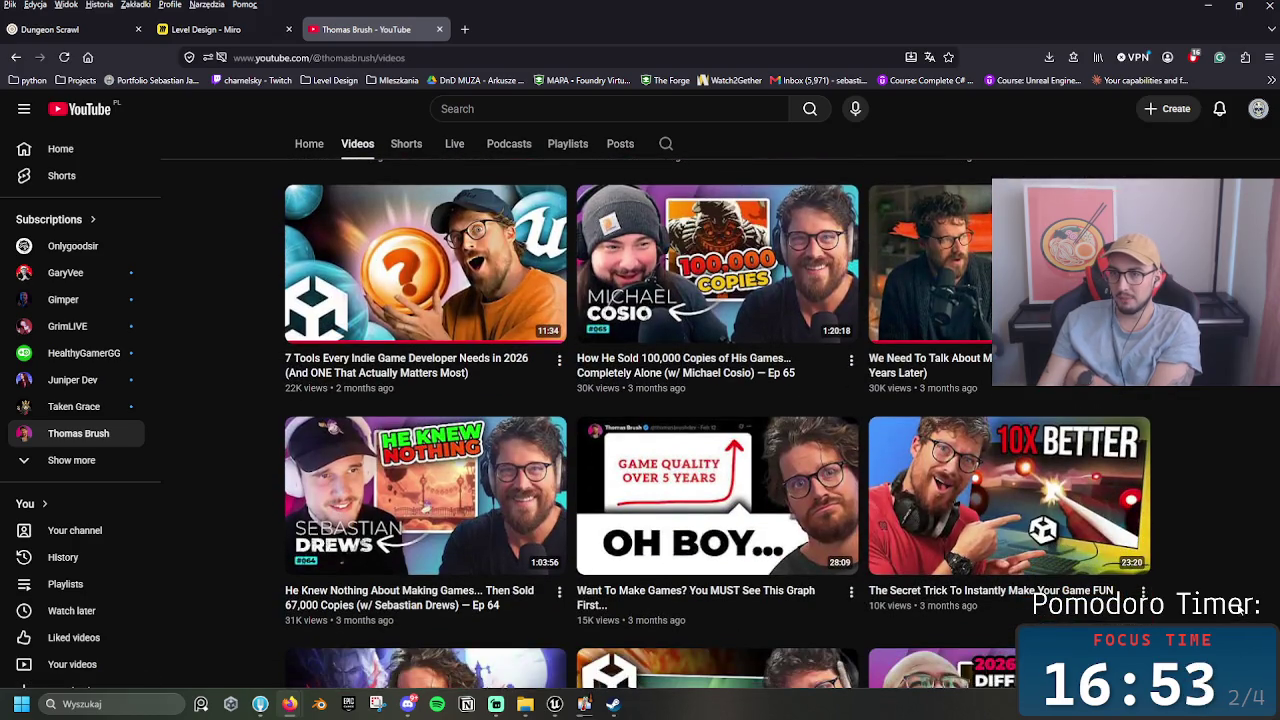
scroll(1240, 610, down, 3)
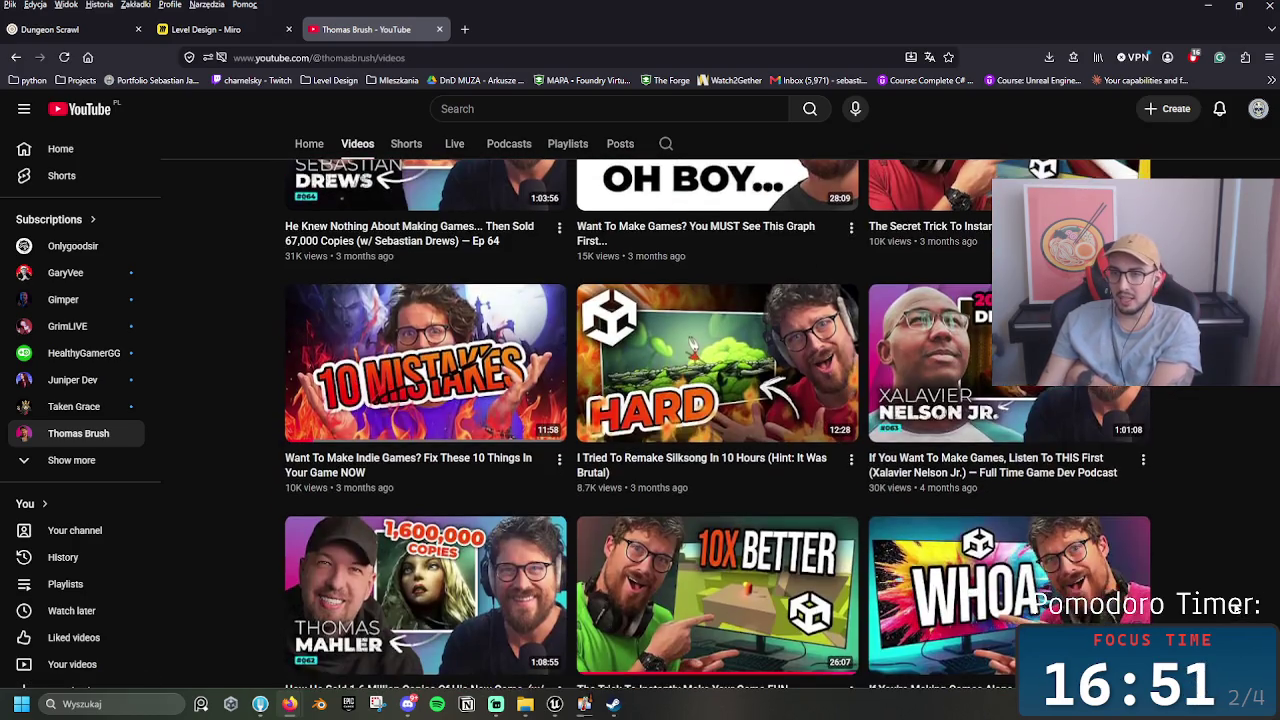
scroll(1232, 600, down, 3)
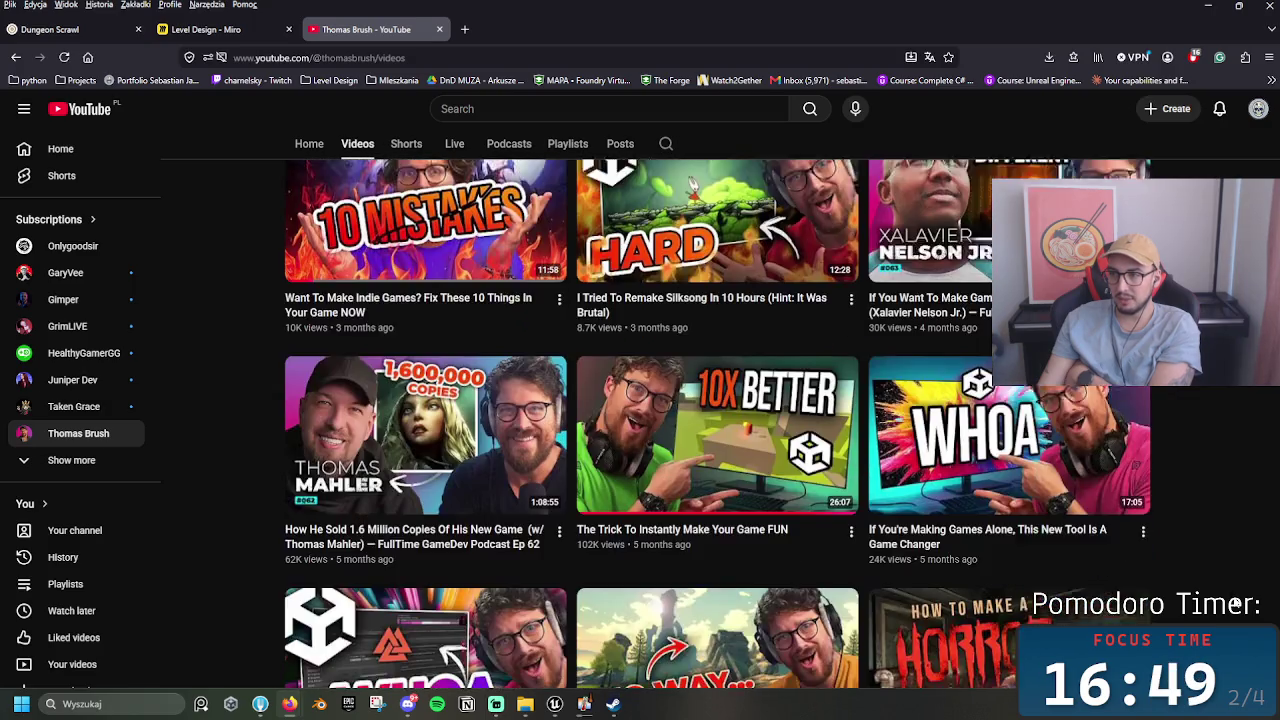
scroll(1236, 603, down, 1)
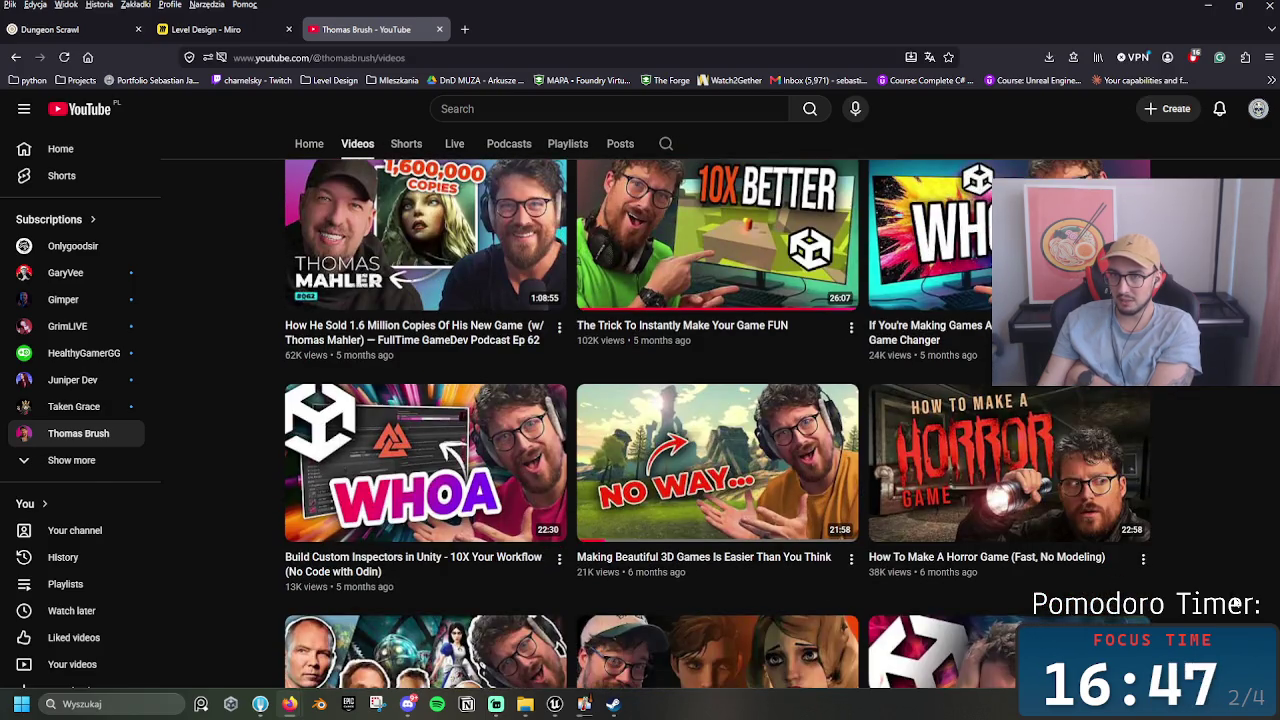
scroll(1236, 603, down, 4)
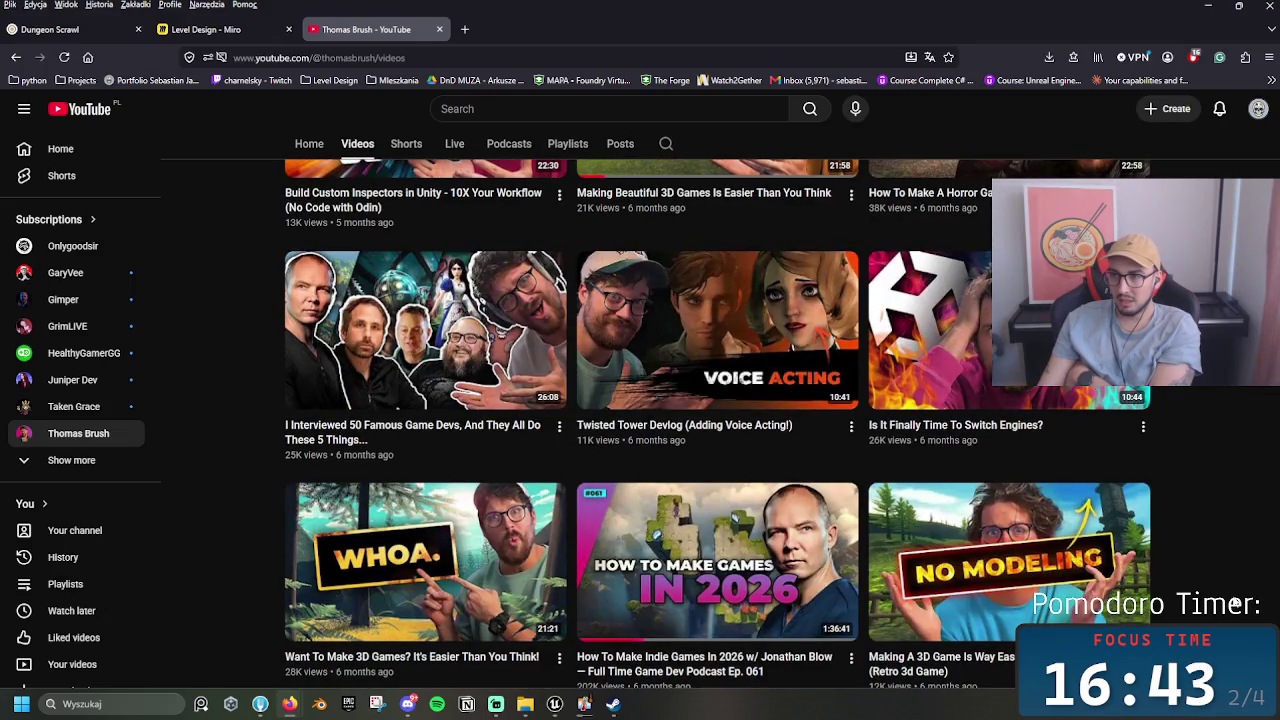
scroll(325, 531, down, 5)
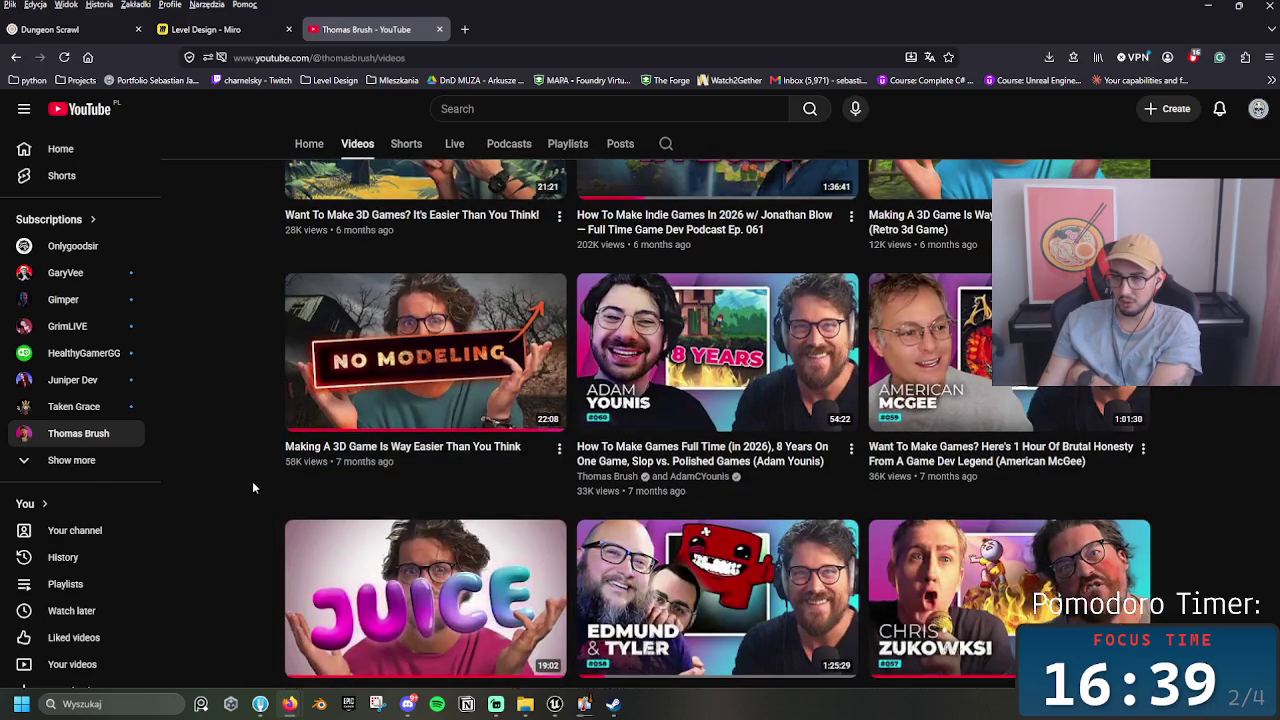
scroll(252, 481, down, 1)
scroll(247, 479, down, 4)
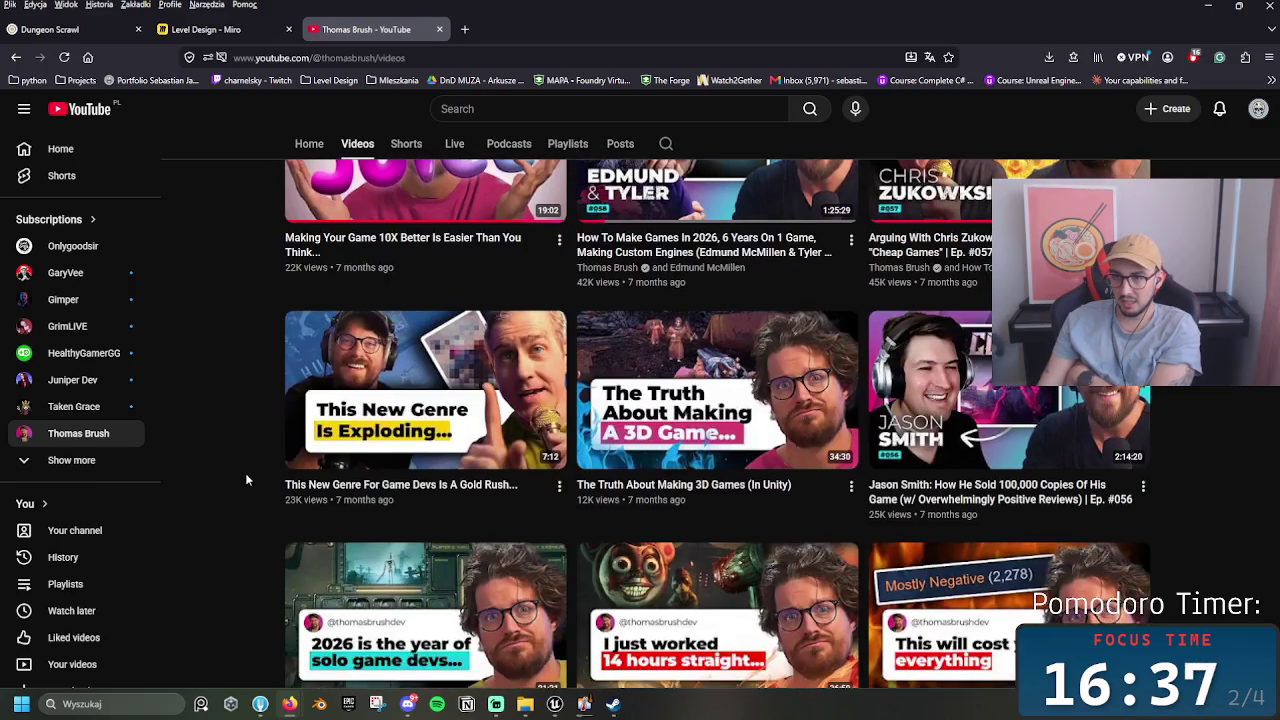
scroll(249, 467, down, 2)
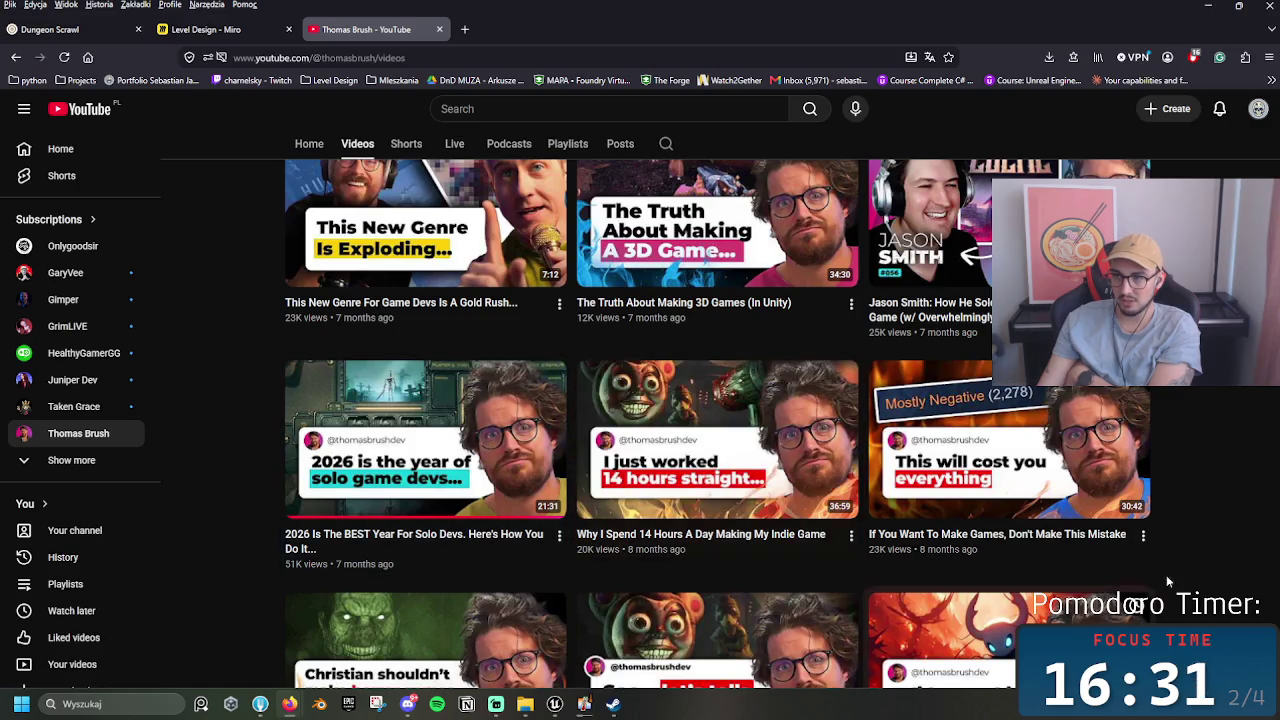
scroll(1199, 532, down, 3)
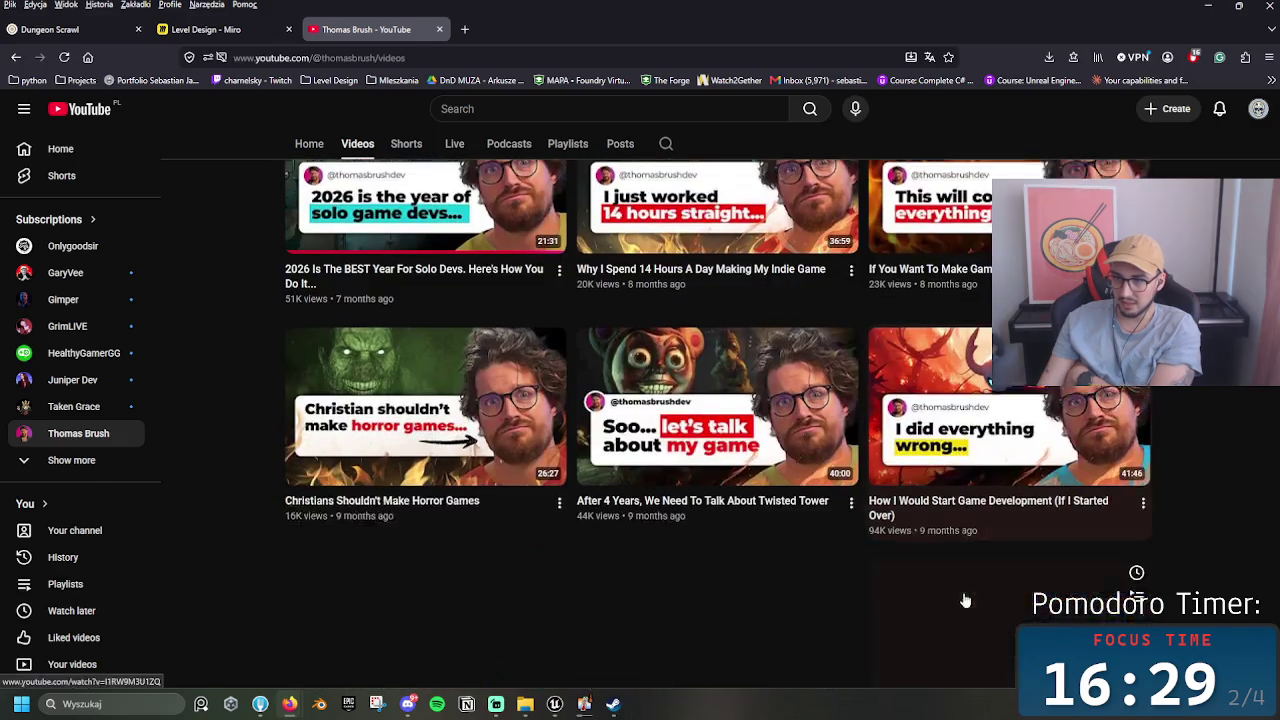
scroll(903, 415, up, 8)
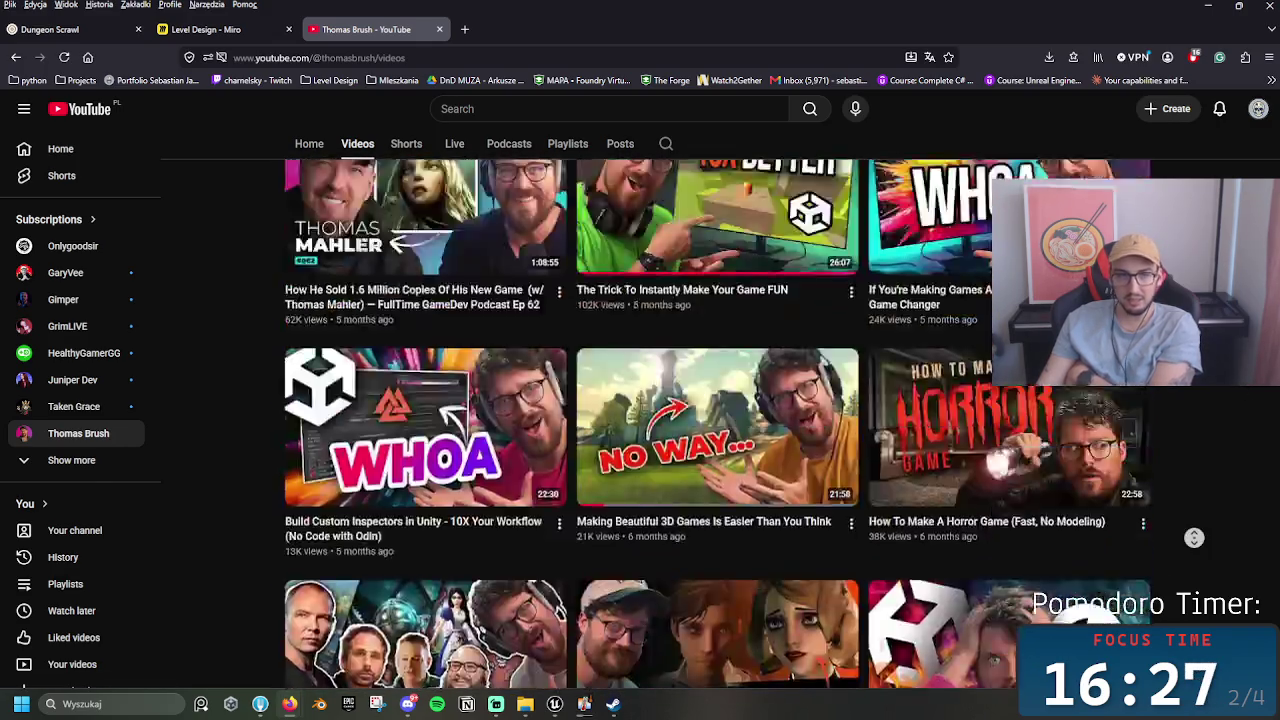
scroll(903, 415, down, 2)
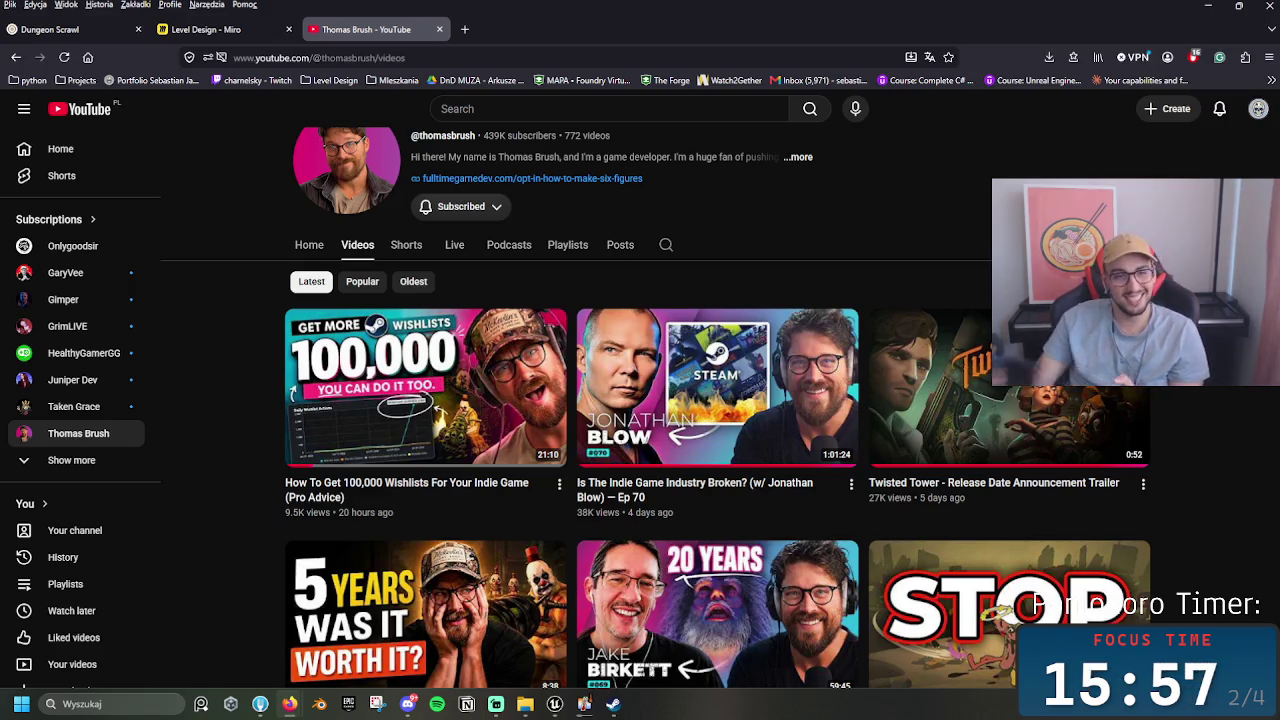
mouse_move(1070, 350)
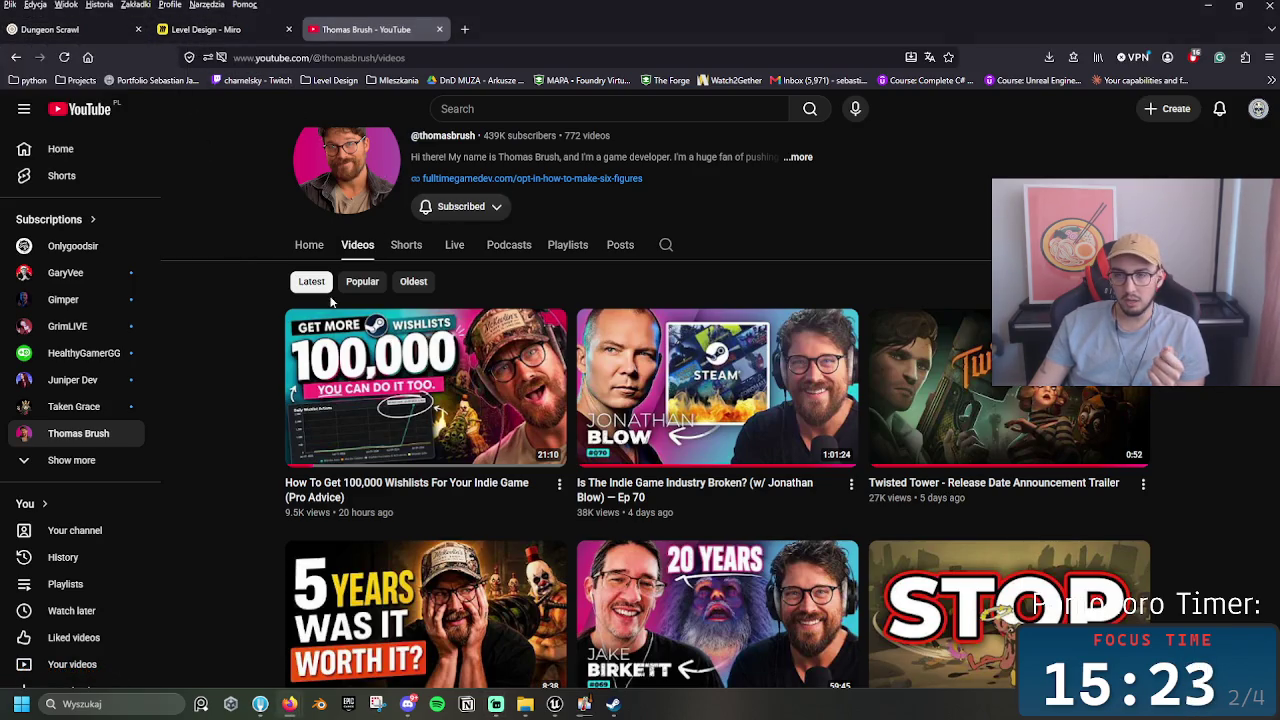
click(15, 58)
Step: Go back through the browsing history to the Onlygoodsir channel's Videos list
click(15, 58)
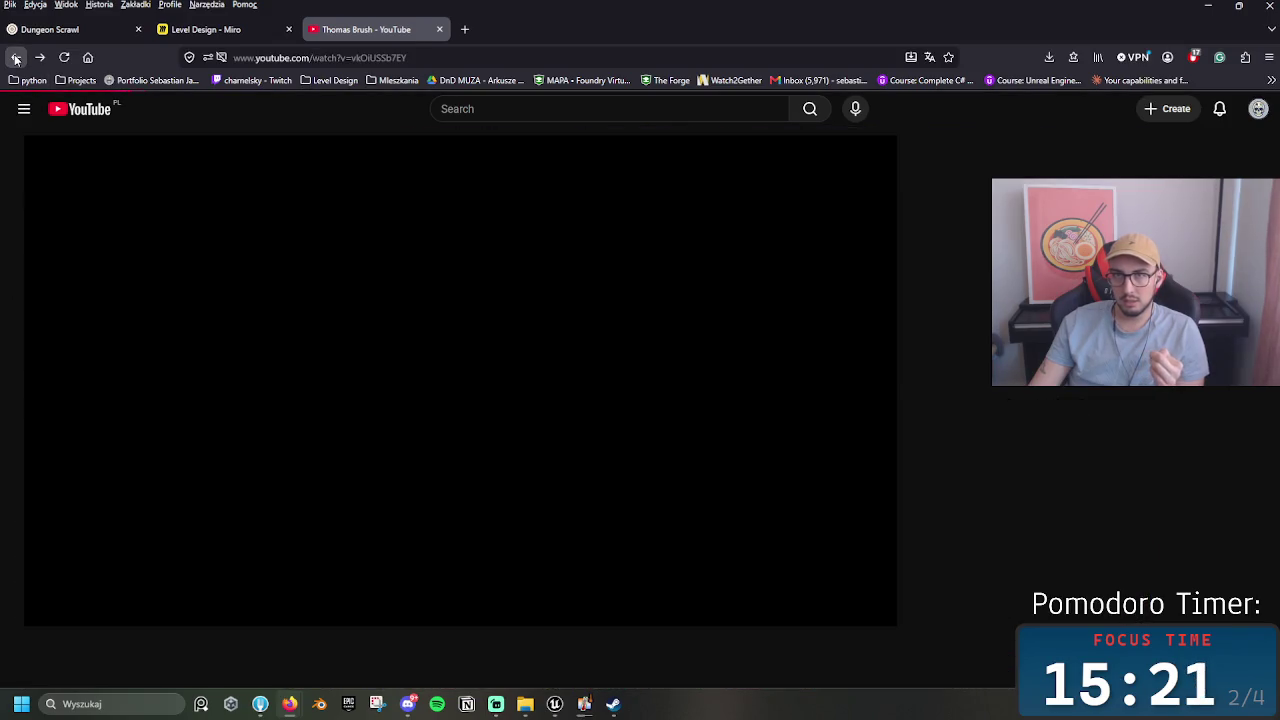
click(15, 58)
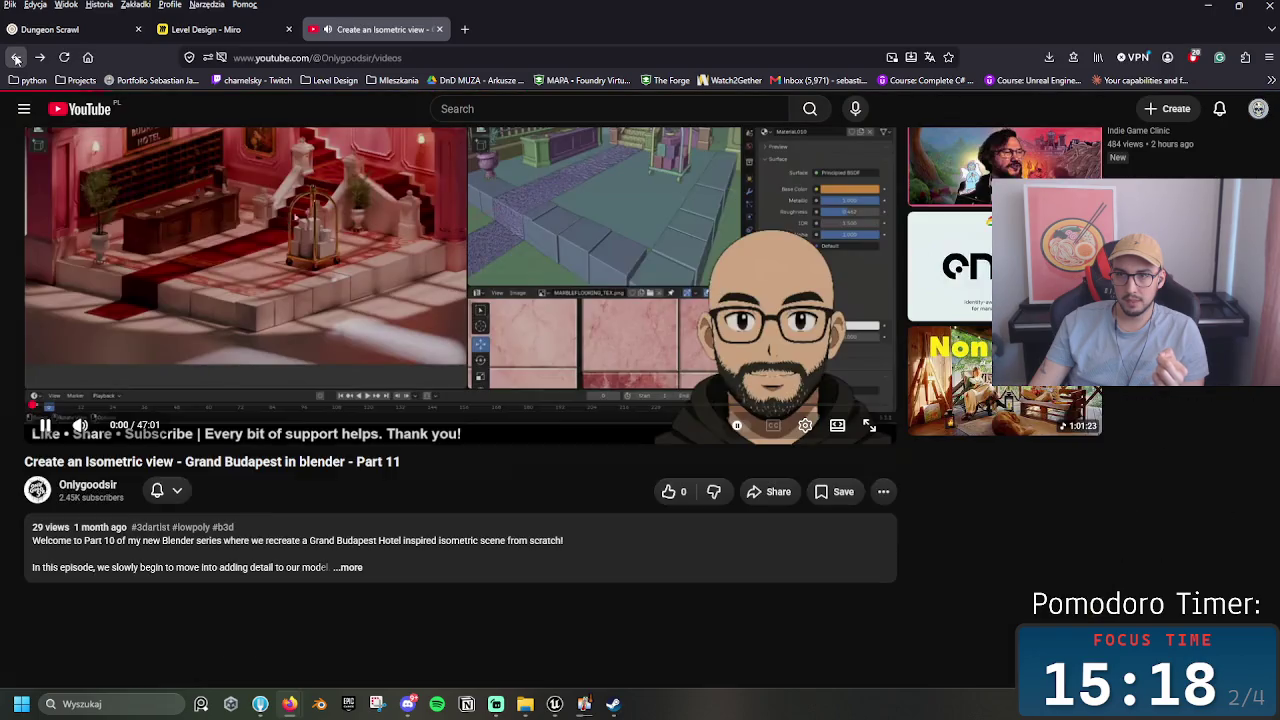
click(15, 60)
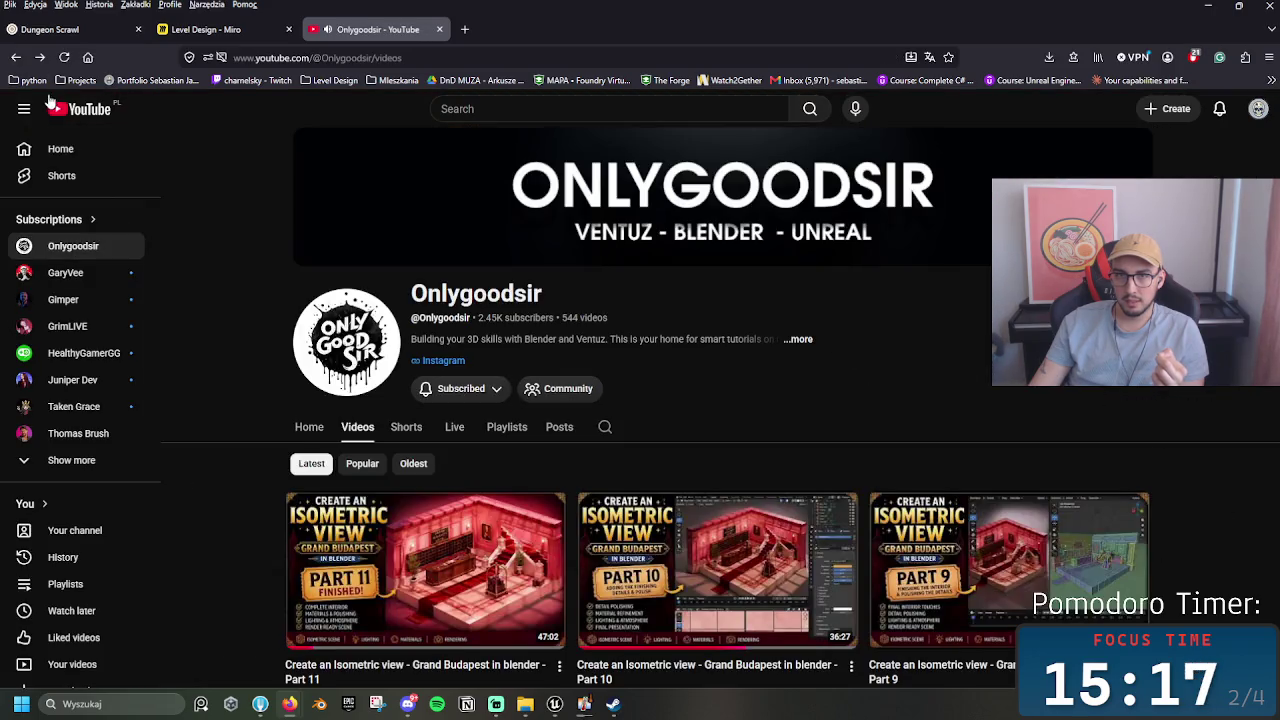
Step: Scroll past the Blender and Ventuz videos to the Unreal Engine 5 Horror Game episodes 22–24
scroll(346, 403, down, 3)
scroll(375, 380, up, 2)
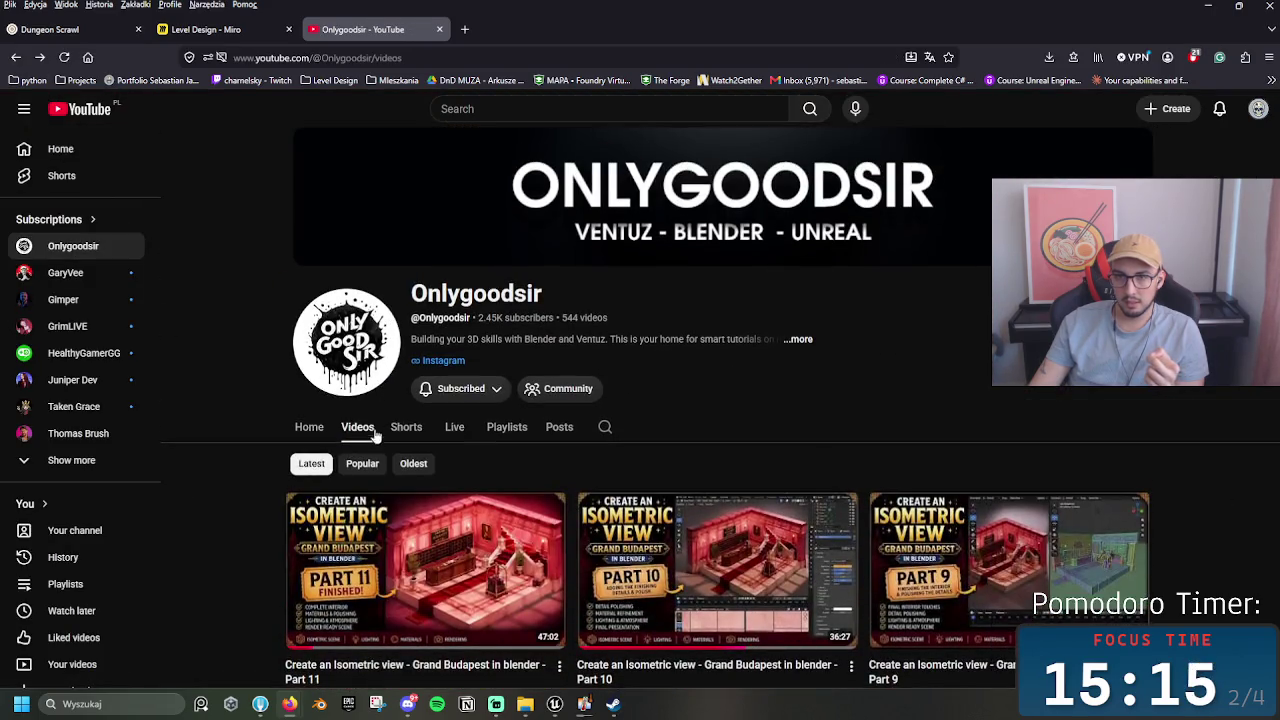
scroll(700, 435, down, 2)
scroll(1207, 456, down, 7)
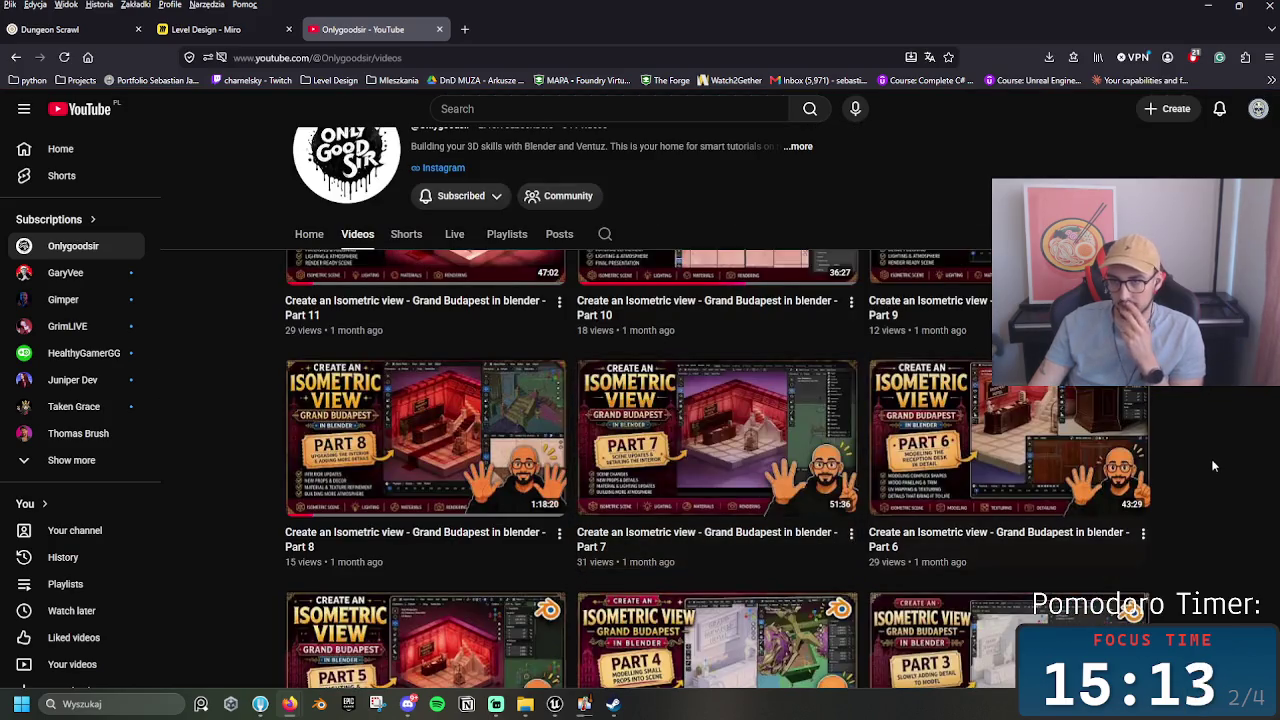
scroll(1232, 460, down, 5)
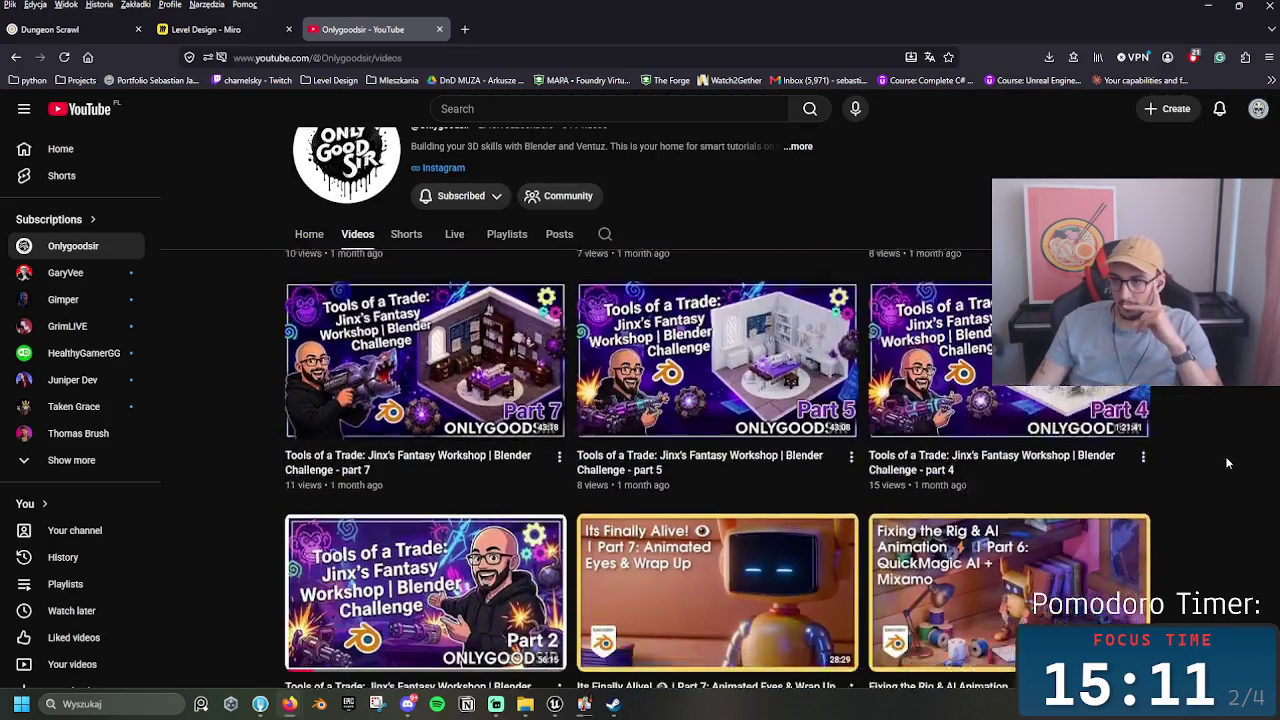
mouse_move(1131, 522)
scroll(1134, 505, down, 10)
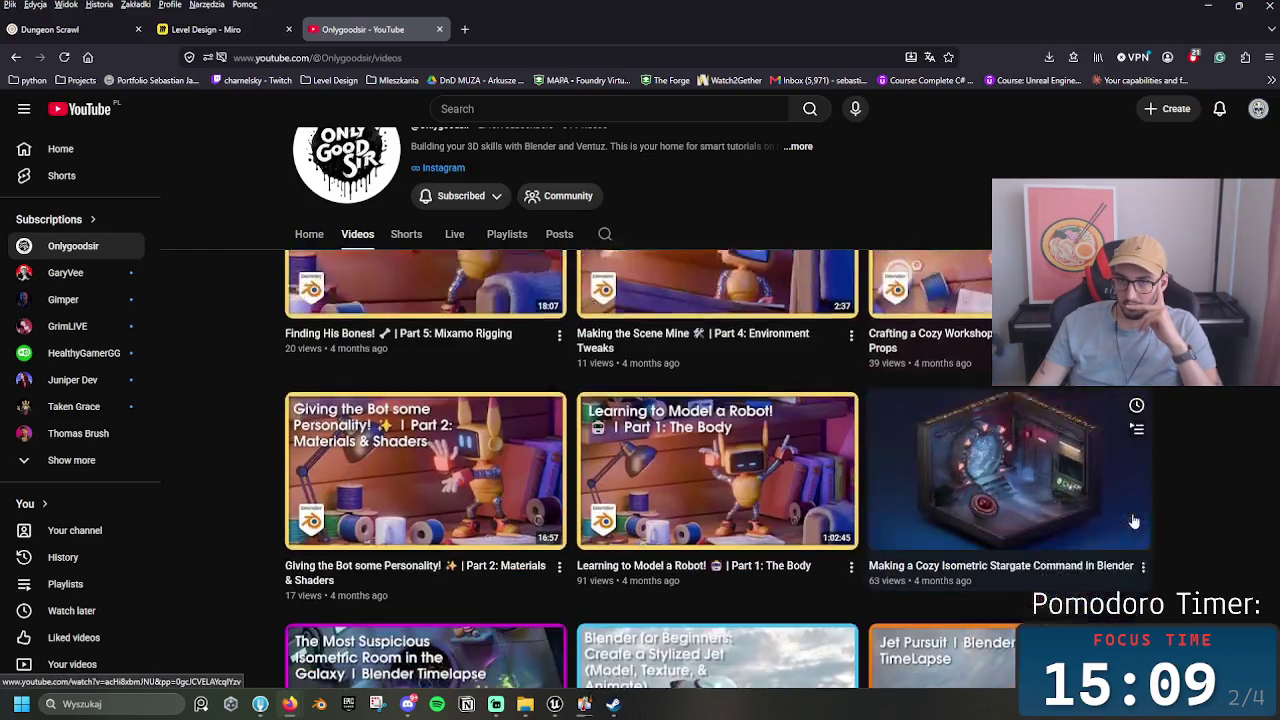
scroll(1137, 498, down, 5)
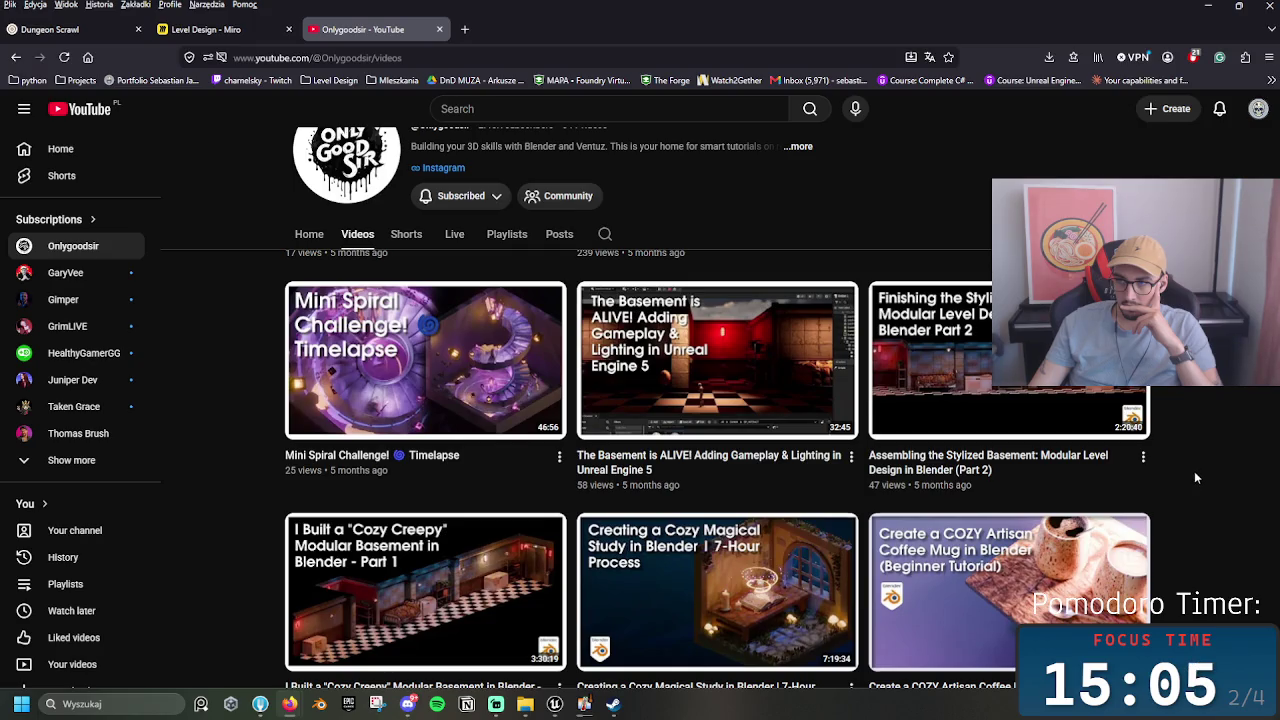
scroll(1194, 470, down, 8)
scroll(1194, 480, down, 4)
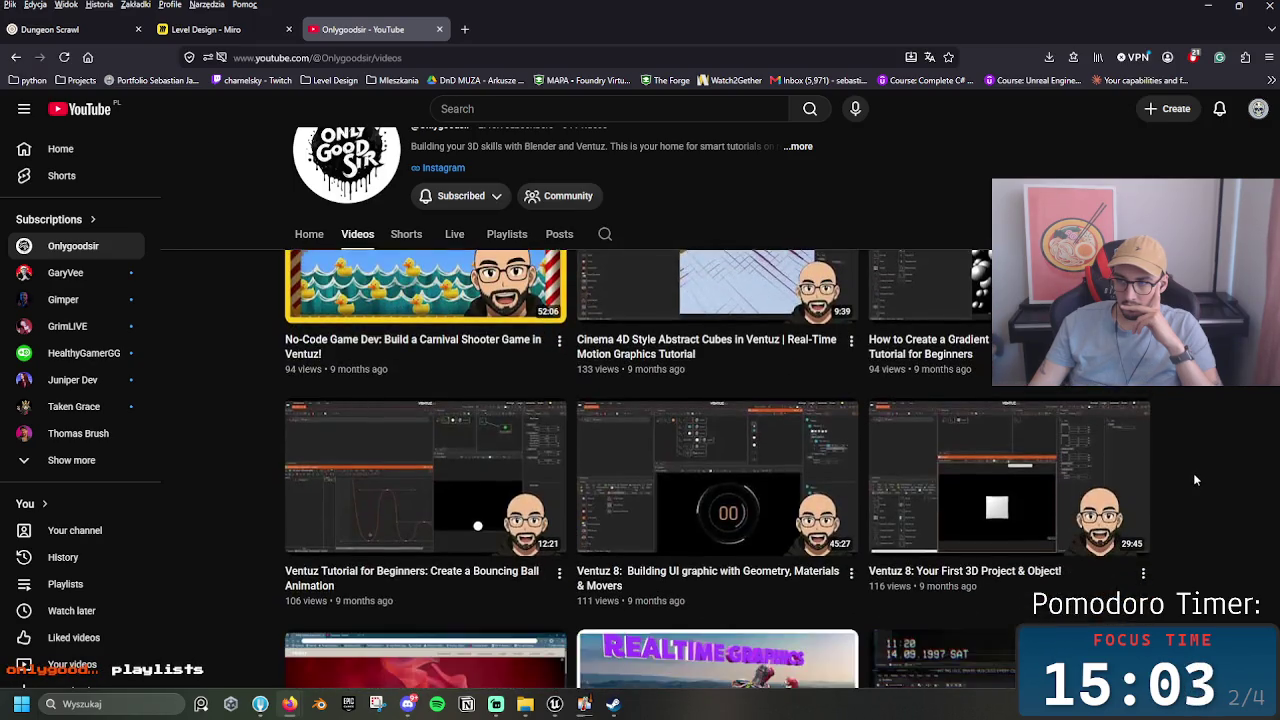
scroll(1194, 480, down, 2)
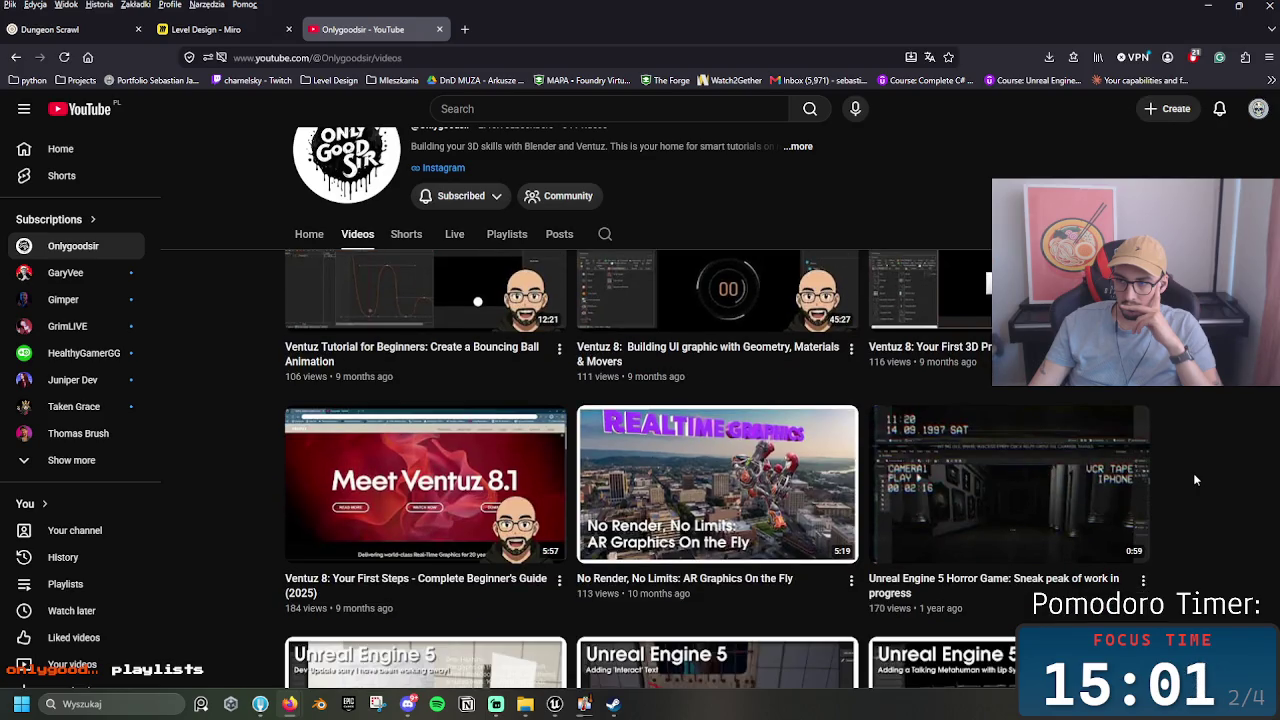
scroll(1193, 473, down, 3)
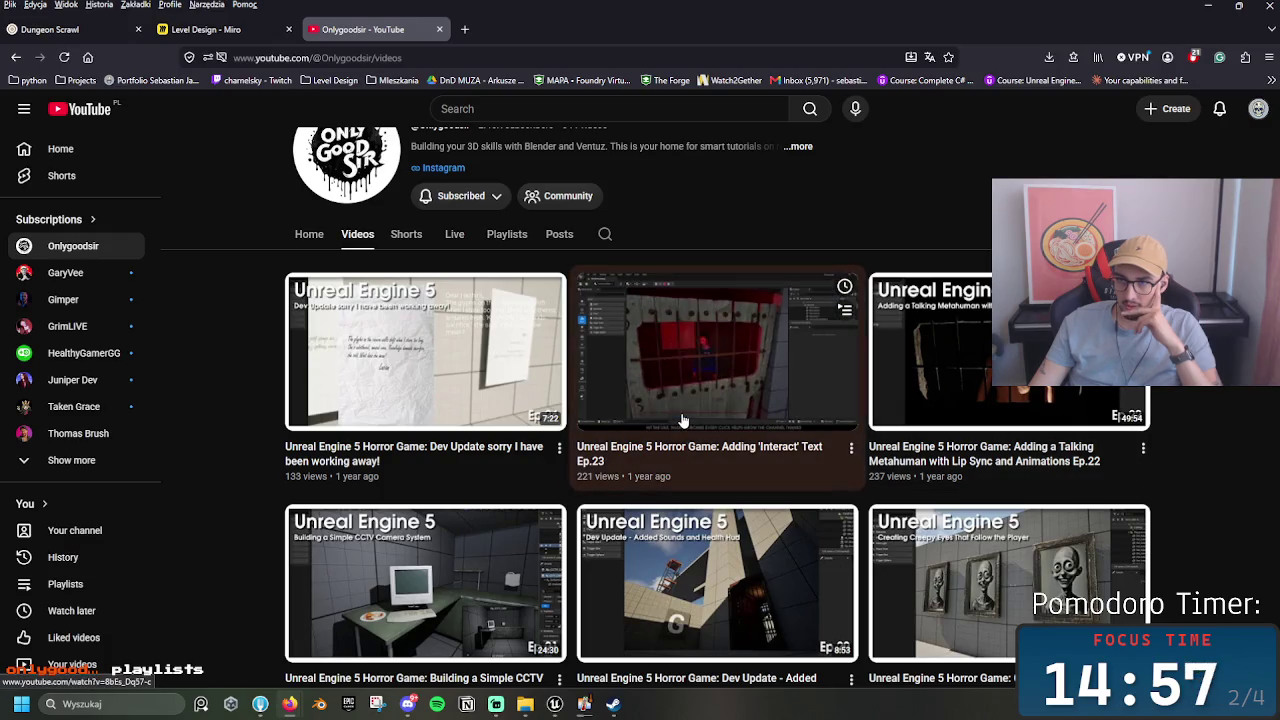
mouse_move(492, 387)
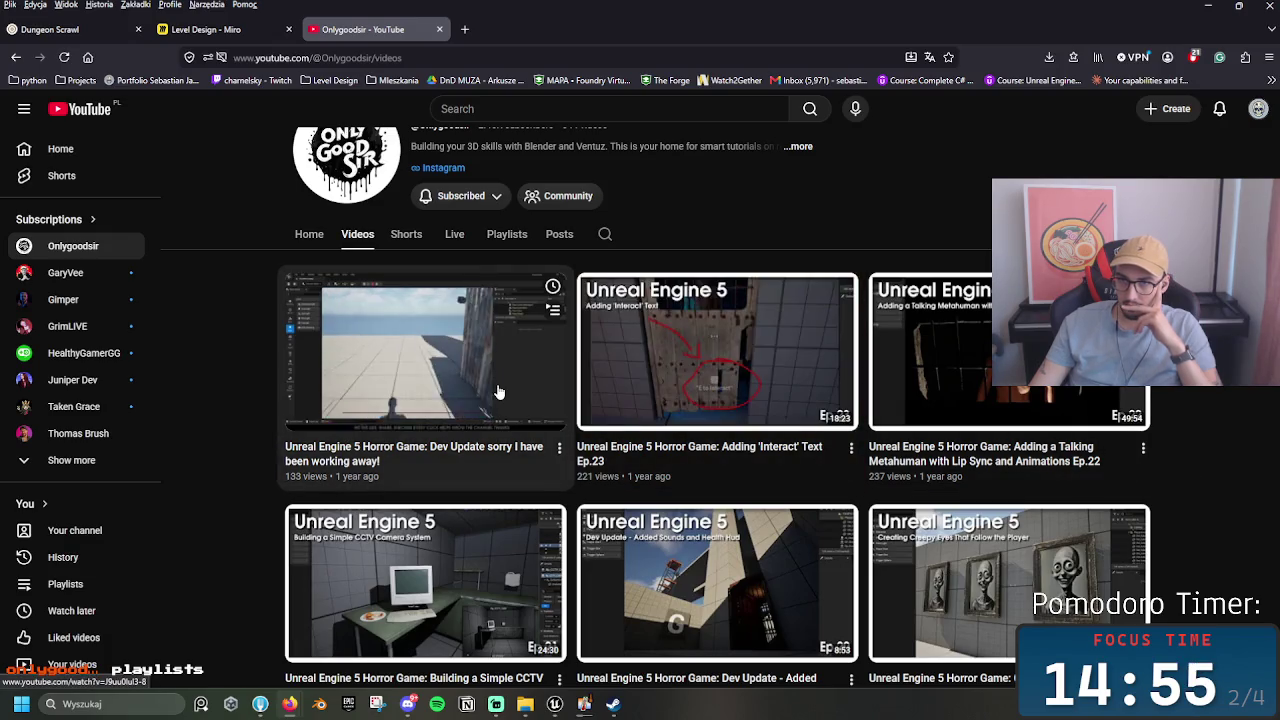
mouse_move(655, 398)
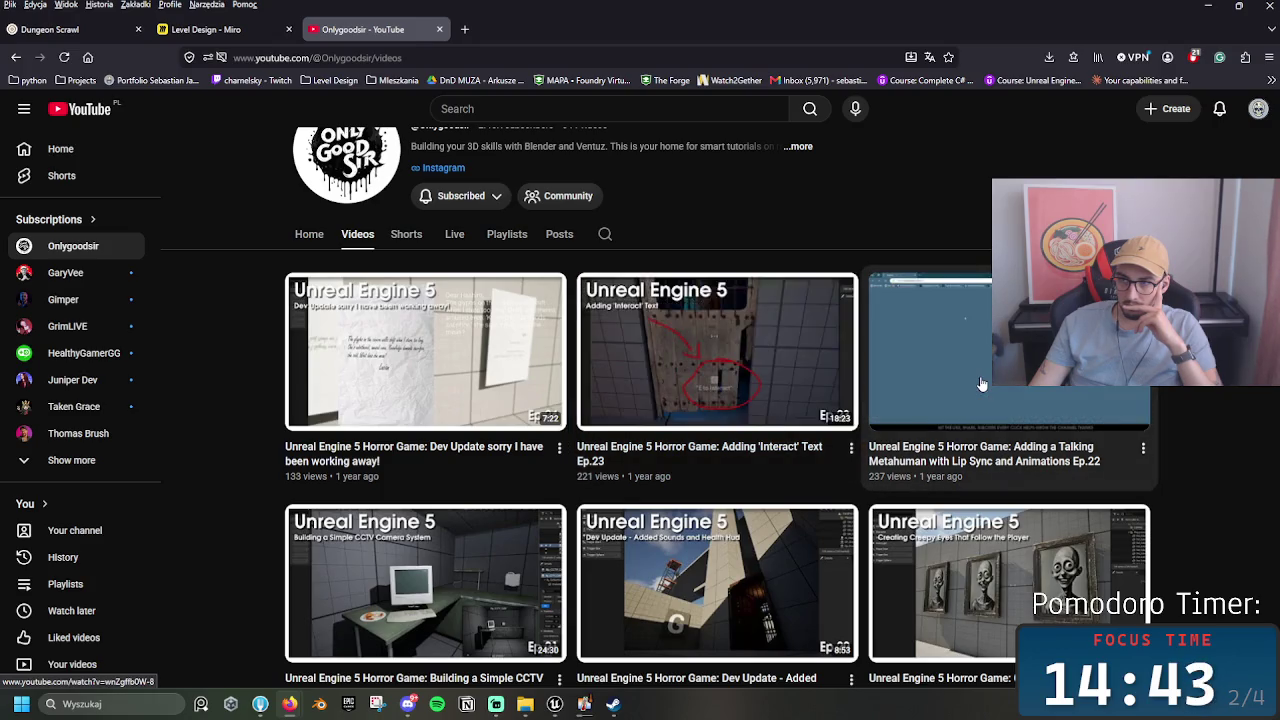
Step: Scroll further down the Videos grid through the older Ventuz and Blender uploads
scroll(980, 383, down, 3)
scroll(1040, 460, down, 5)
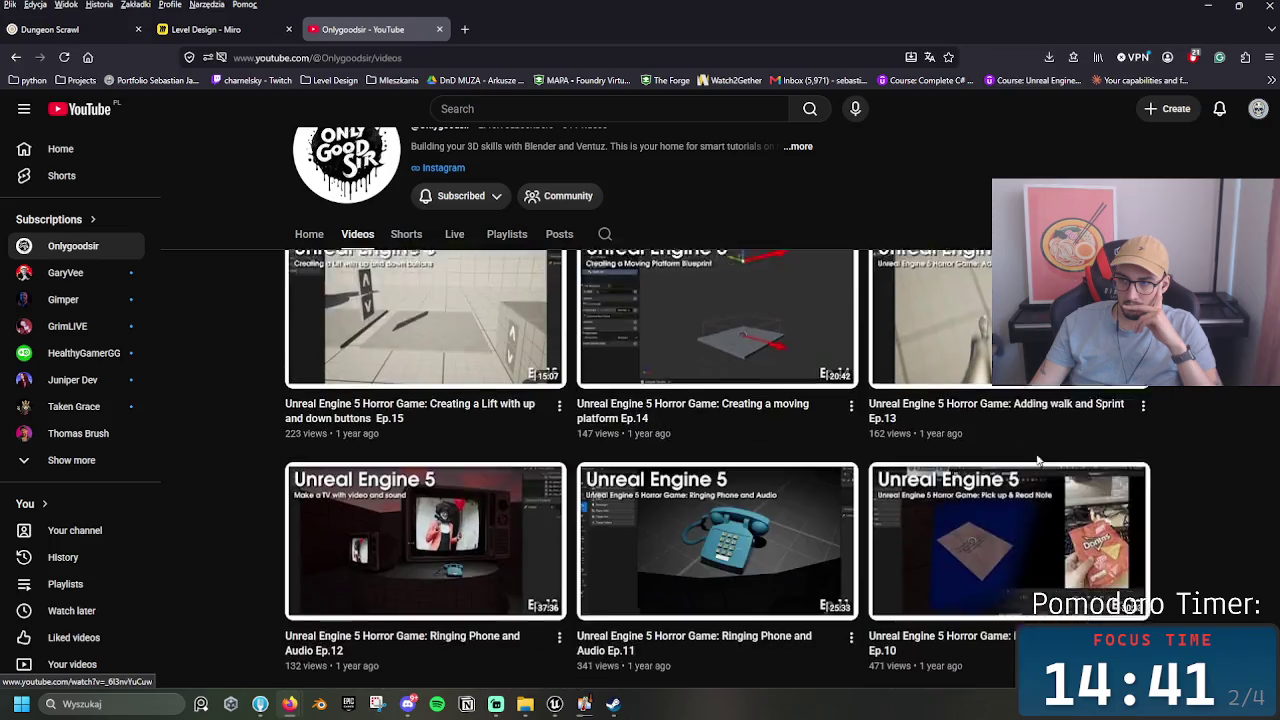
scroll(1040, 460, down, 6)
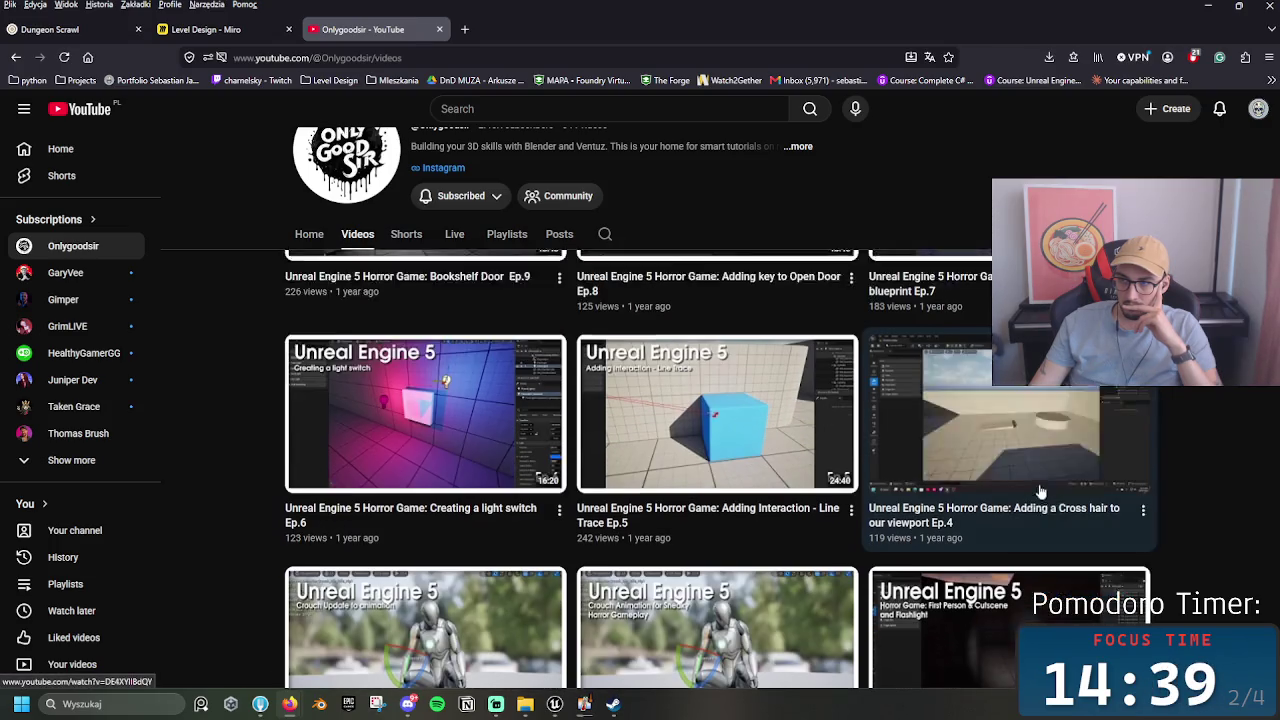
scroll(1024, 443, down, 10)
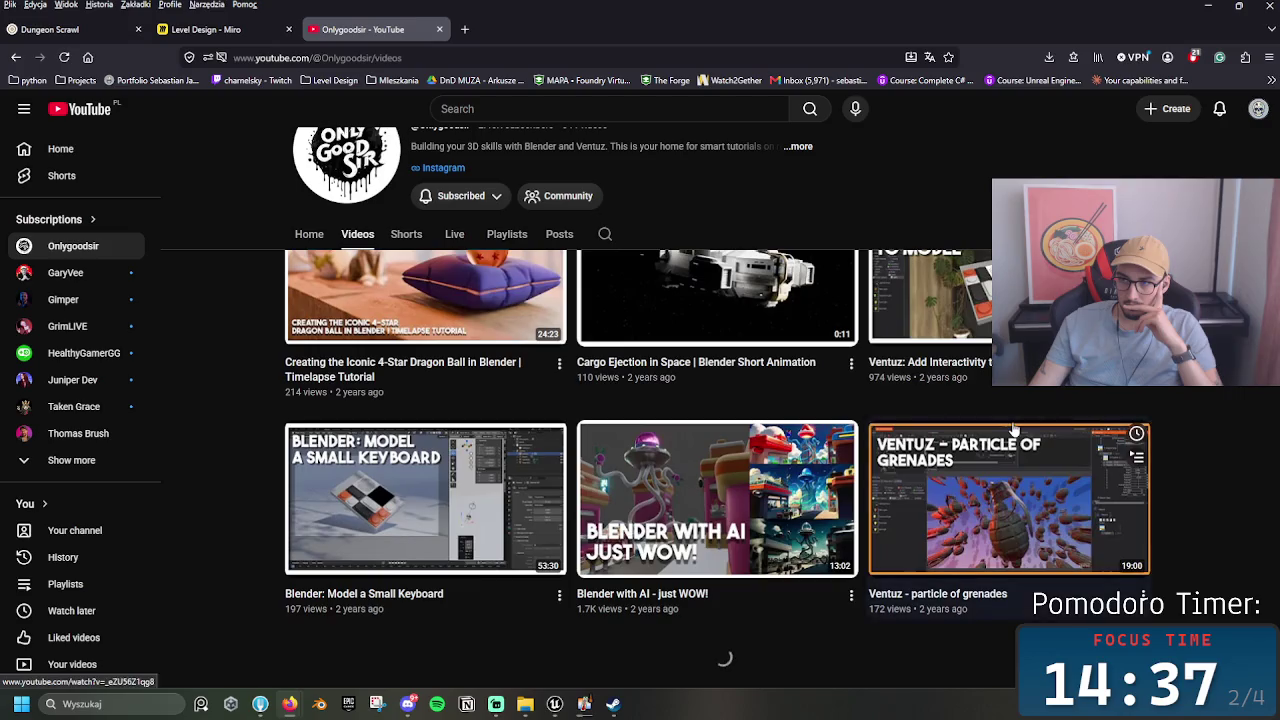
scroll(720, 500, down, 2)
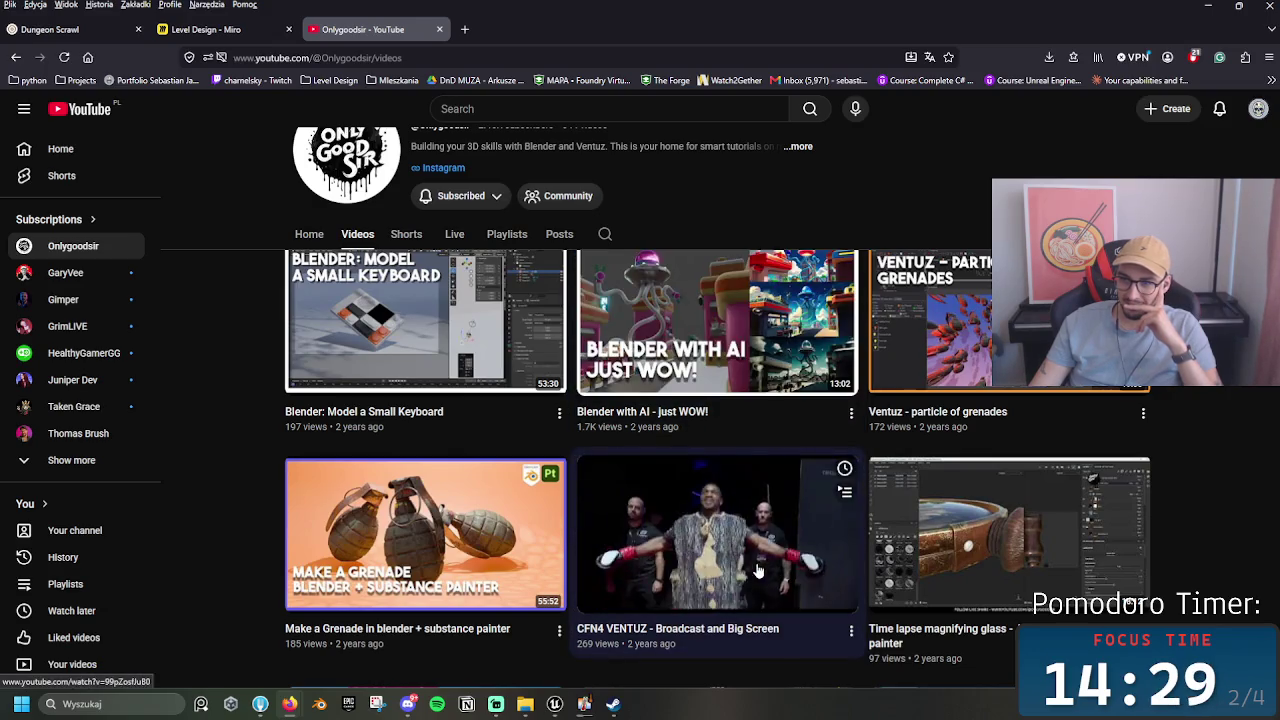
scroll(528, 544, down, 1)
scroll(528, 544, down, 1)
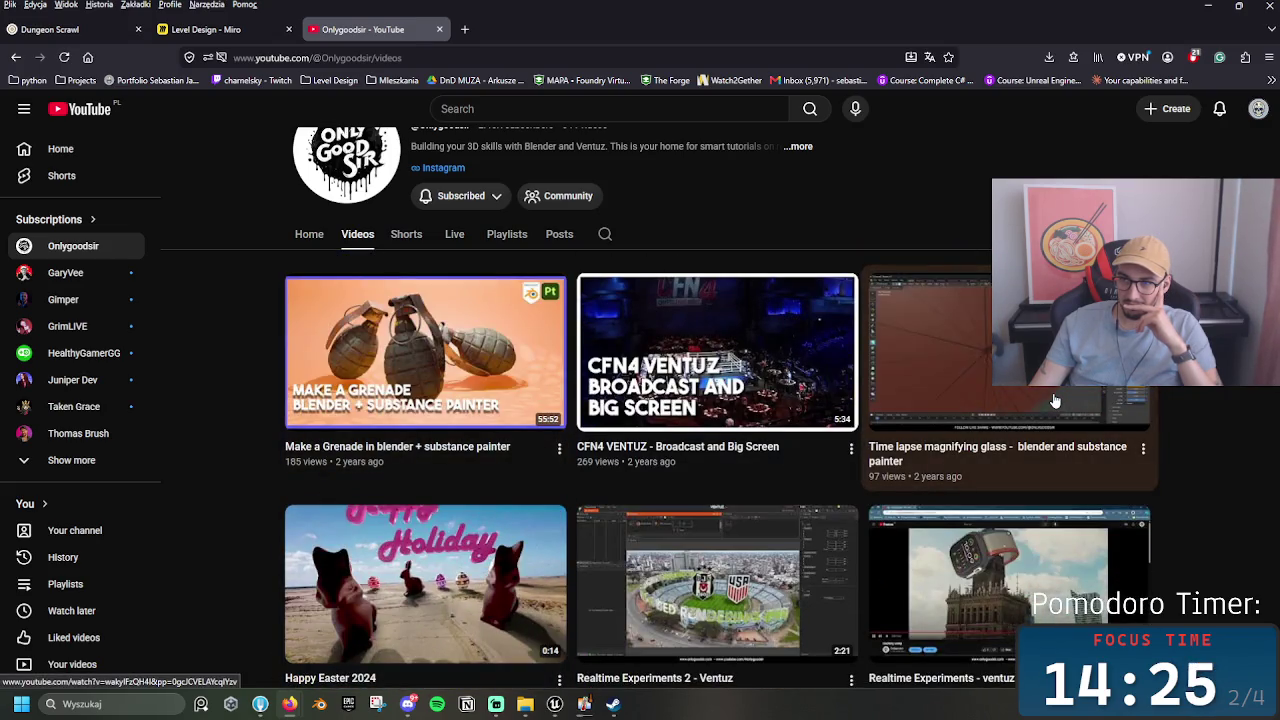
scroll(1040, 403, down, 3)
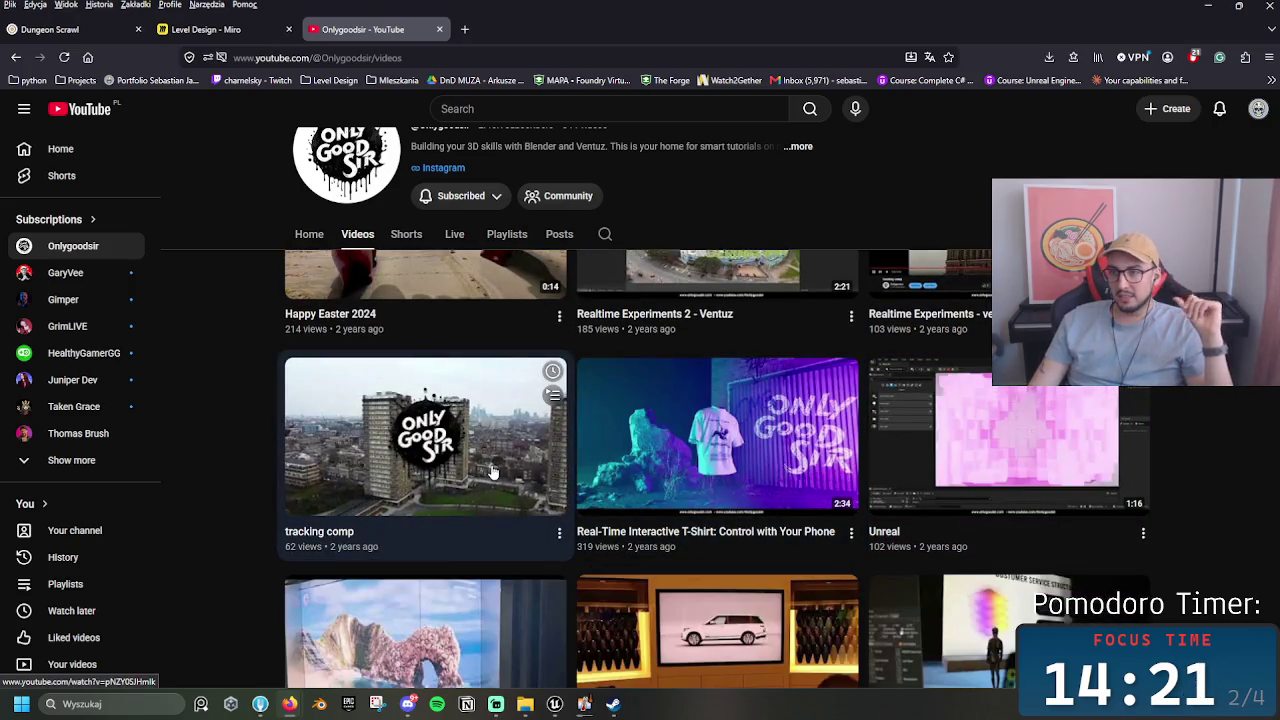
scroll(492, 472, up, 2)
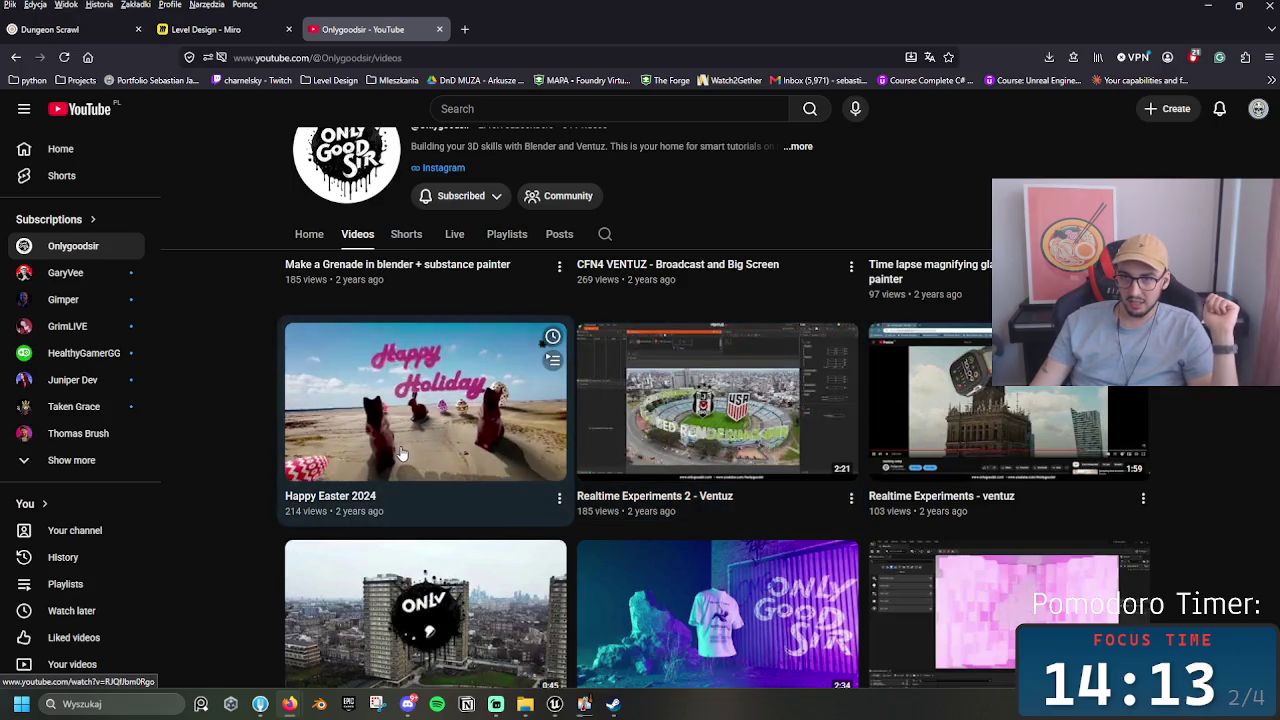
scroll(410, 440, down, 5)
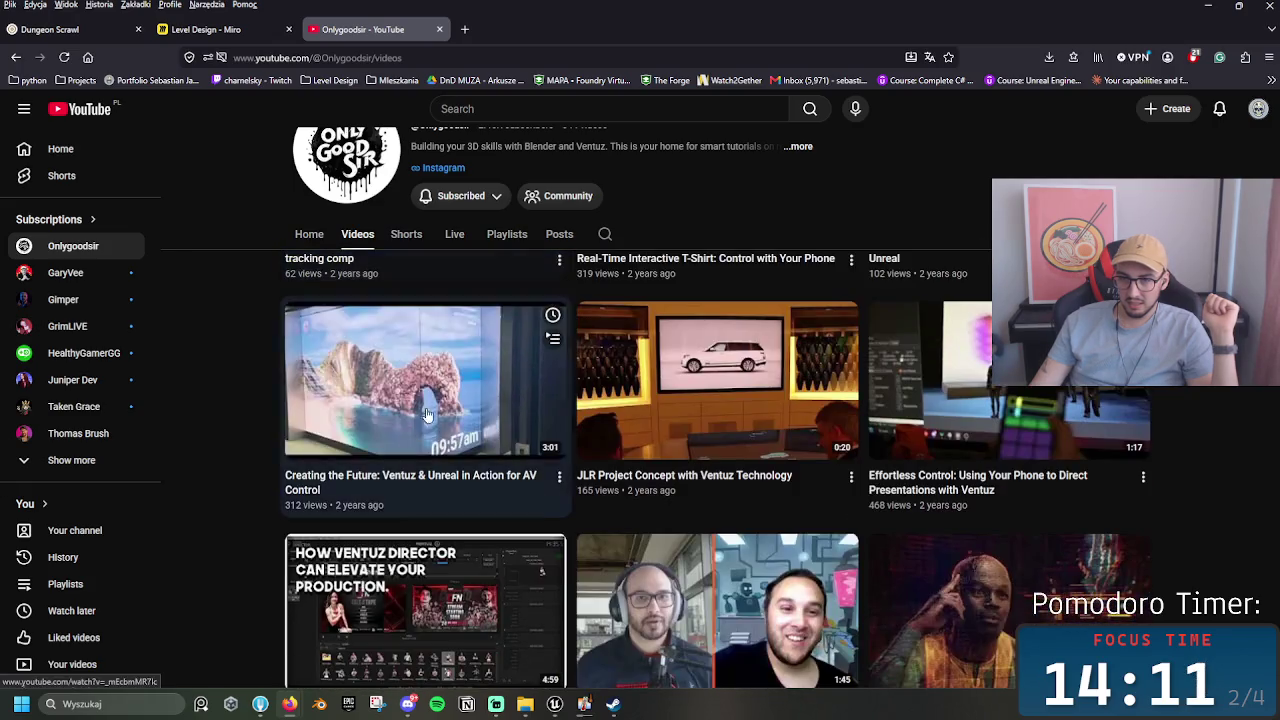
scroll(428, 416, down, 2)
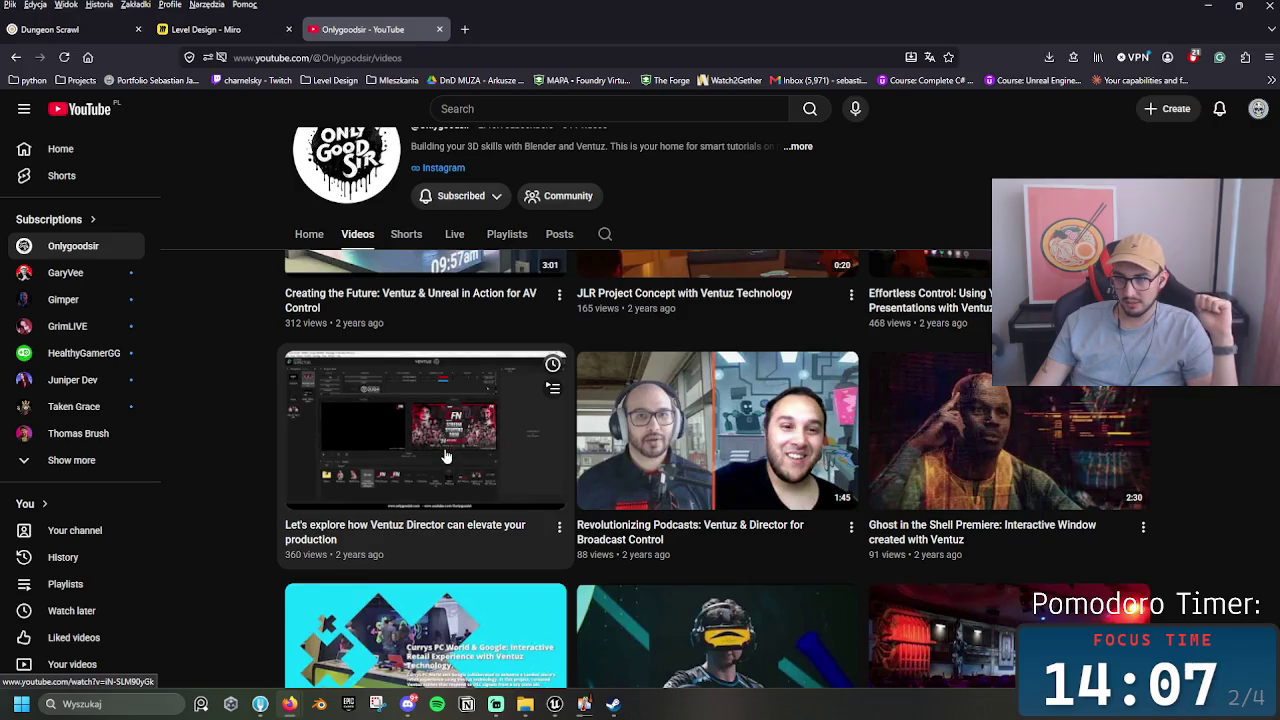
scroll(446, 456, down, 2)
Step: Autoscroll back up to the channel header and open the Shorts tab
middle_click(226, 429)
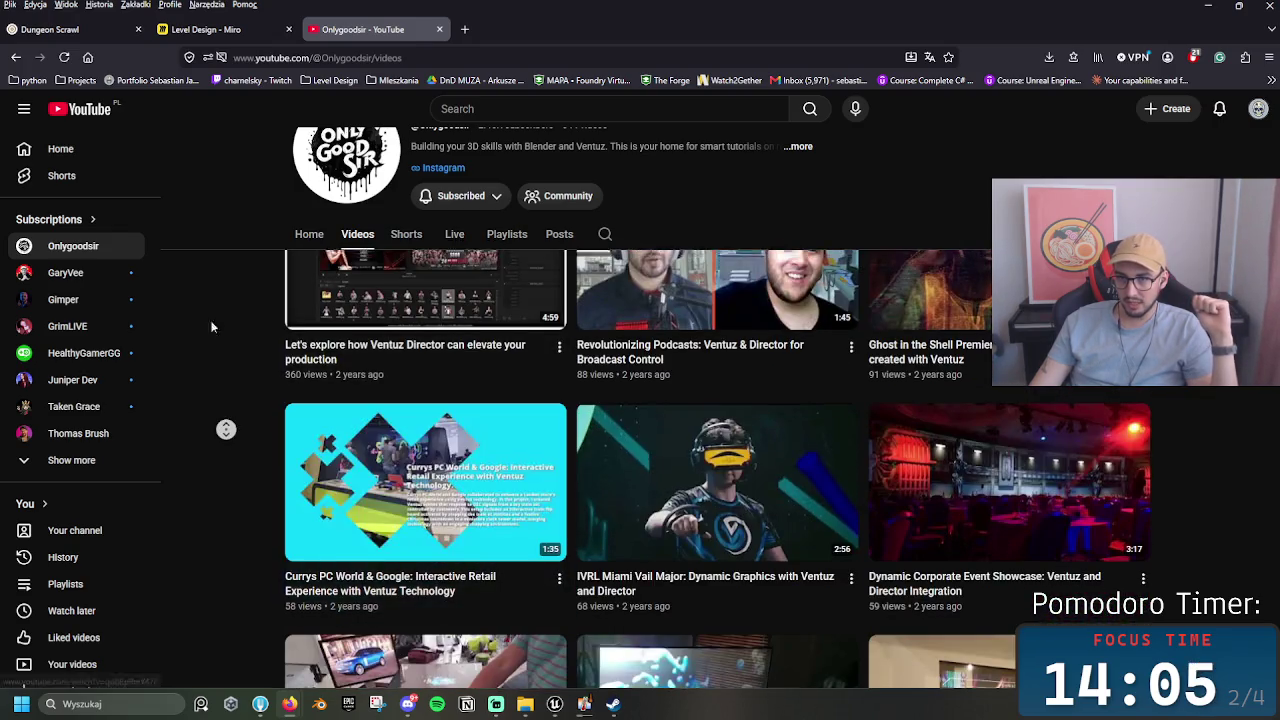
scroll(216, 199, up, 15)
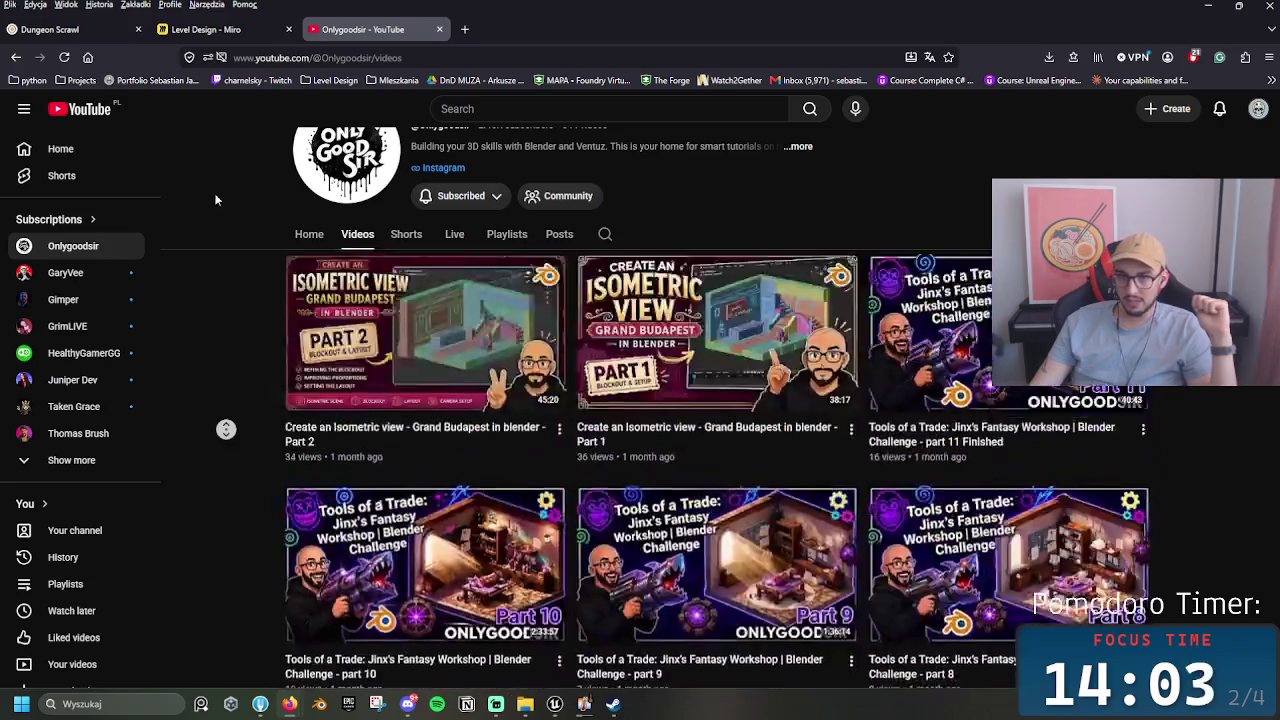
middle_click(347, 288)
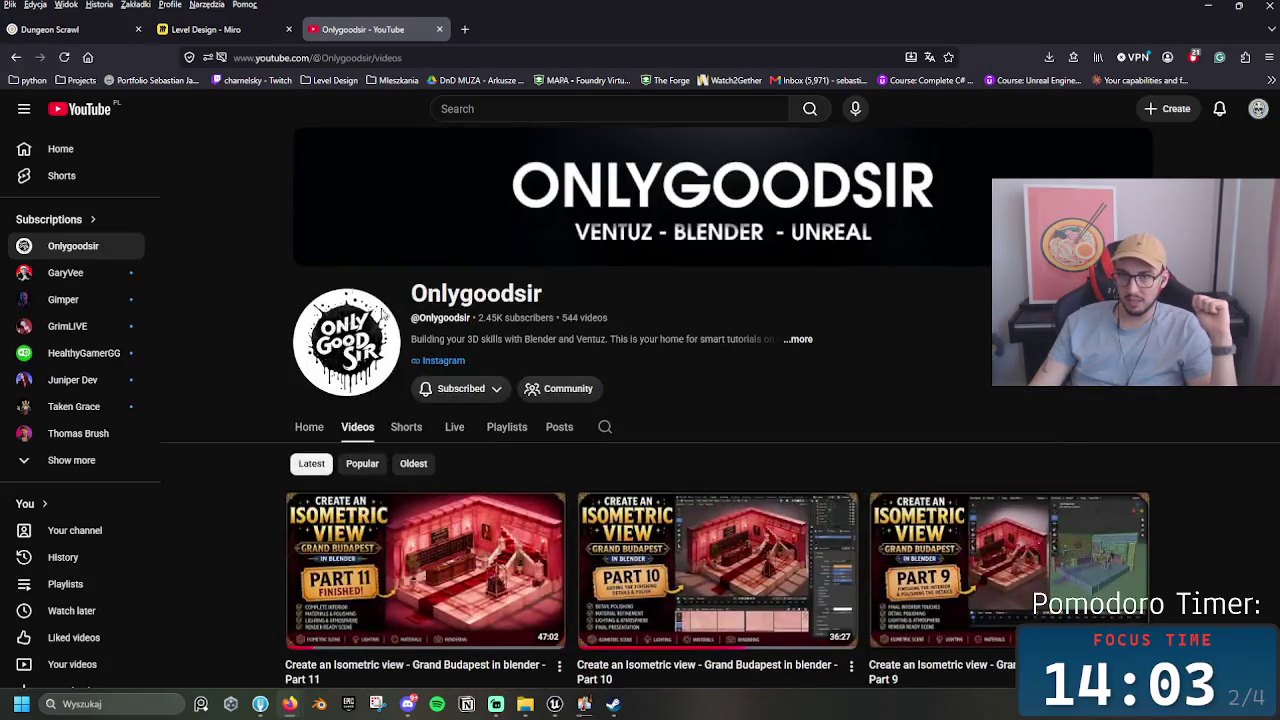
click(420, 427)
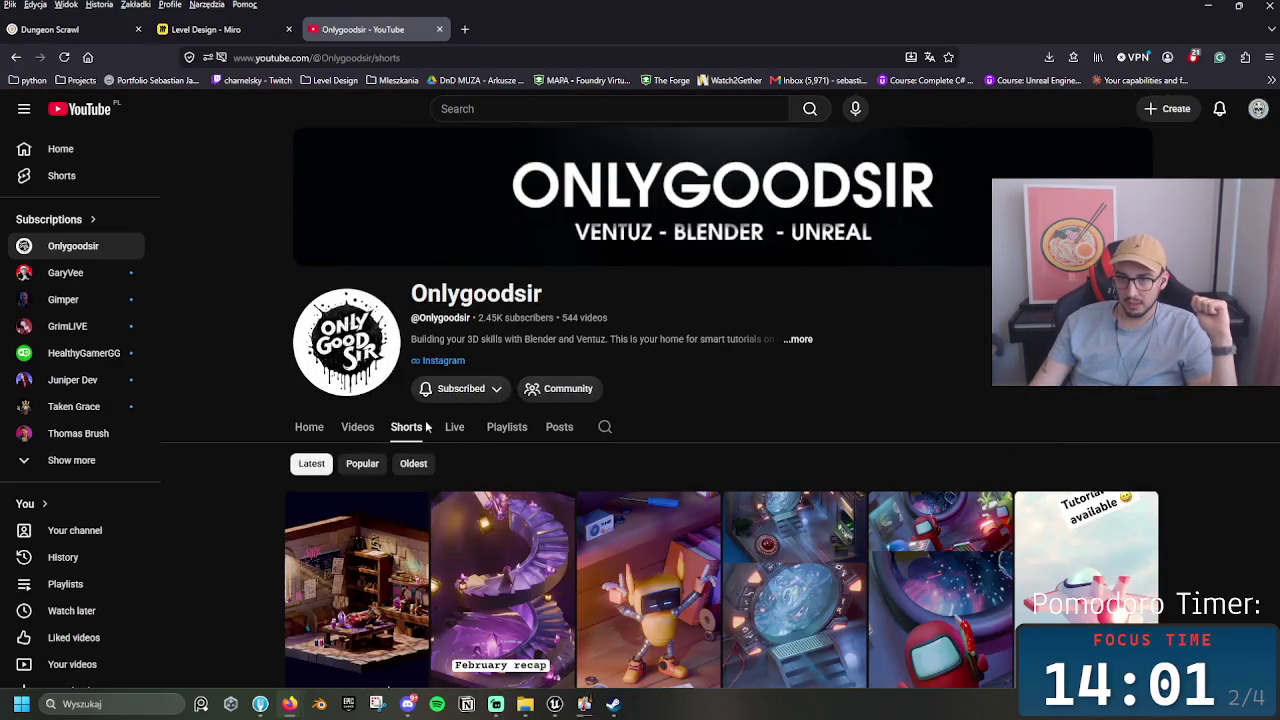
Step: Look over the channel's Playlists tab, then switch back to the Shorts tab
click(512, 433)
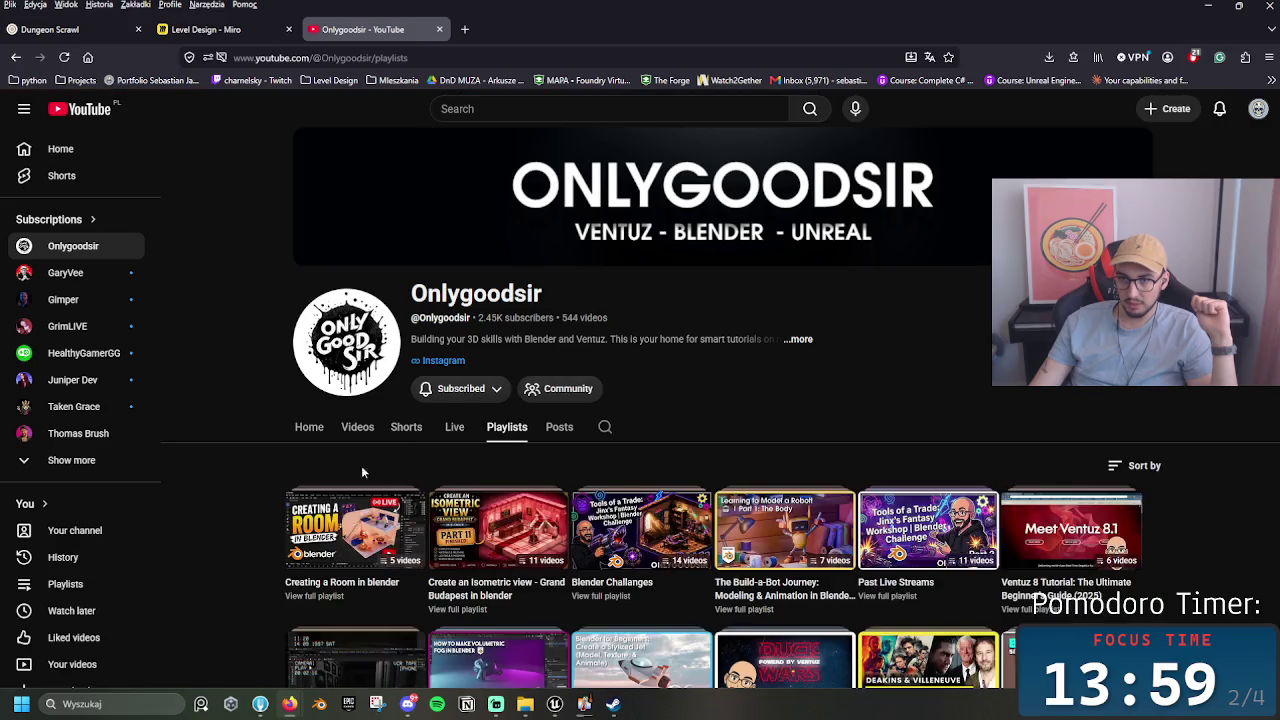
scroll(367, 465, down, 5)
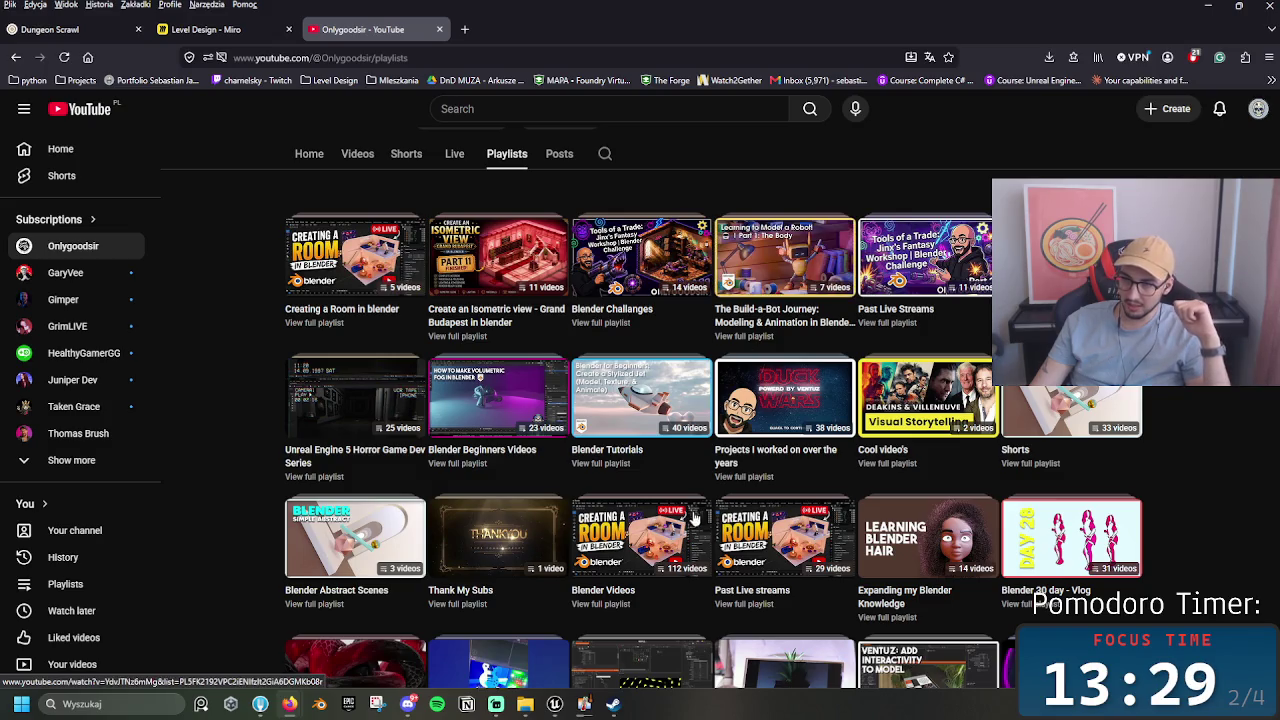
scroll(560, 560, down, 2)
scroll(530, 500, up, 3)
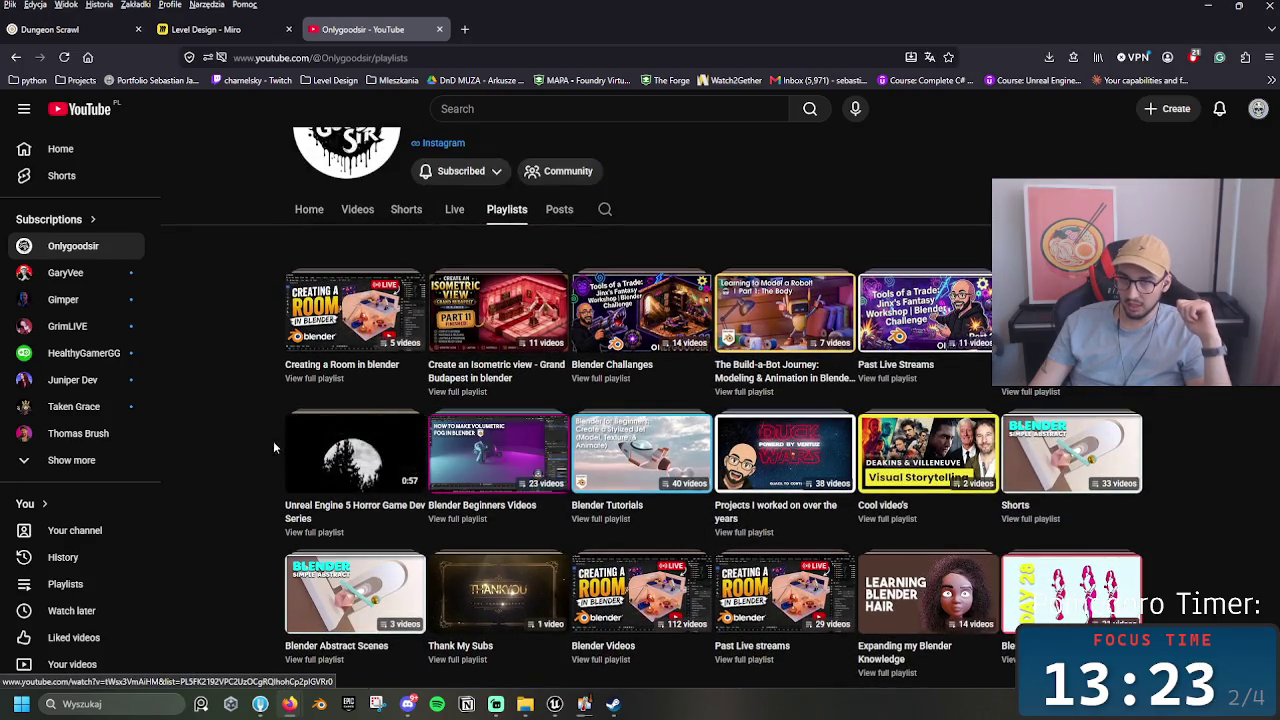
scroll(242, 402, up, 2)
scroll(250, 417, down, 2)
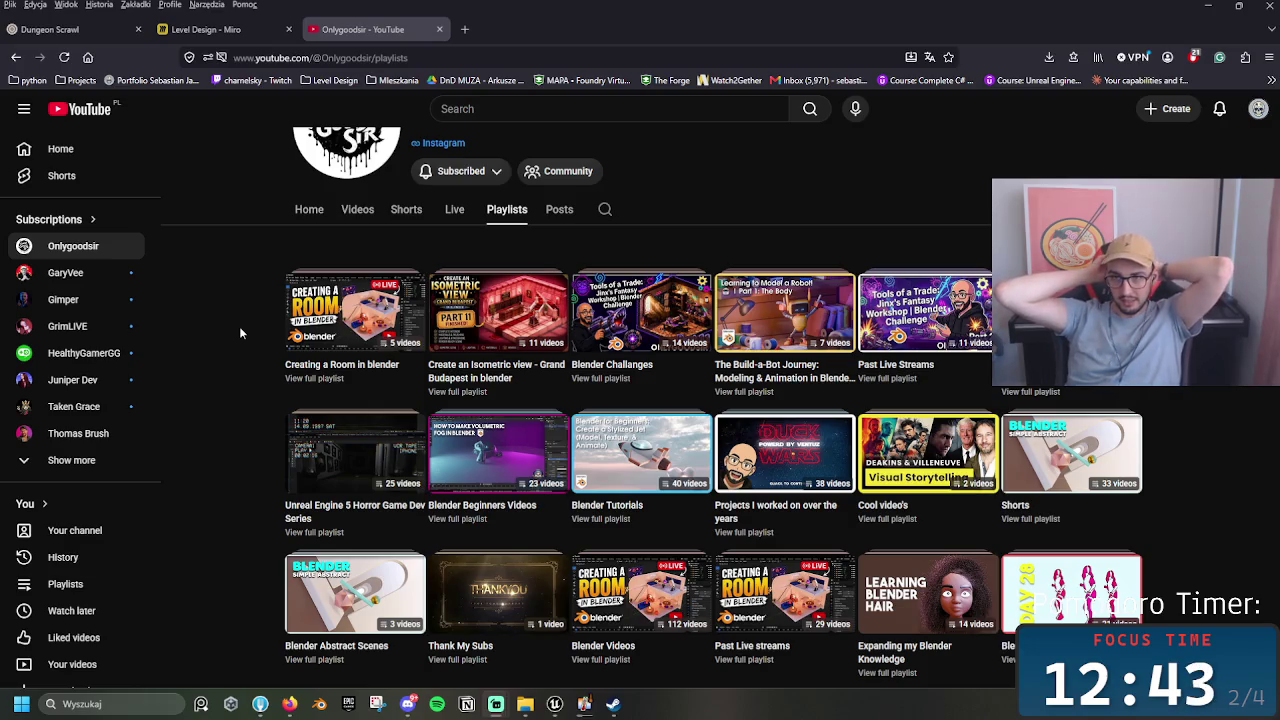
click(406, 212)
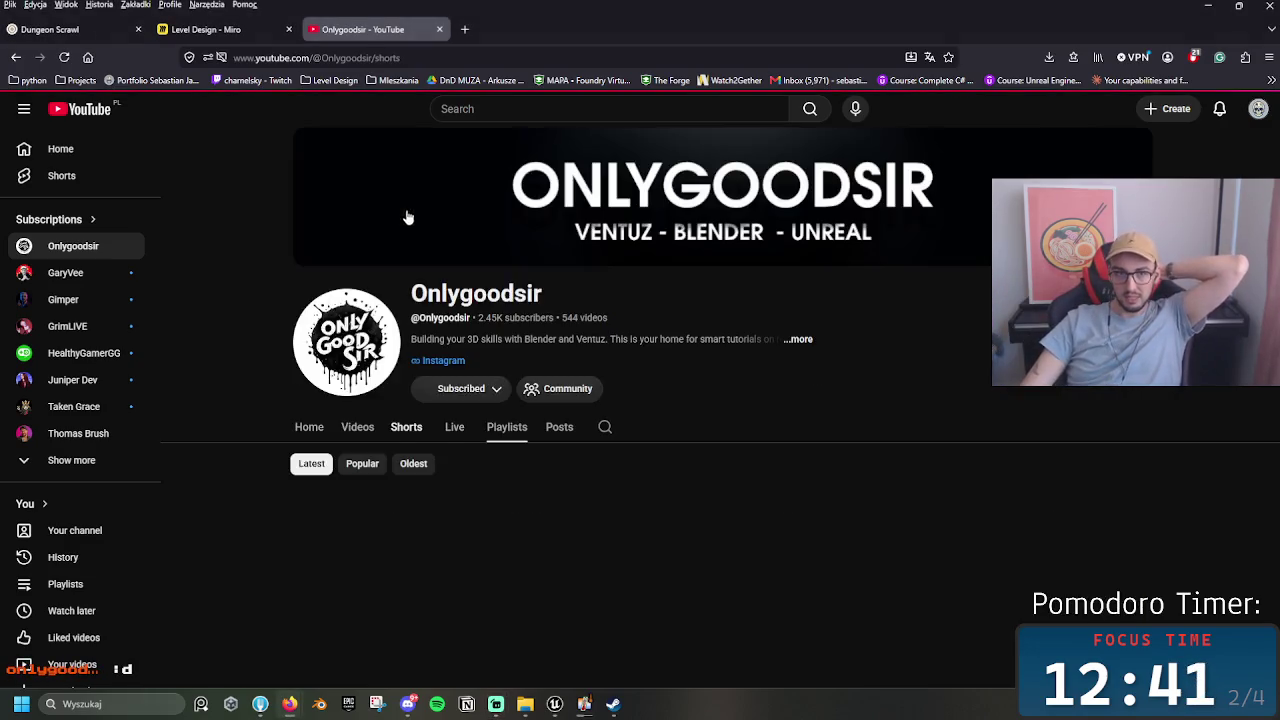
Step: Browse the Shorts grid, then switch to the Videos tab showing the robot series
scroll(390, 396, down, 5)
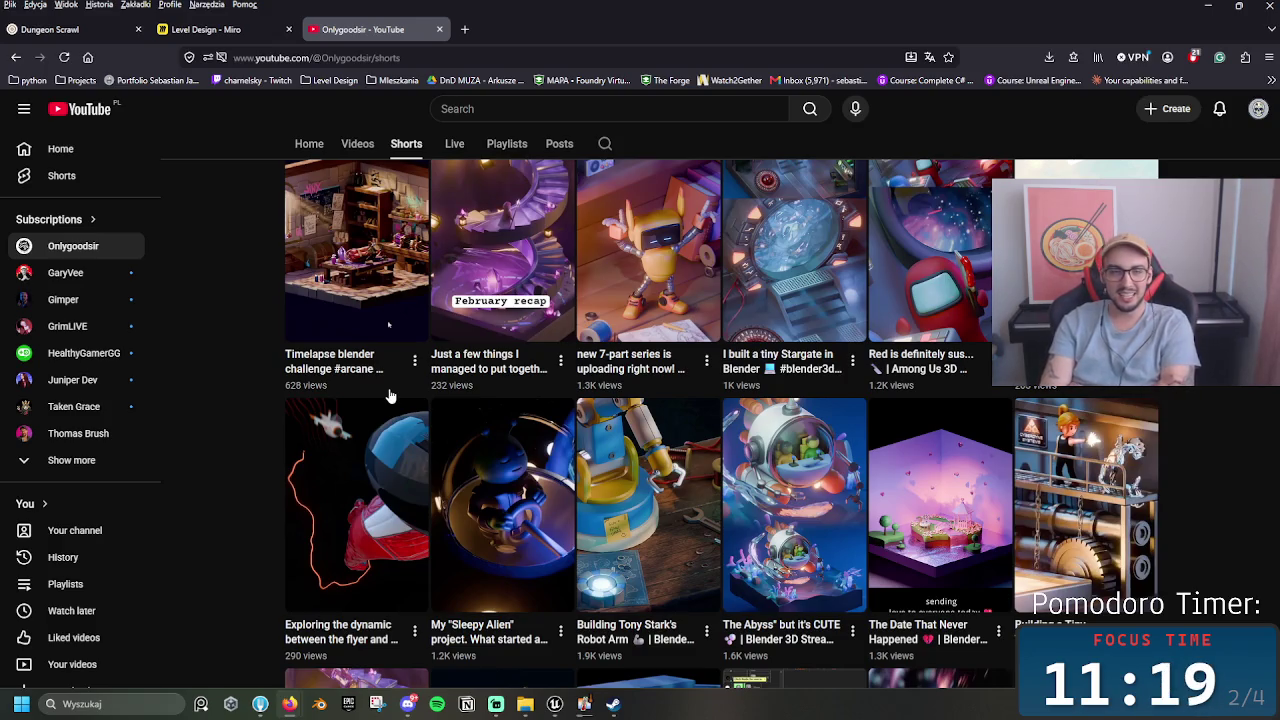
click(377, 145)
Step: Scroll up and down through the channel's Videos grid
scroll(809, 347, down, 10)
scroll(874, 378, down, 20)
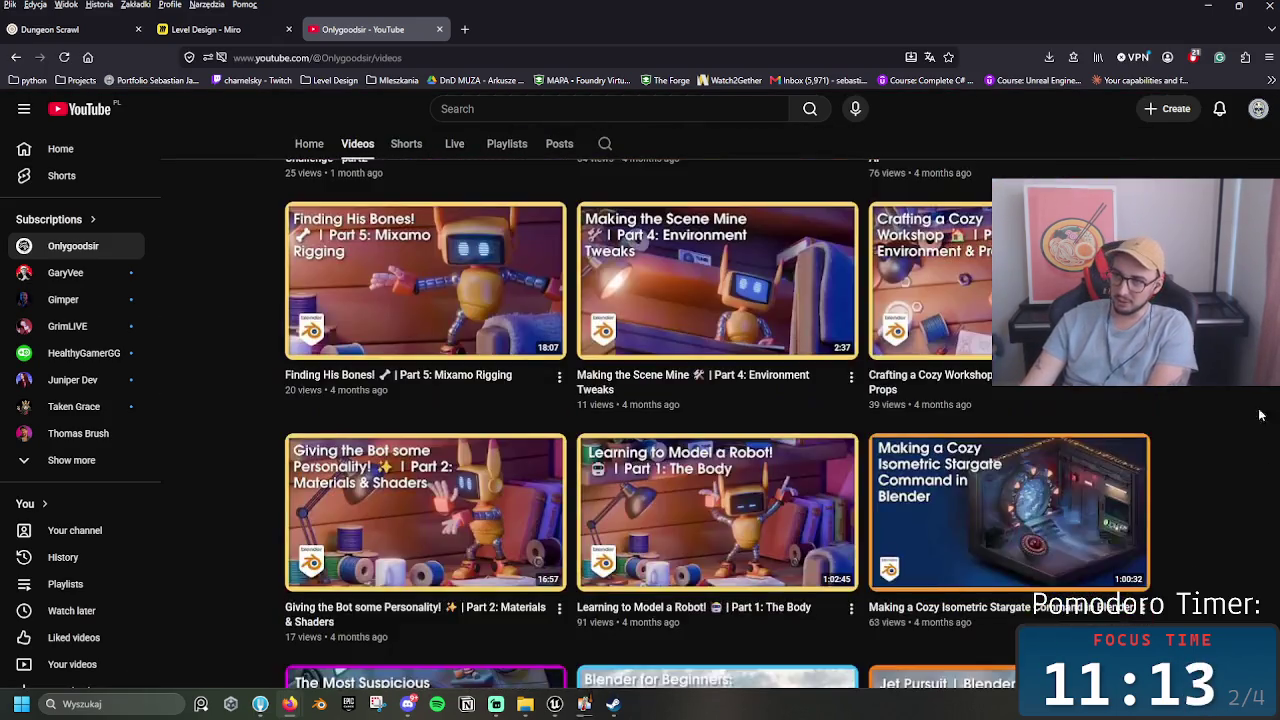
scroll(1221, 545, down, 15)
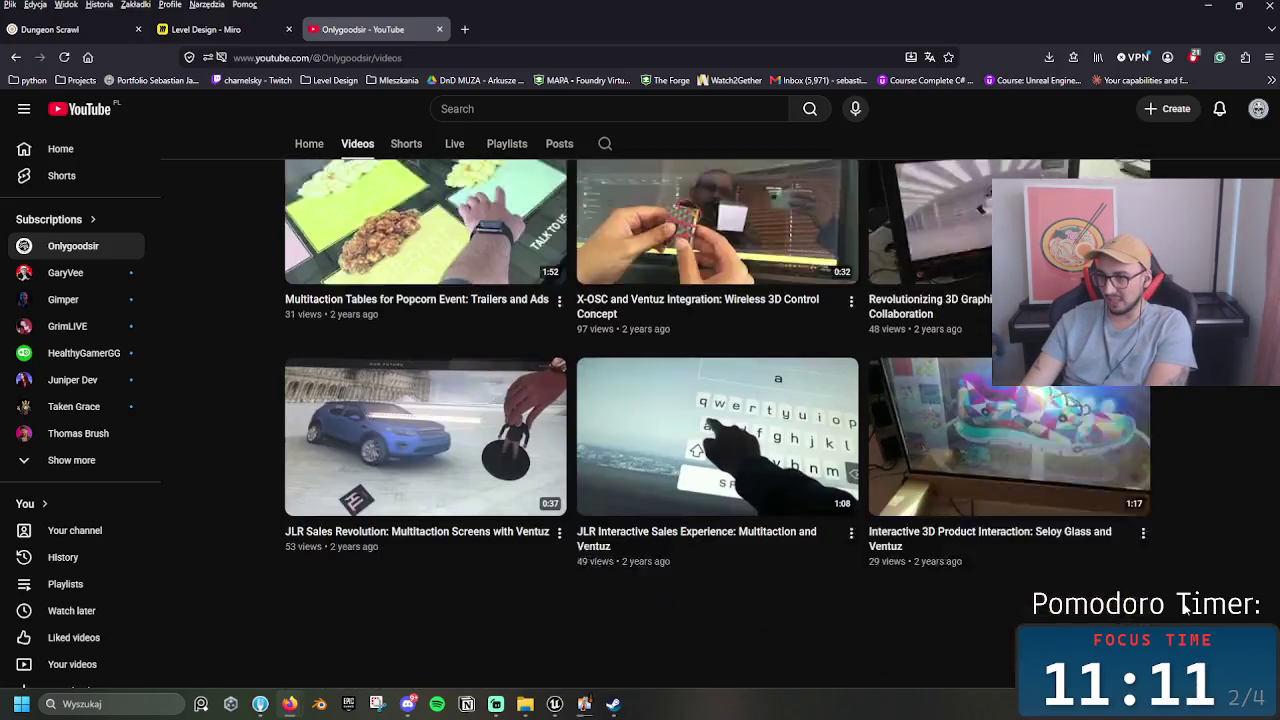
scroll(1206, 527, down, 2)
scroll(1206, 527, up, 8)
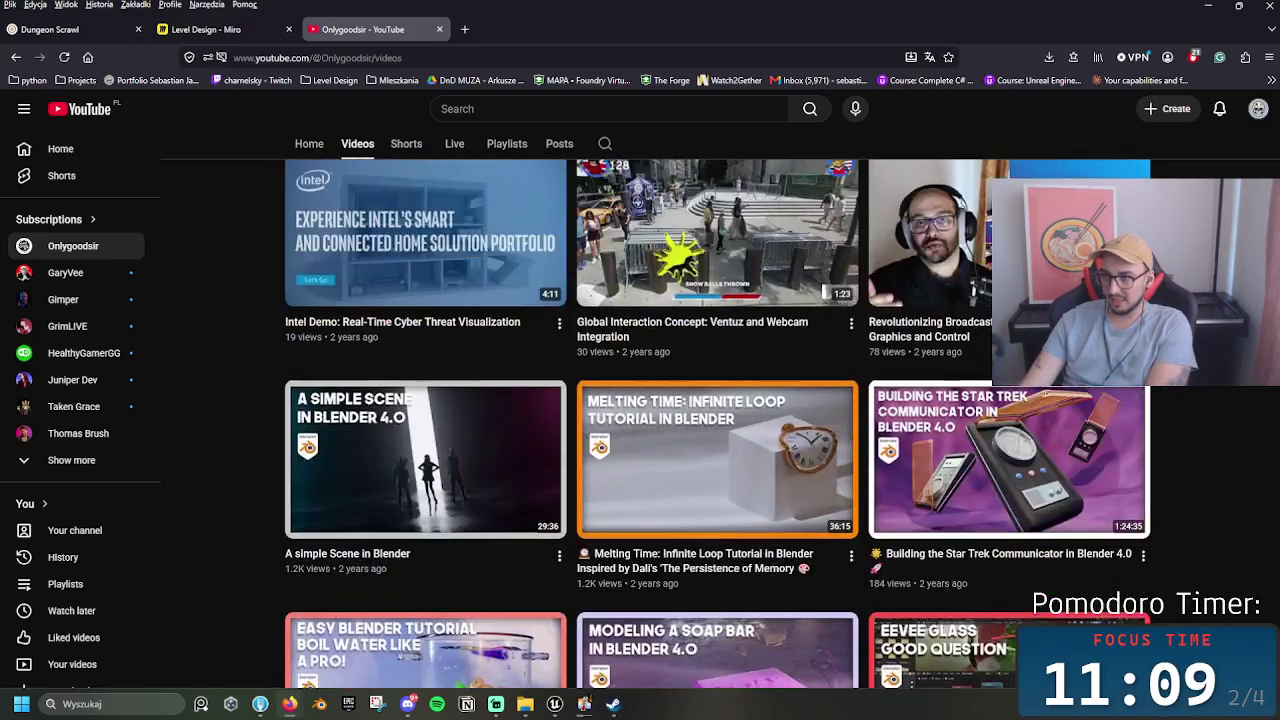
scroll(948, 388, up, 1)
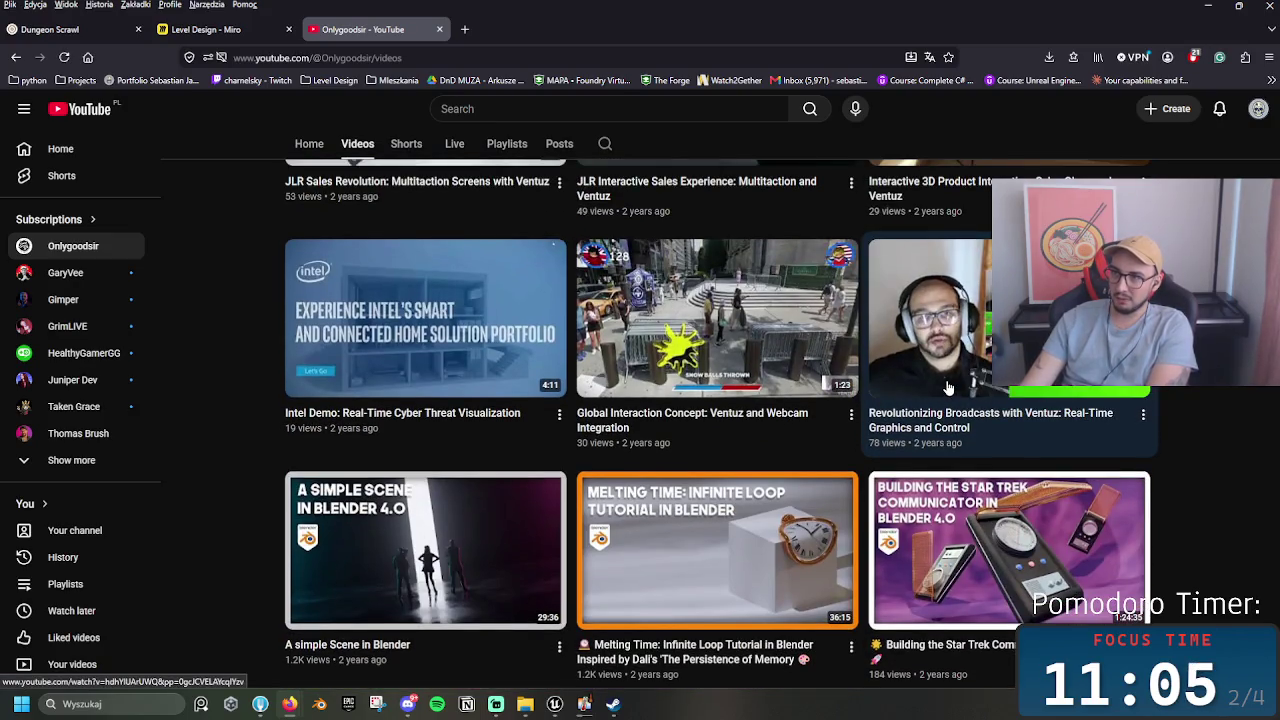
Step: Open 'Revolutionizing Broadcasts with Ventuz', pause it at 0:34, then return to the channel Home
click(930, 324)
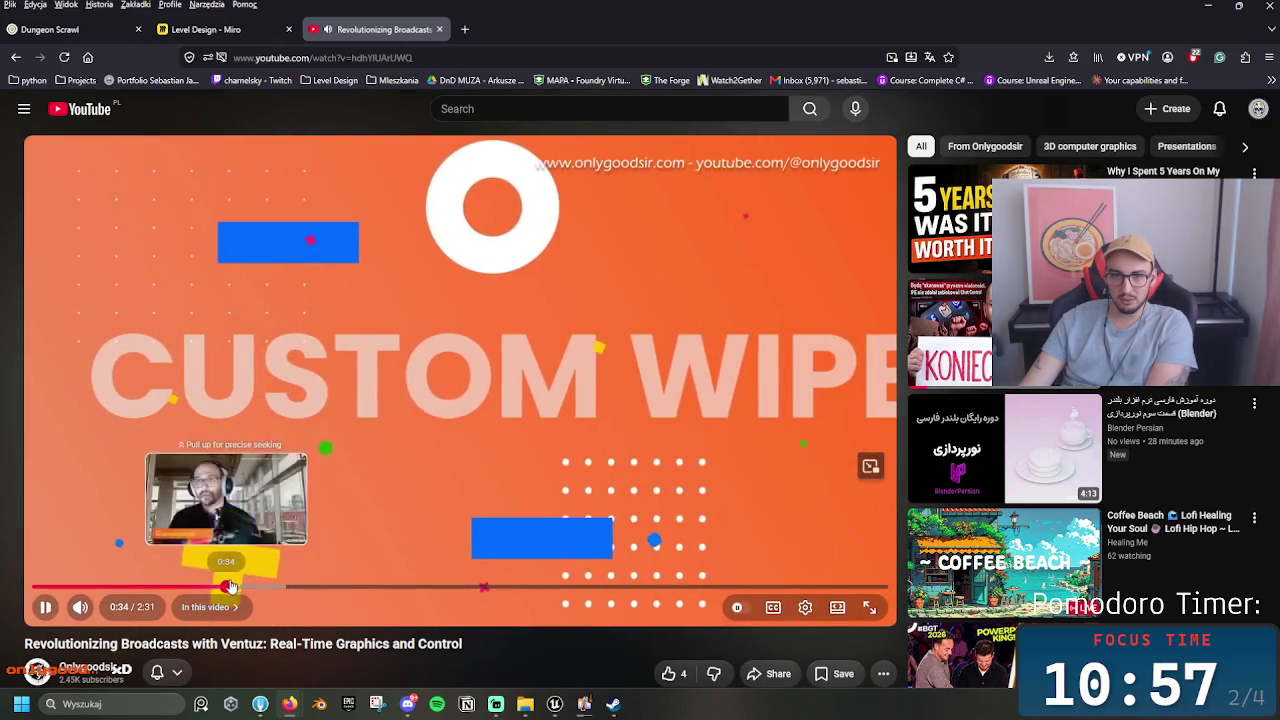
click(227, 587)
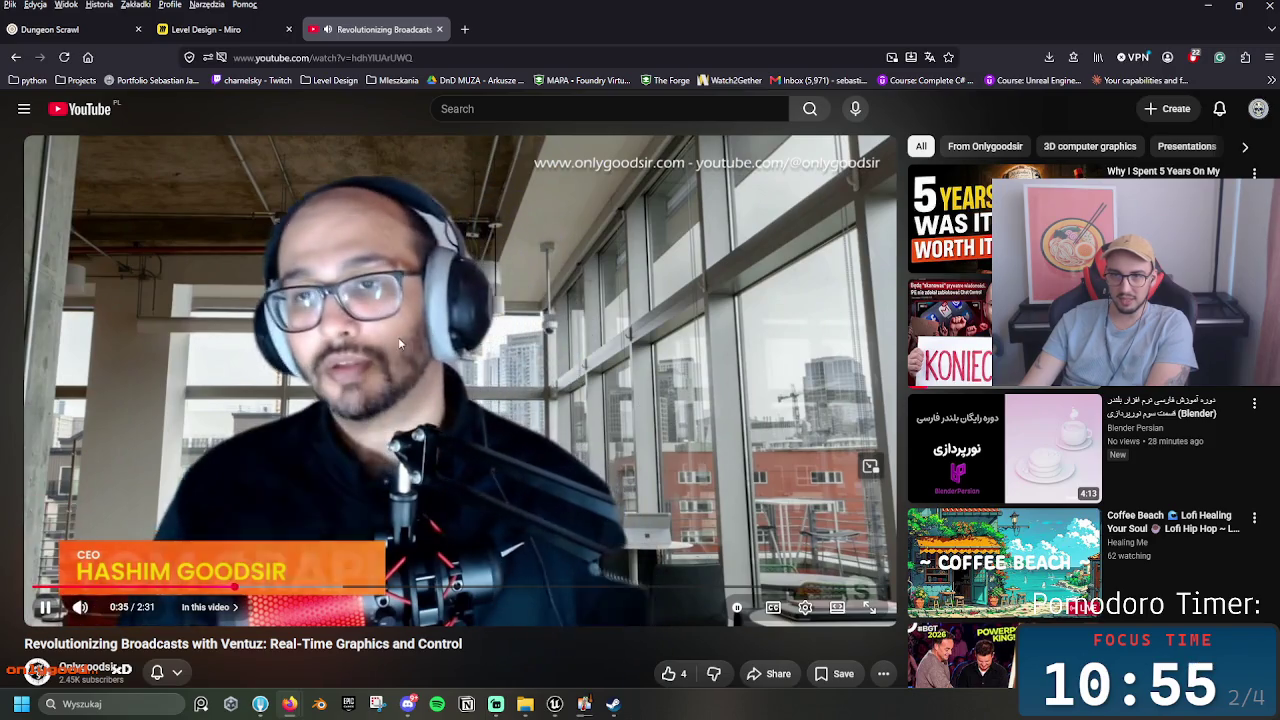
click(202, 400)
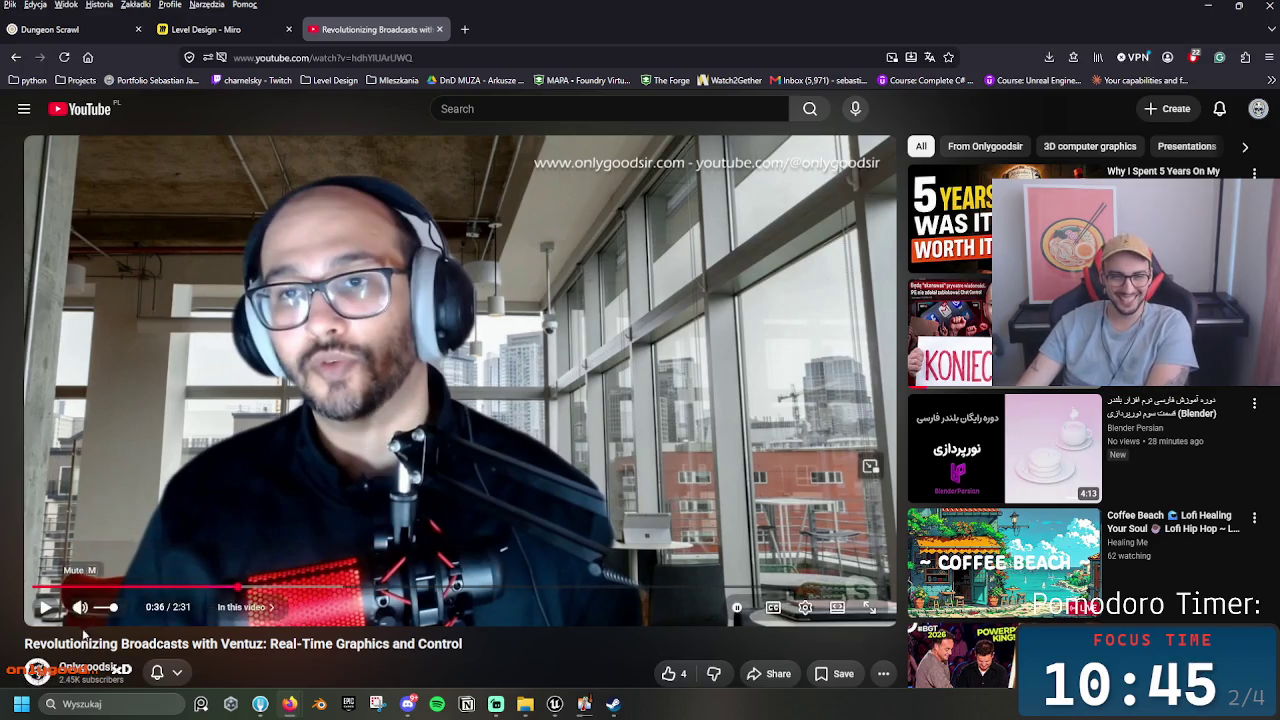
click(88, 667)
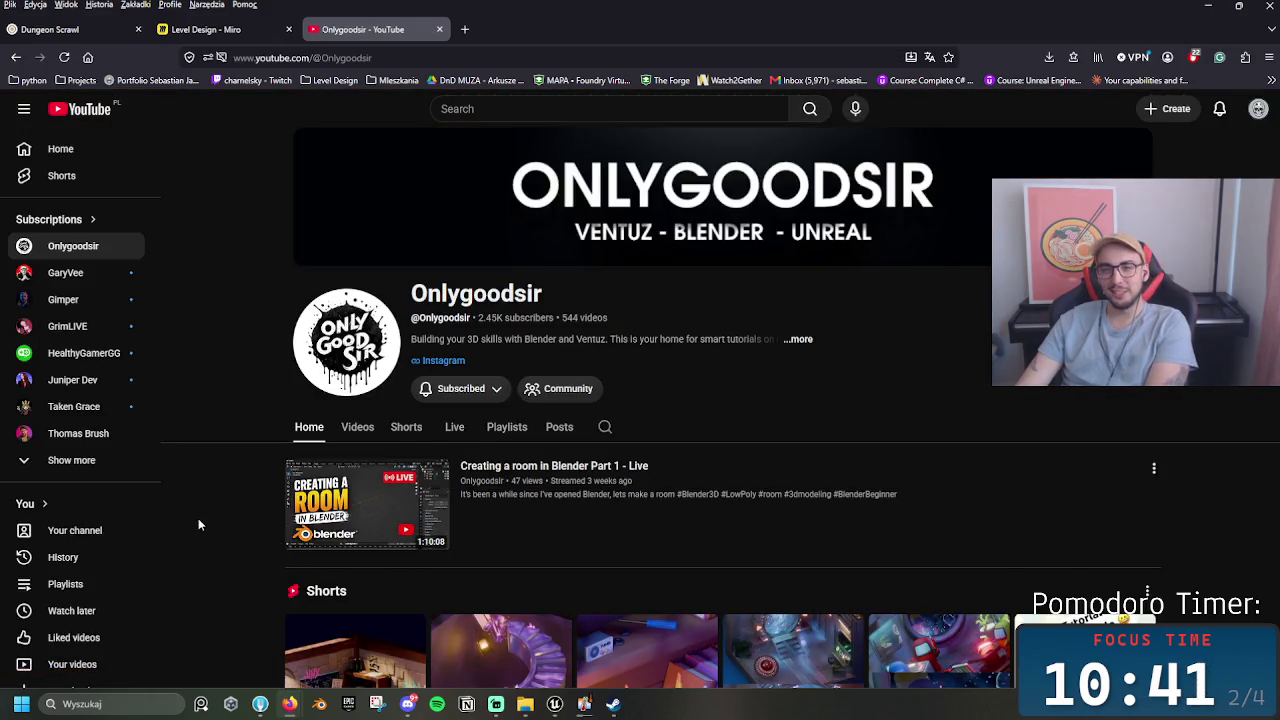
Step: Open 'Duck Wars: A Star Wars Tribute in Ventuz 8 (Timelapse)' from the projects playlist and pause it
scroll(358, 527, down, 7)
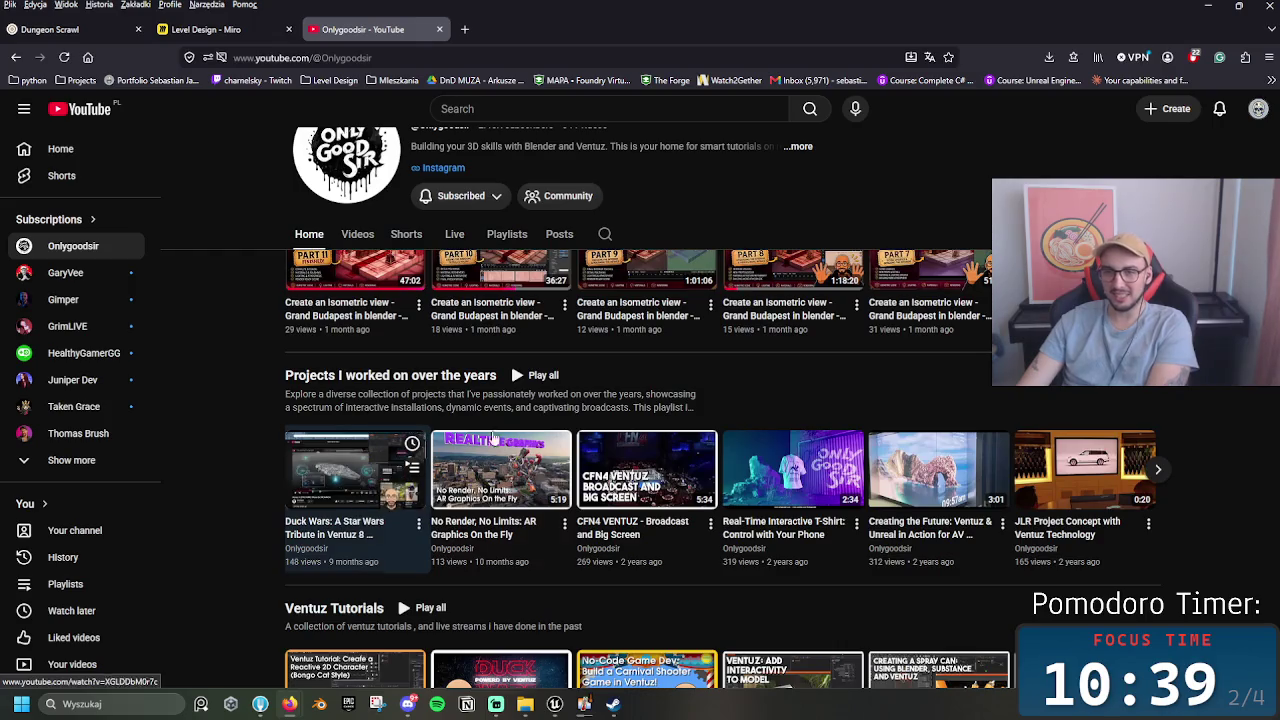
click(475, 441)
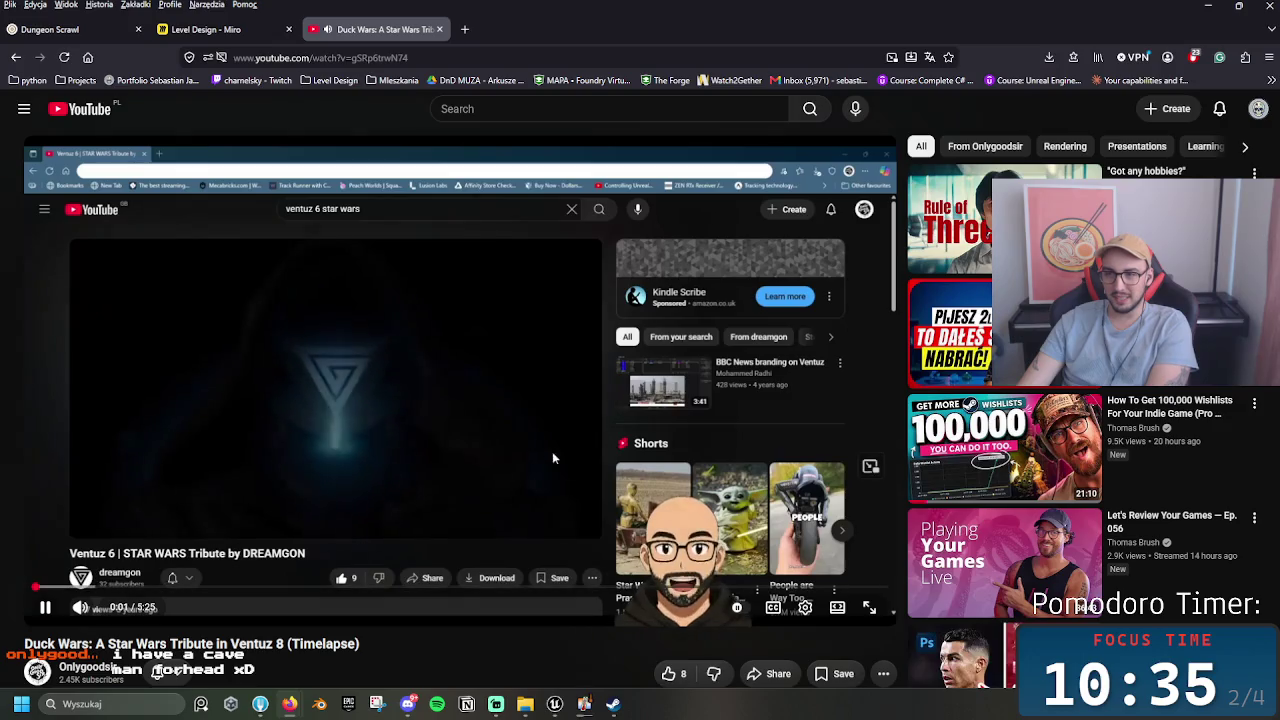
click(563, 487)
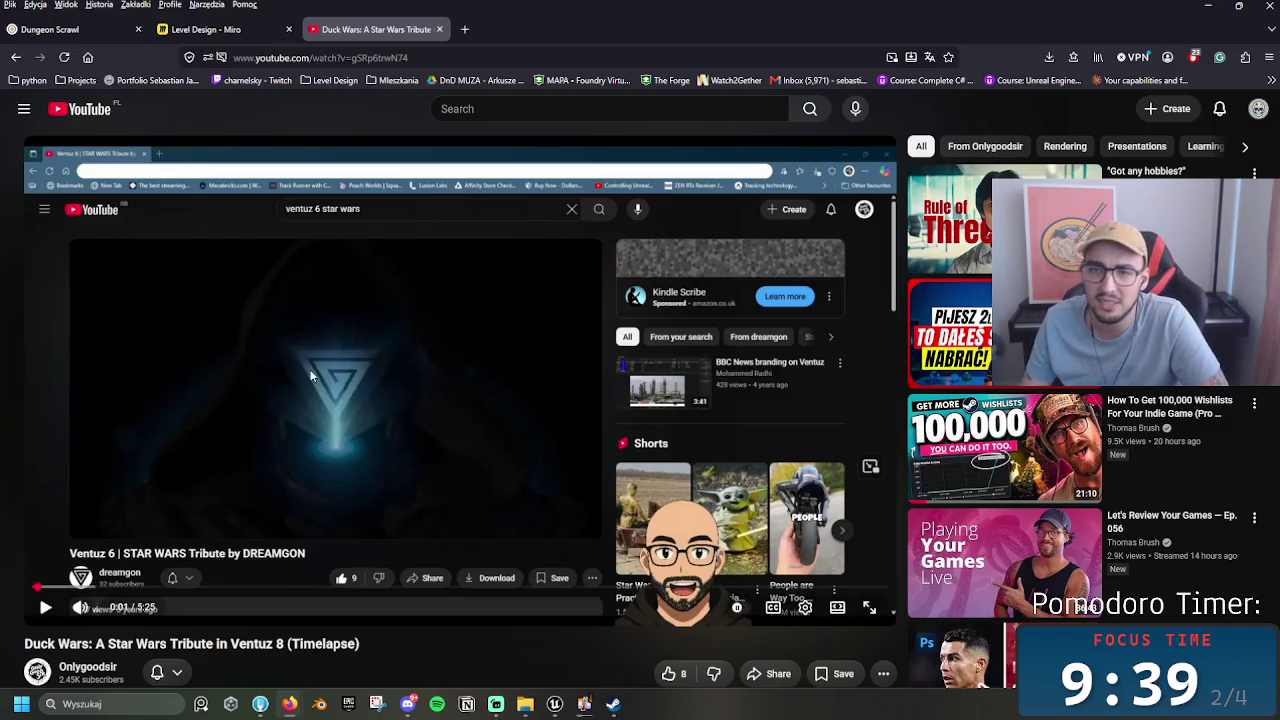
Step: Resume the Duck Wars timelapse and pause it at 0:41 on the Star Wars Tribute title card
click(134, 571)
mouse_move(90, 612)
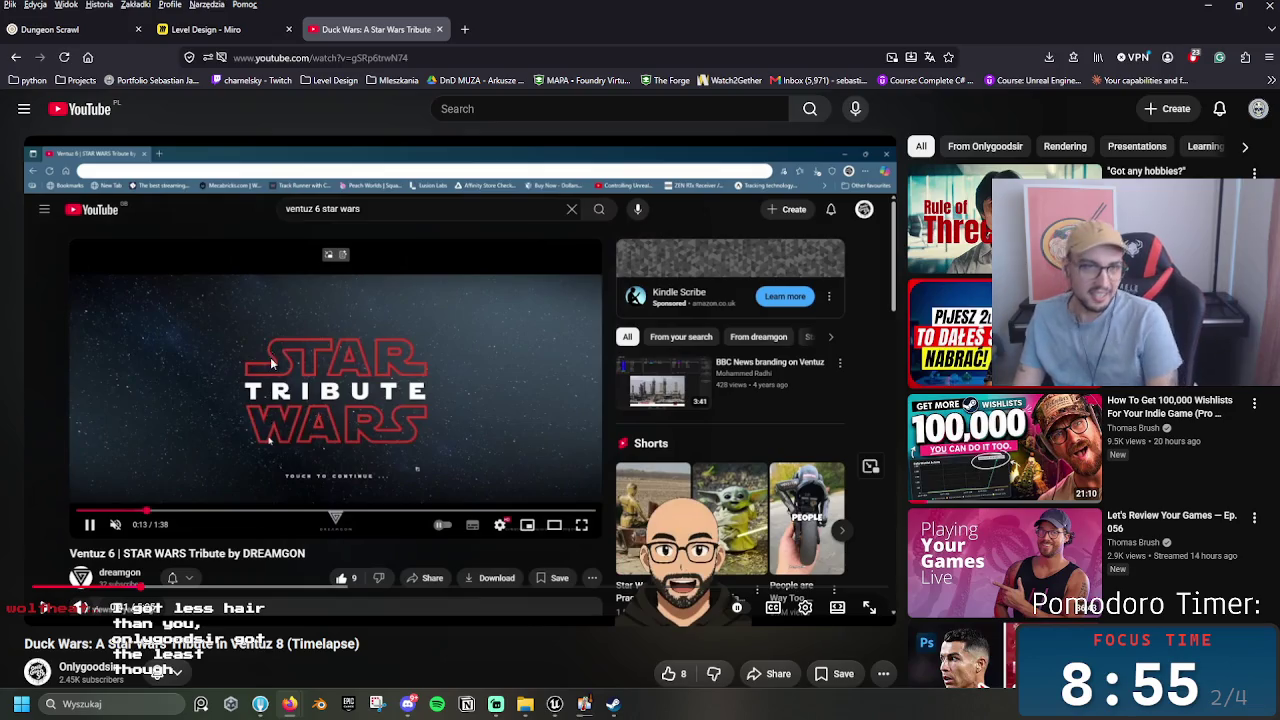
click(325, 402)
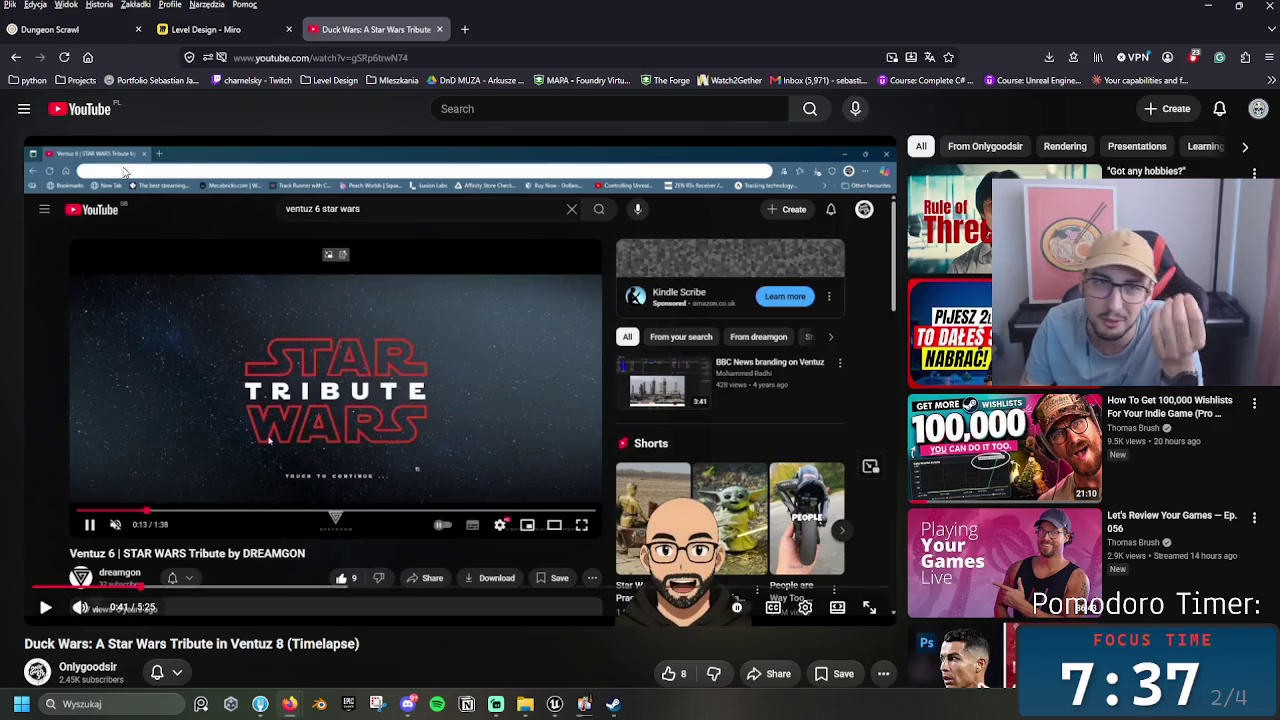
Step: Go from the video to the Onlygoodsir channel page
click(101, 676)
scroll(1226, 496, down, 5)
scroll(1226, 496, up, 5)
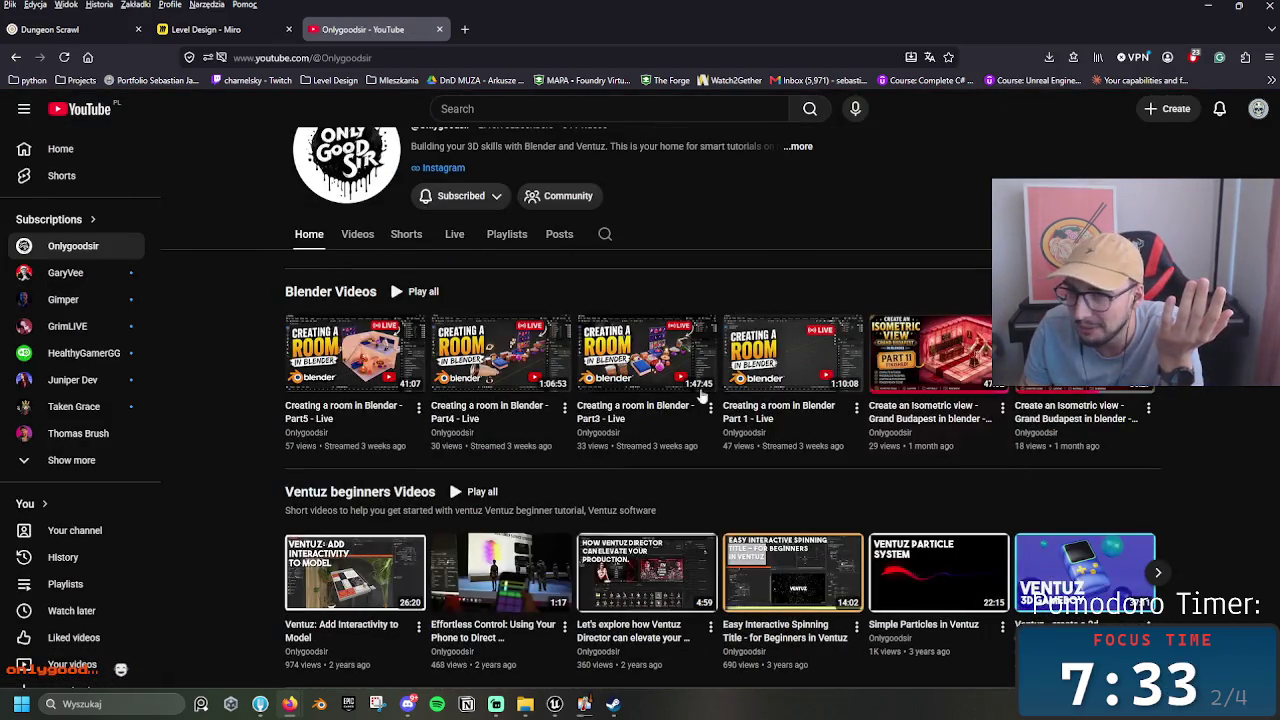
Step: Browse the Videos tab's Ventuz videos and open 'Revolutionizing Podcasts: Ventuz & Director for Broadcast Control'
click(357, 234)
scroll(1081, 525, down, 12)
scroll(1081, 525, down, 12)
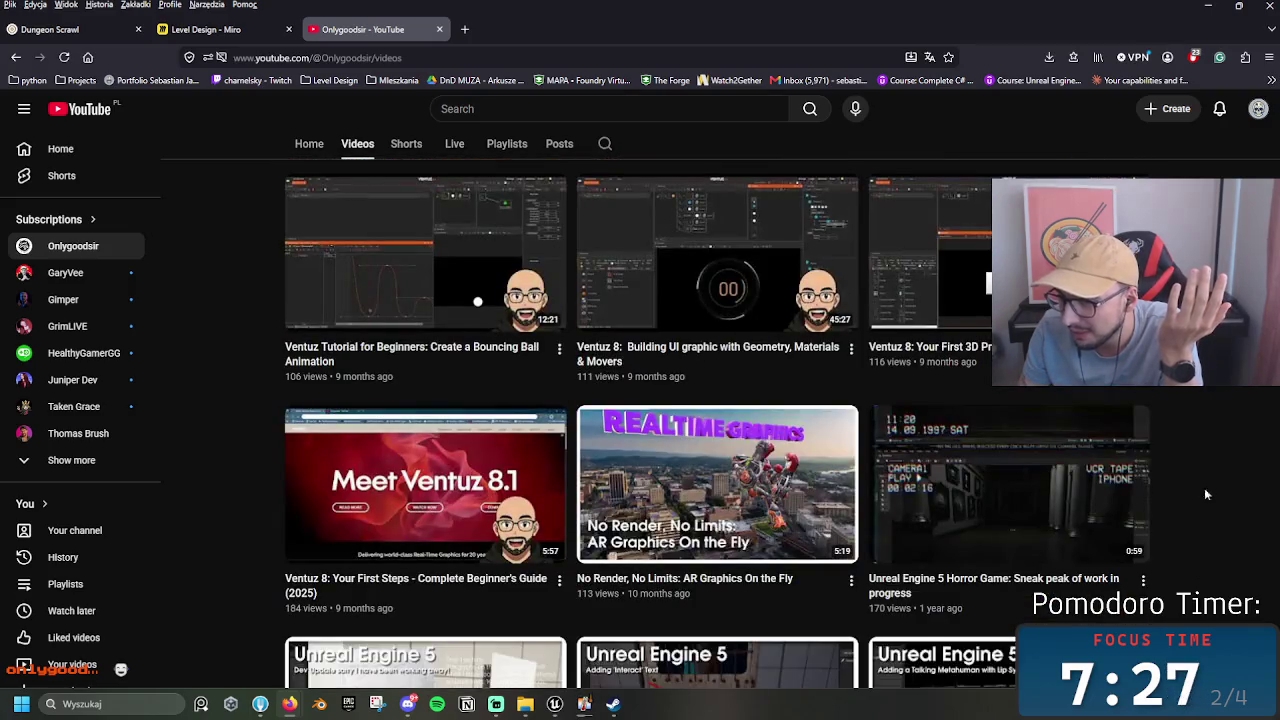
middle_click(1209, 461)
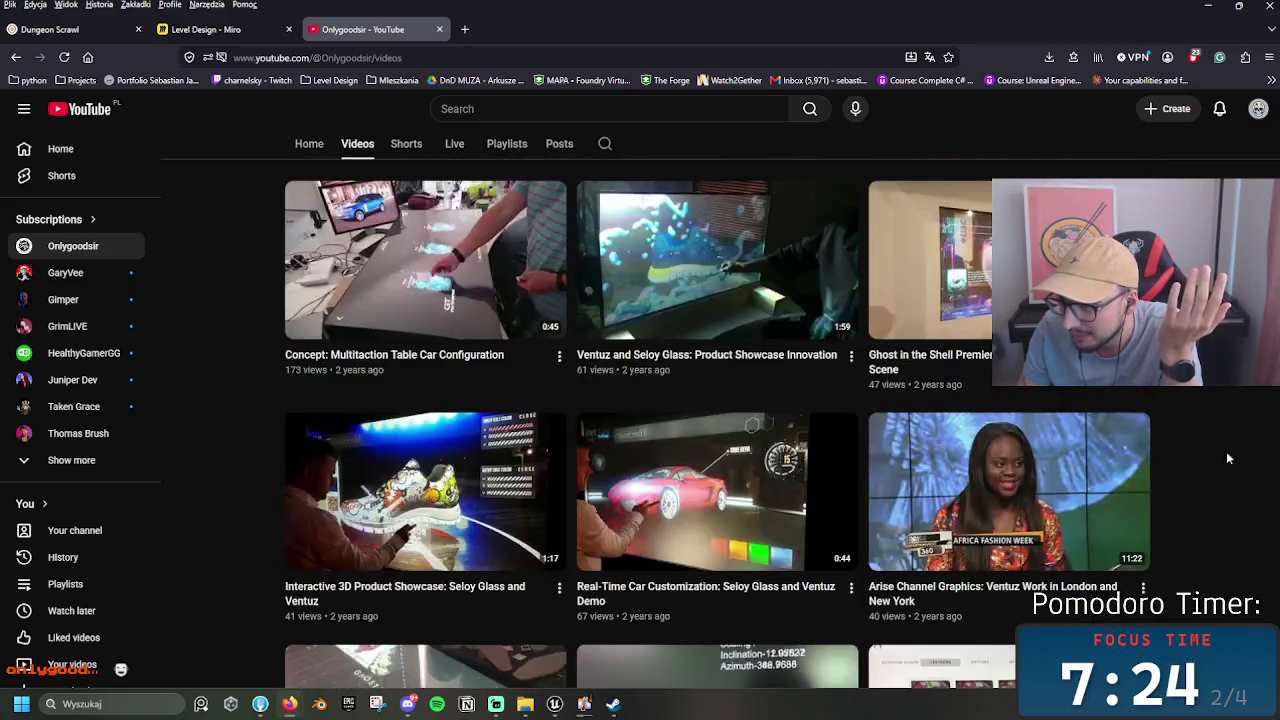
middle_click(1209, 519)
scroll(1209, 519, up, 4)
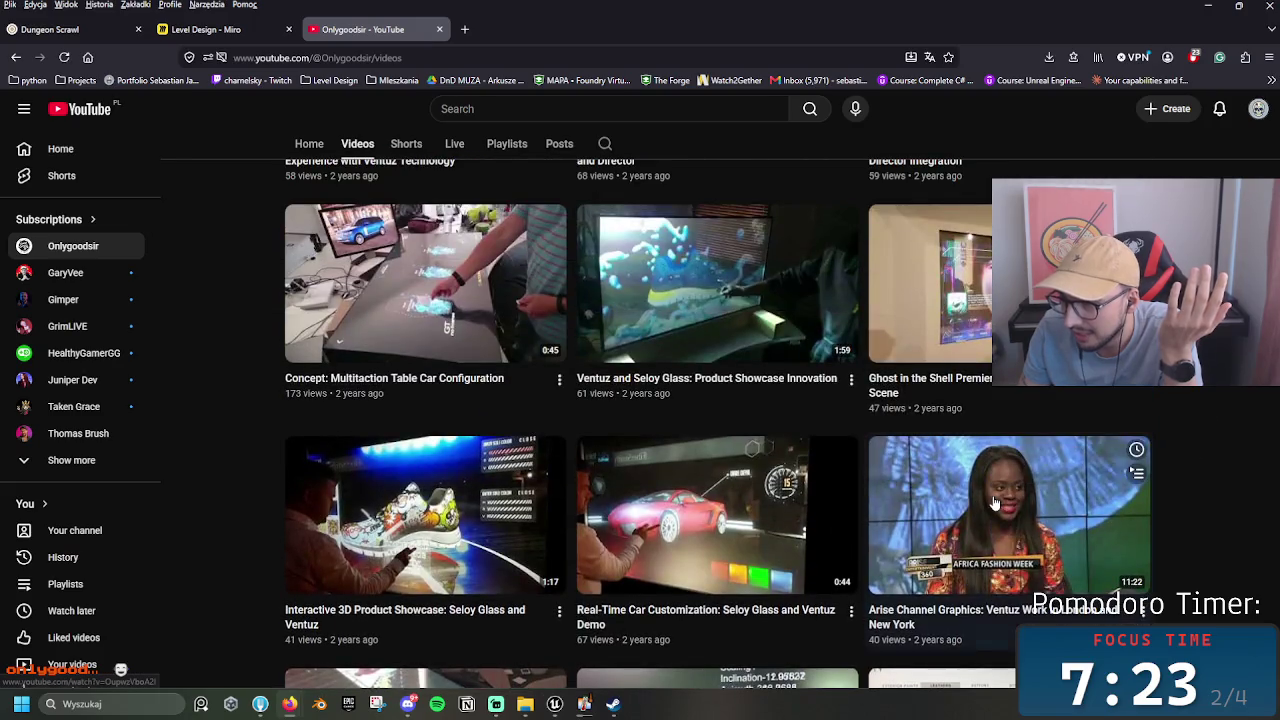
scroll(1211, 467, up, 6)
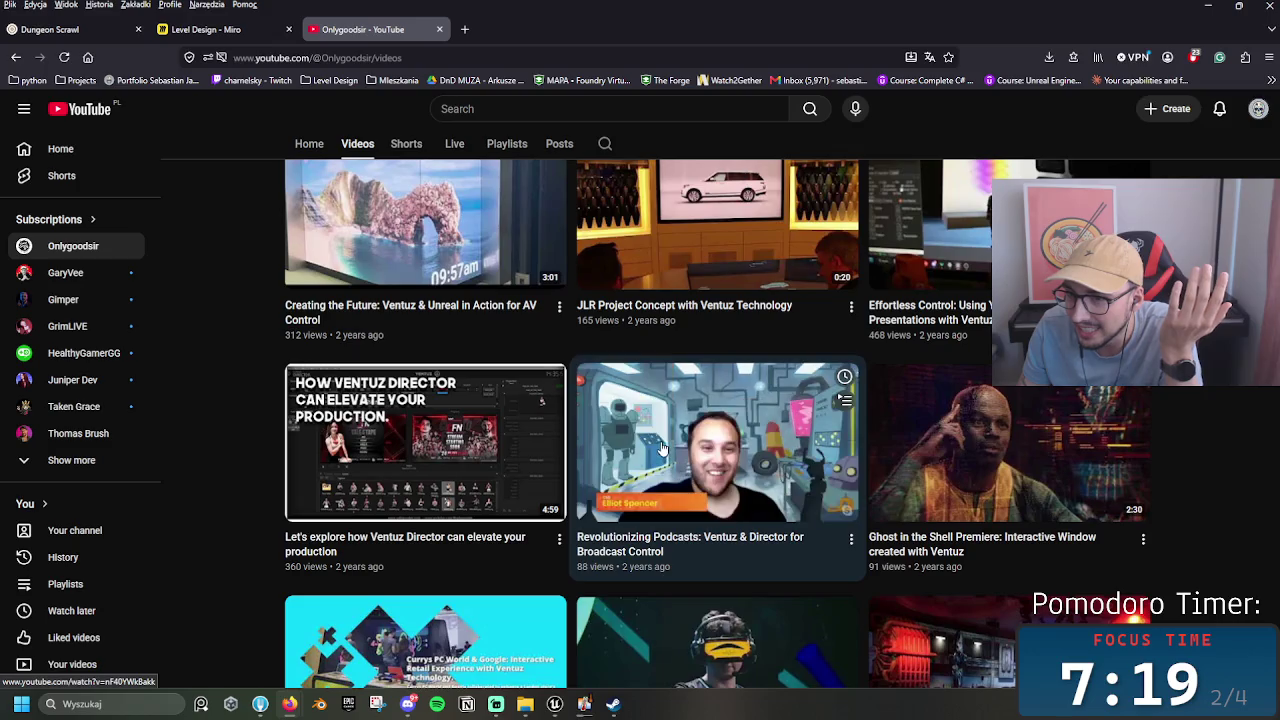
click(713, 455)
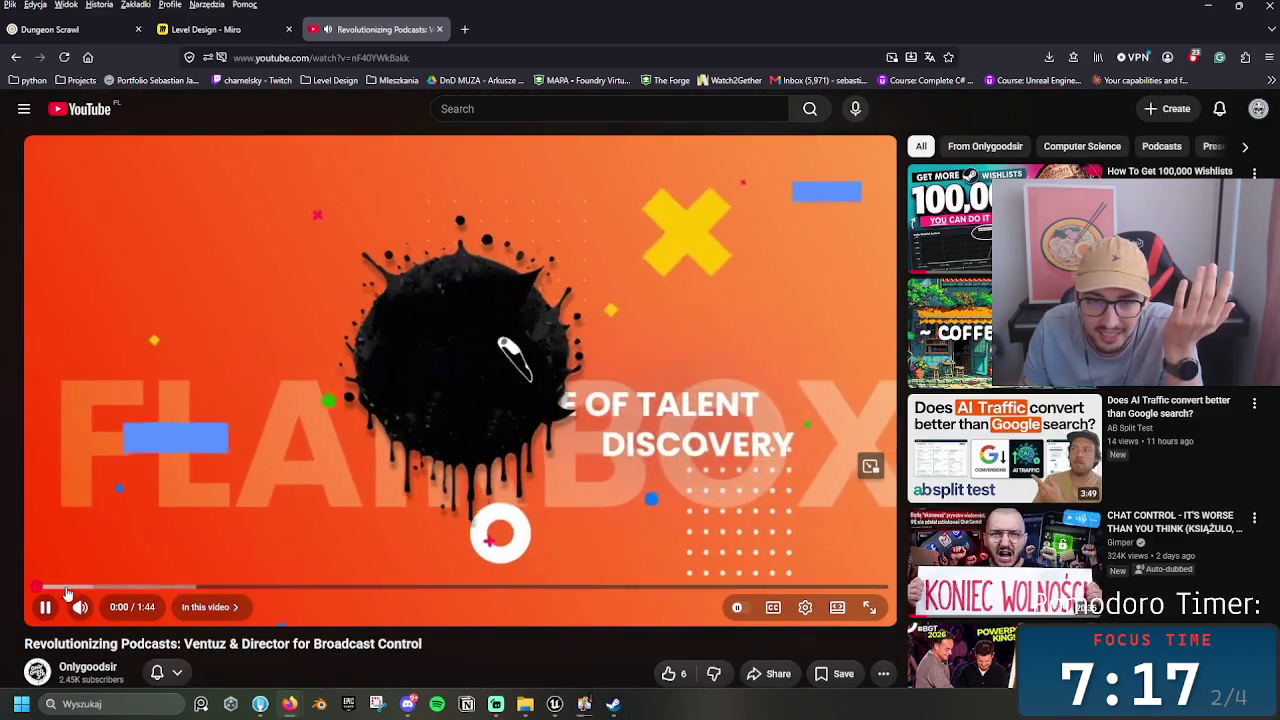
Step: Skip the podcasts video to about 0:19, pause it, then return to the channel Home tab
drag(143, 590, 191, 590)
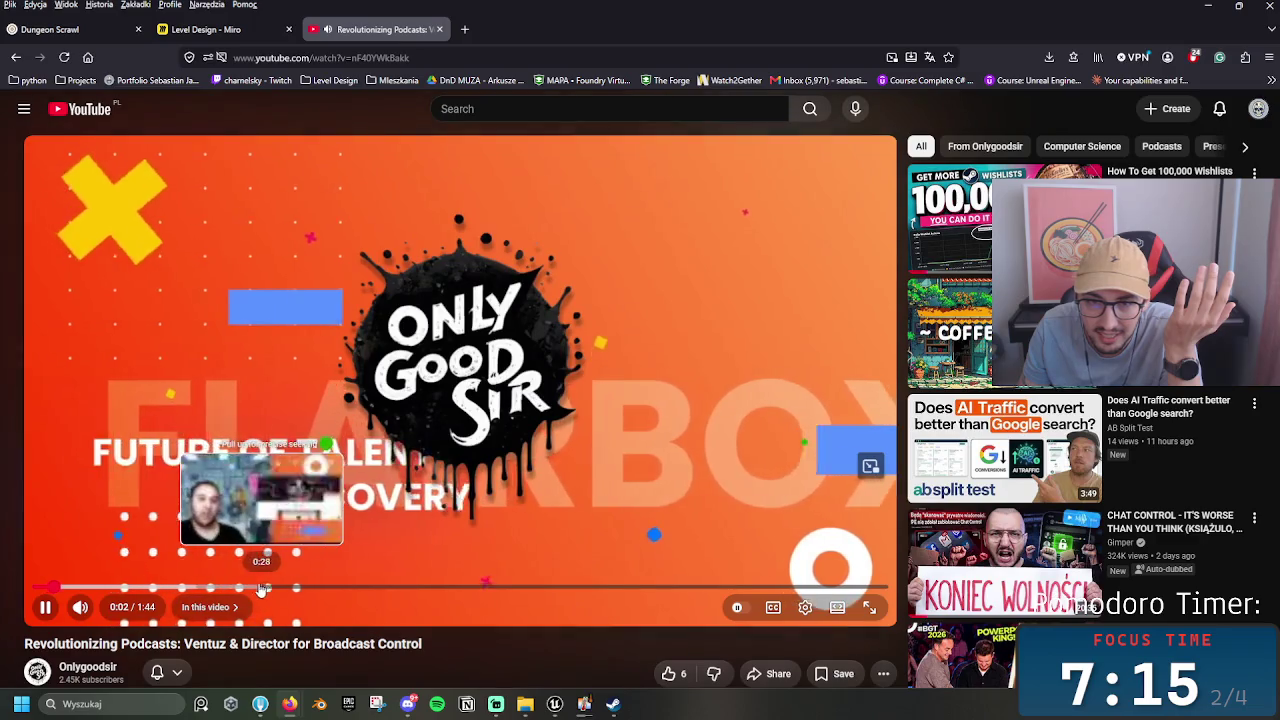
click(530, 354)
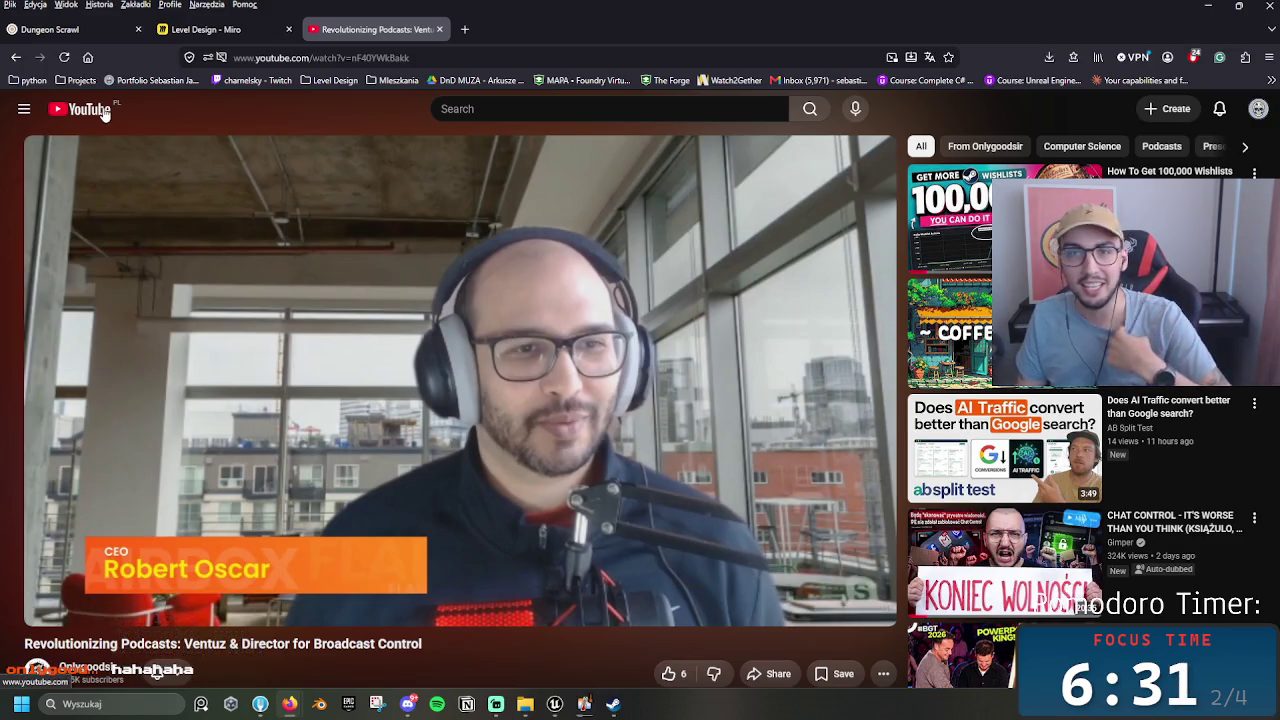
mouse_move(222, 35)
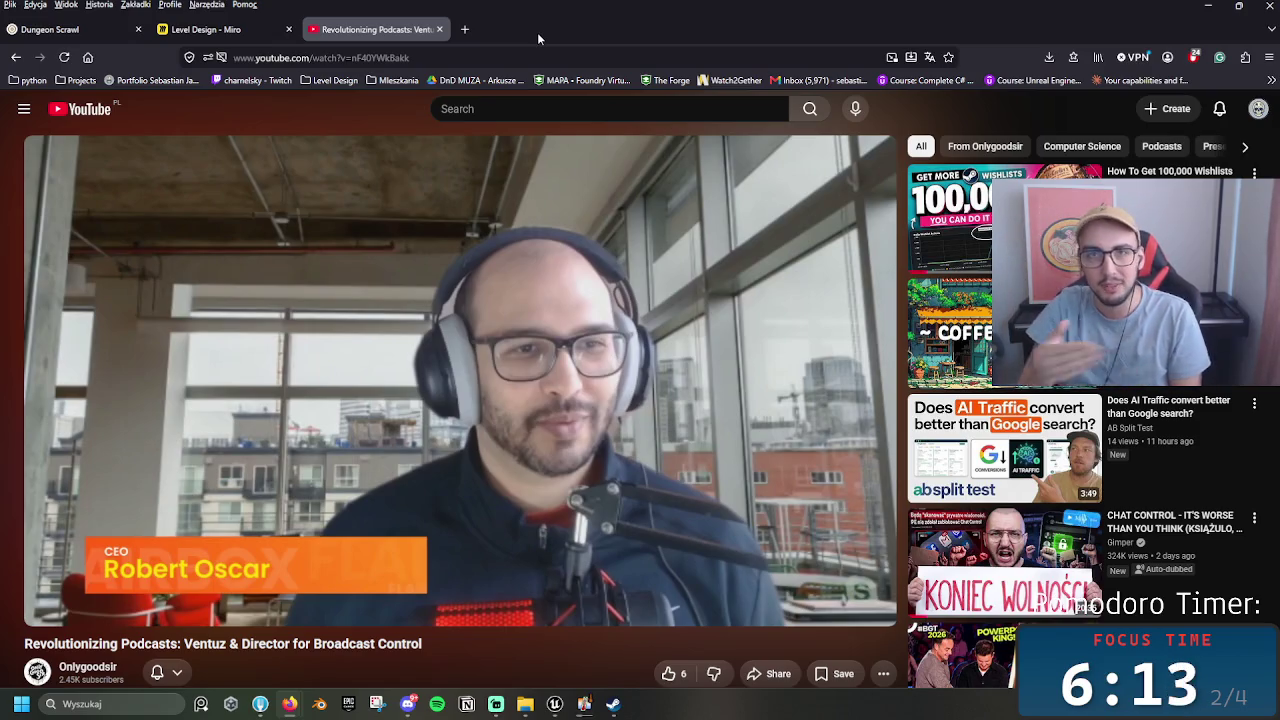
click(16, 57)
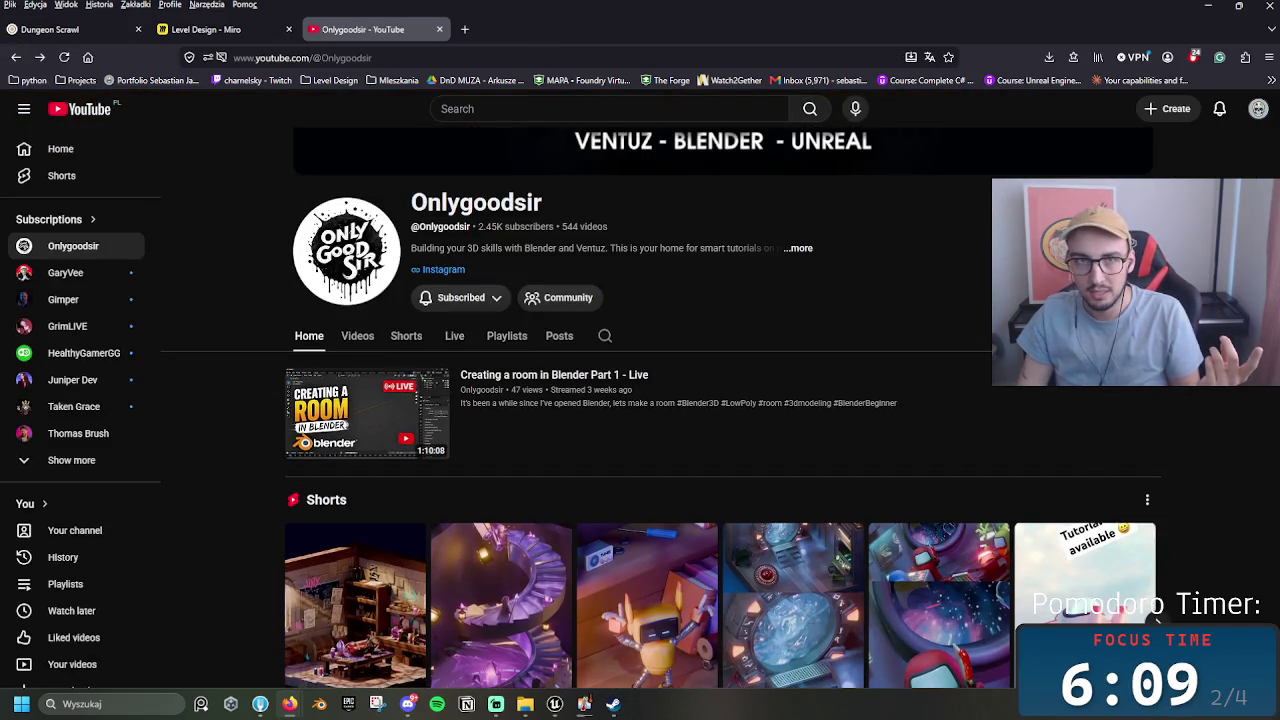
Step: Go back to the 'Duck Wars: A Star Wars Tribute in Ventuz 8 (Timelapse)' video and pause it
click(13, 58)
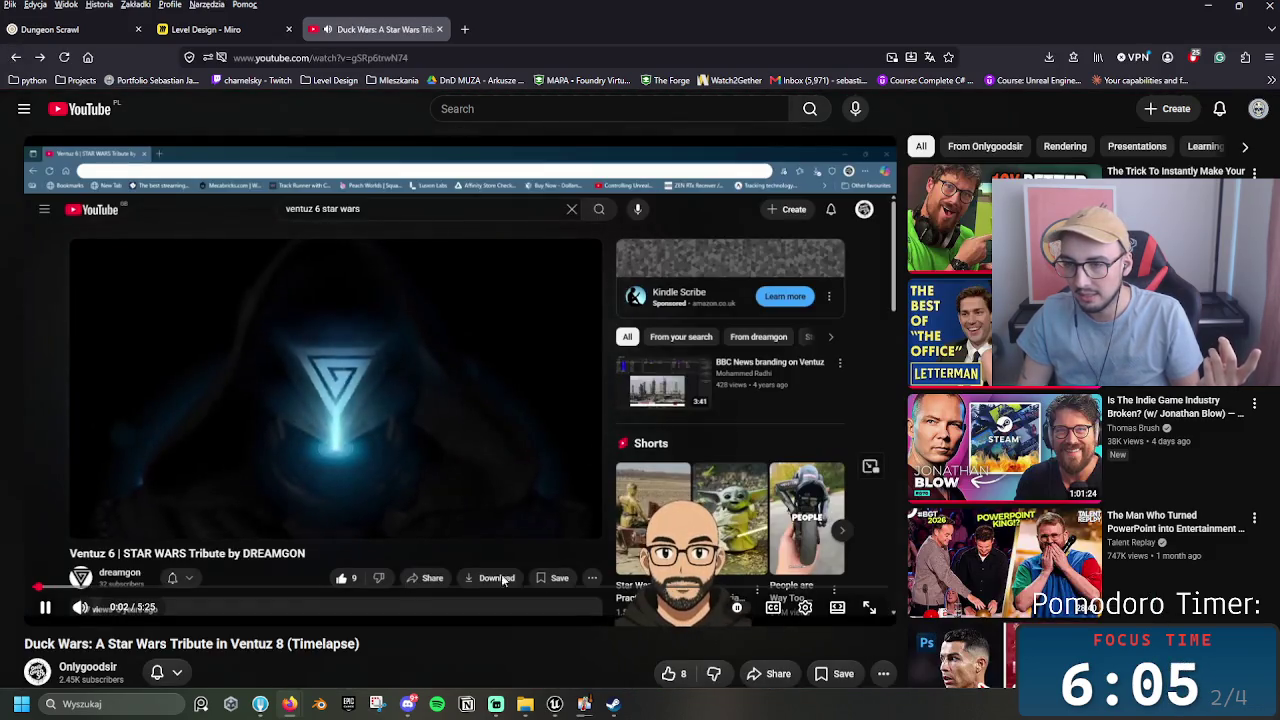
click(456, 465)
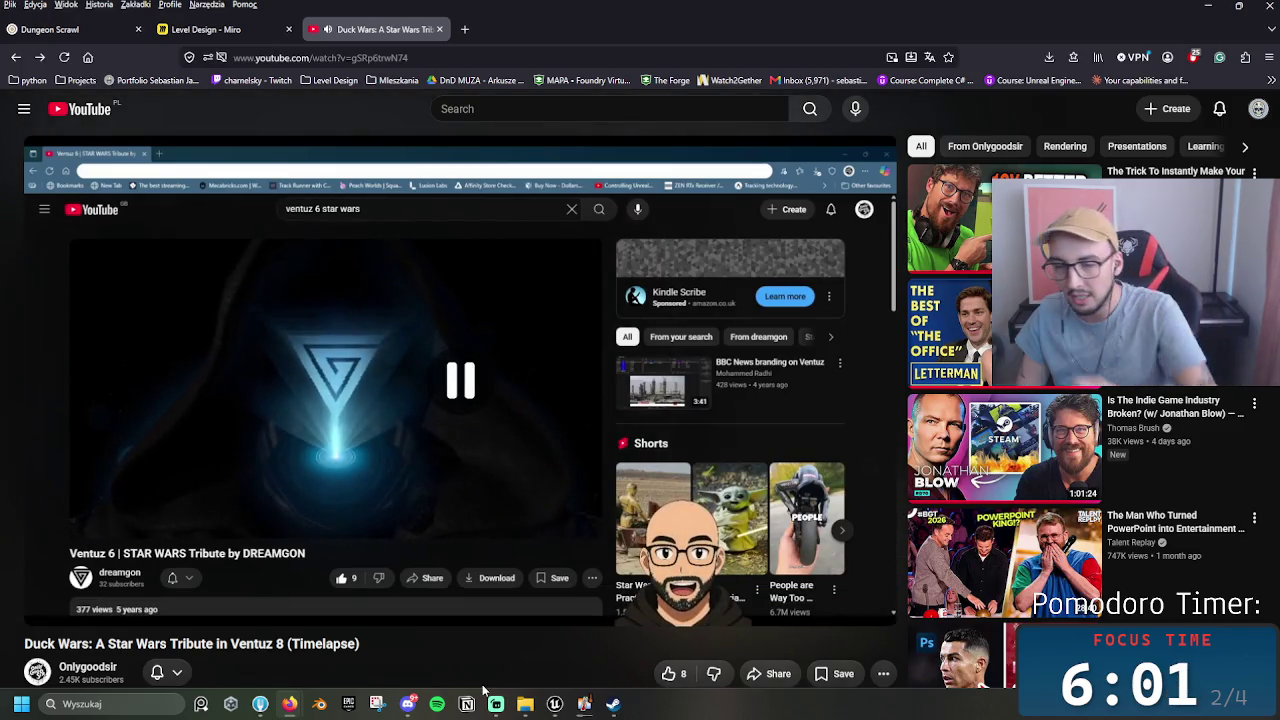
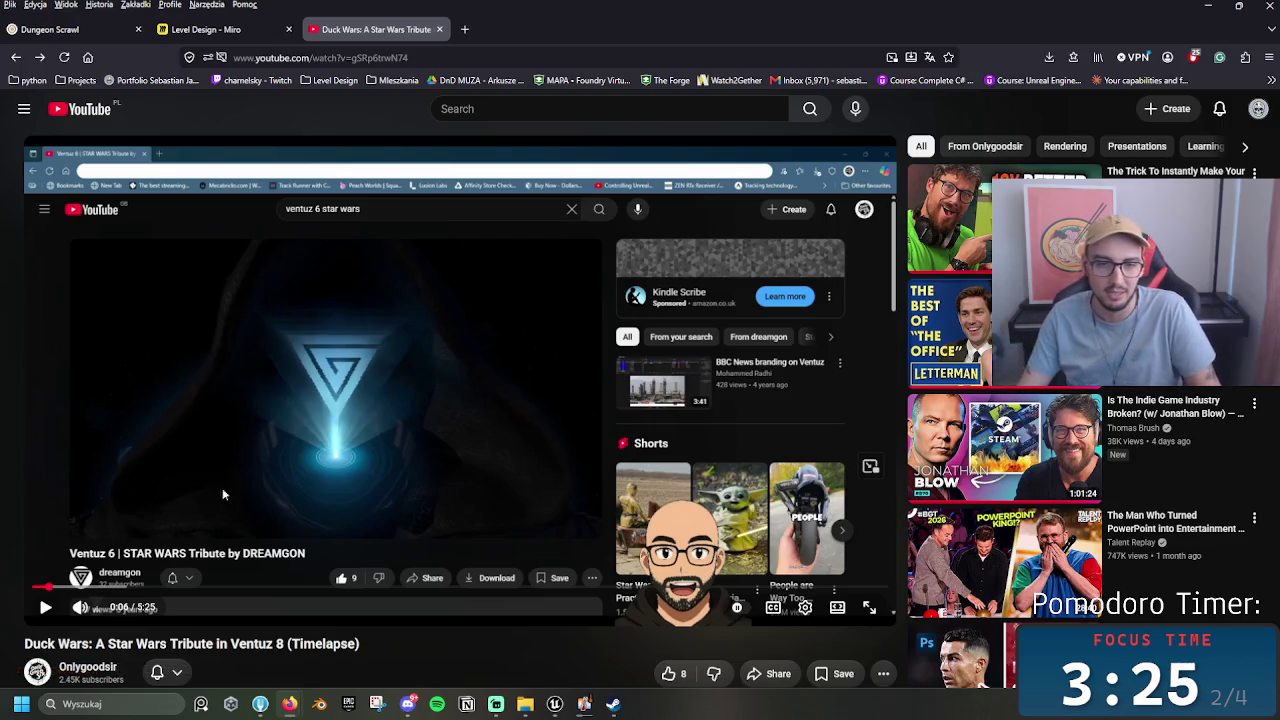
Step: Visit the uploader's channel from the video page, then close the YouTube tab
drag(37, 672, 62, 672)
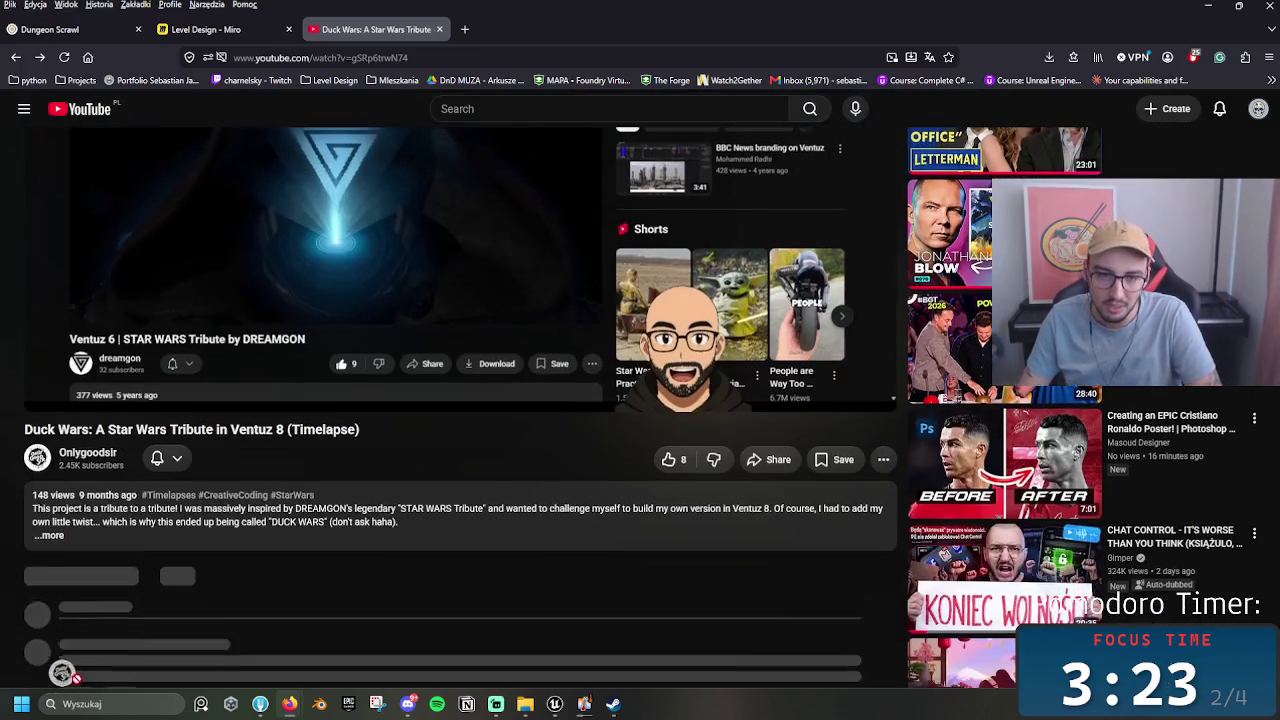
click(85, 441)
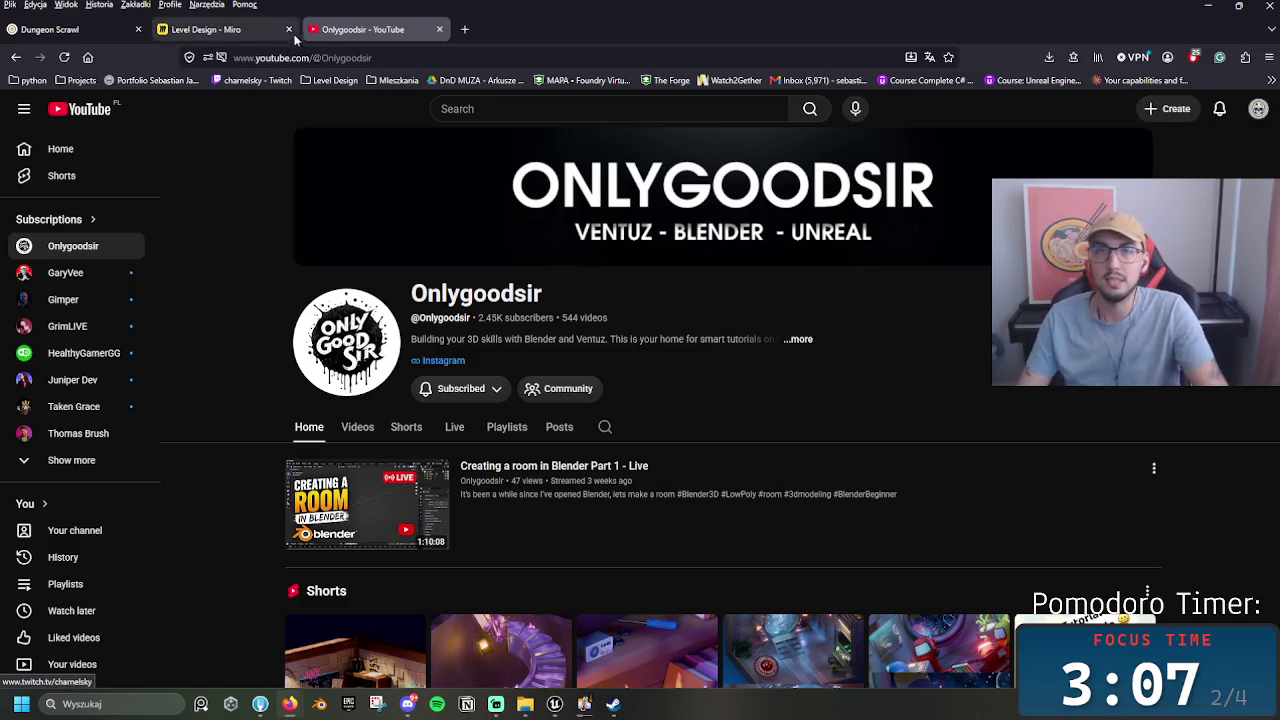
click(438, 30)
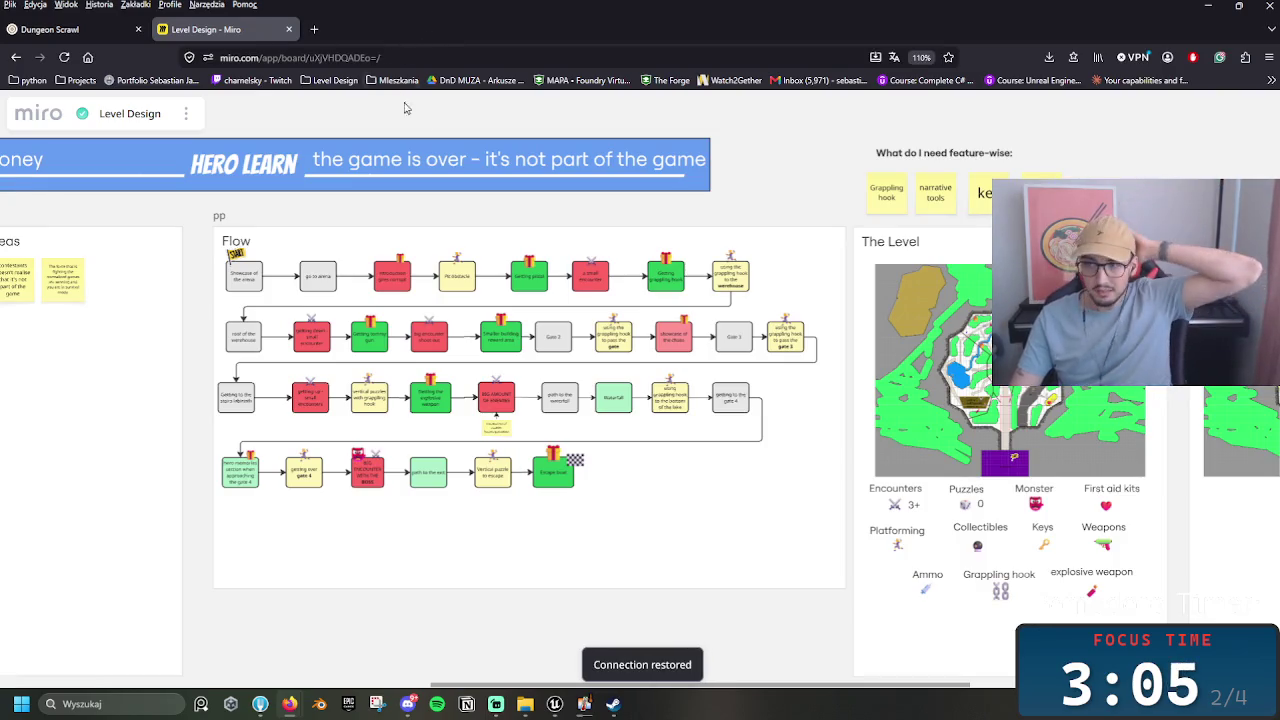
Step: Pan and zoom to the Death house interior floor plans and select their title
mouse_move(808, 451)
mouse_down()
mouse_move(569, 466)
mouse_move(520, 509)
mouse_move(569, 543)
mouse_up()
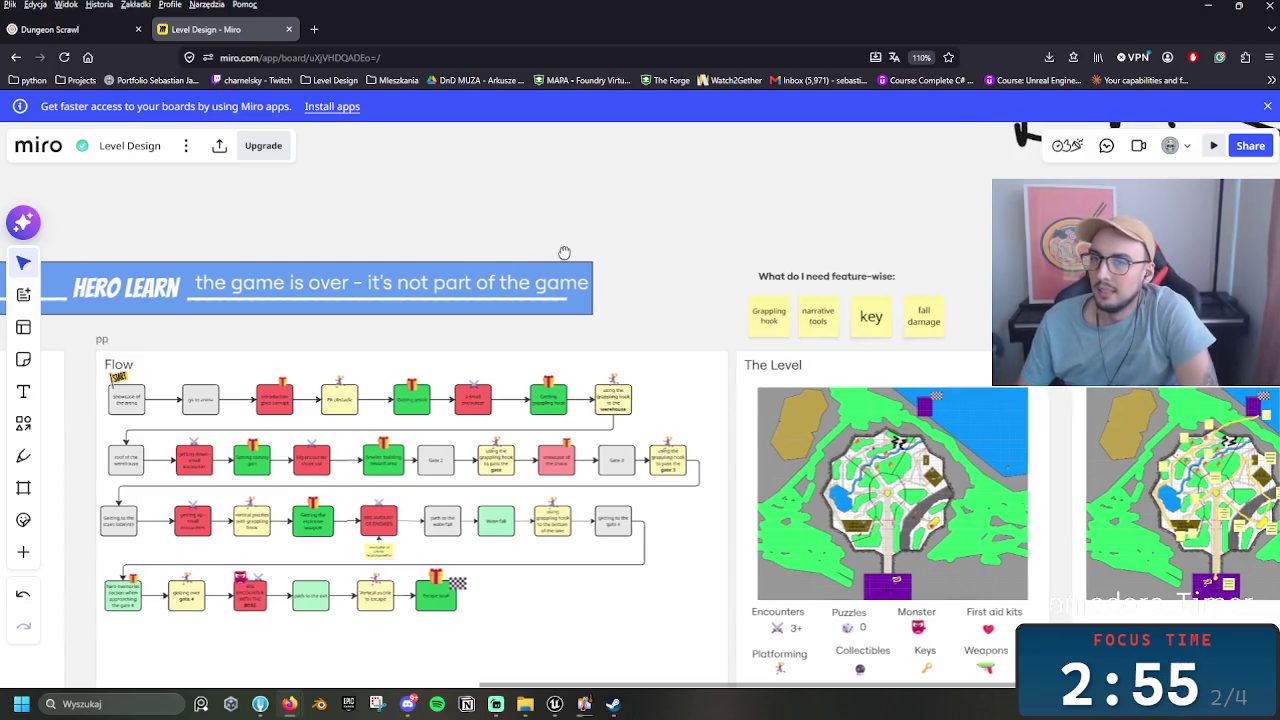
scroll(409, 337, down, 5)
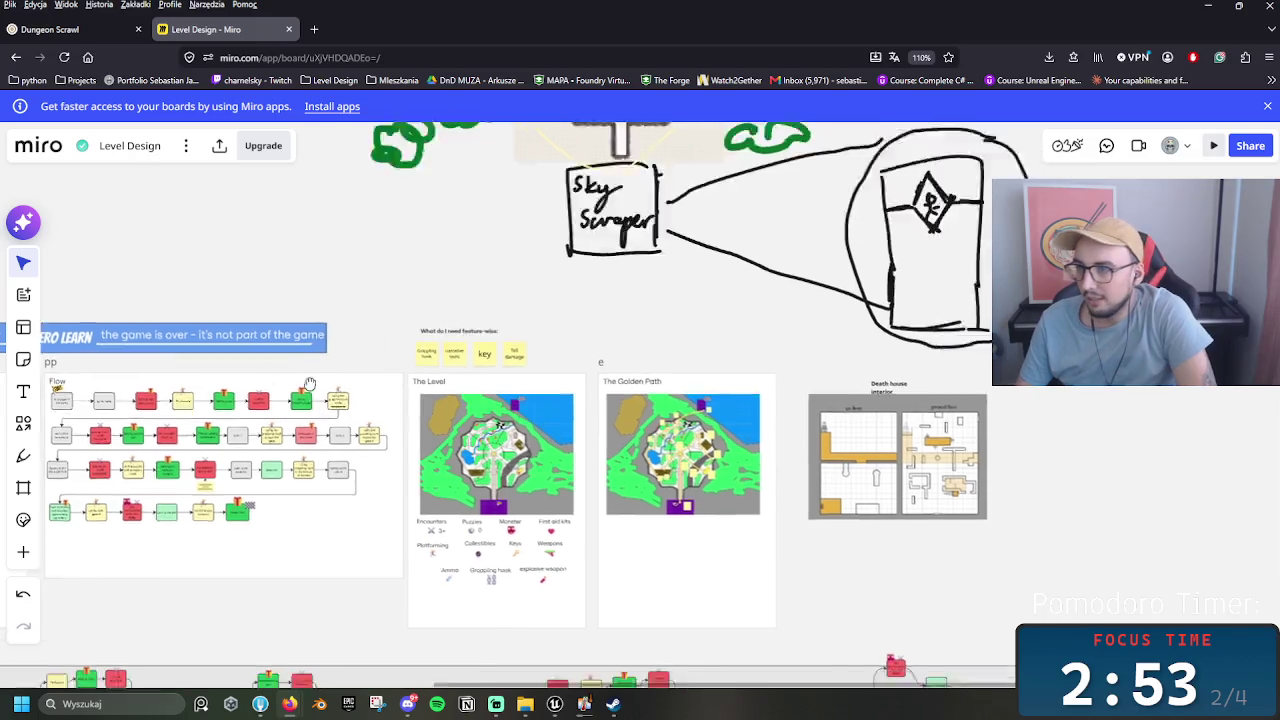
scroll(430, 400, down, 3)
scroll(715, 474, right, 10)
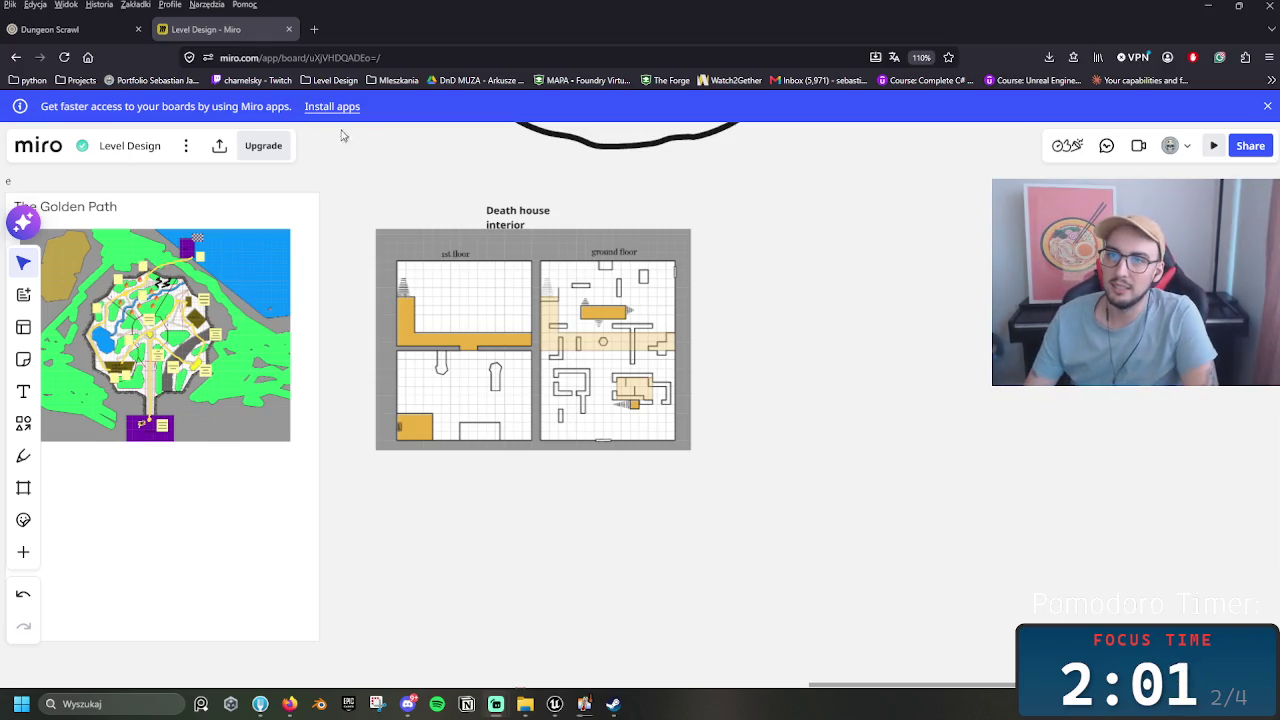
click(514, 219)
Step: Resize the Death house interior text box so the title sits on one line
drag(530, 213, 622, 233)
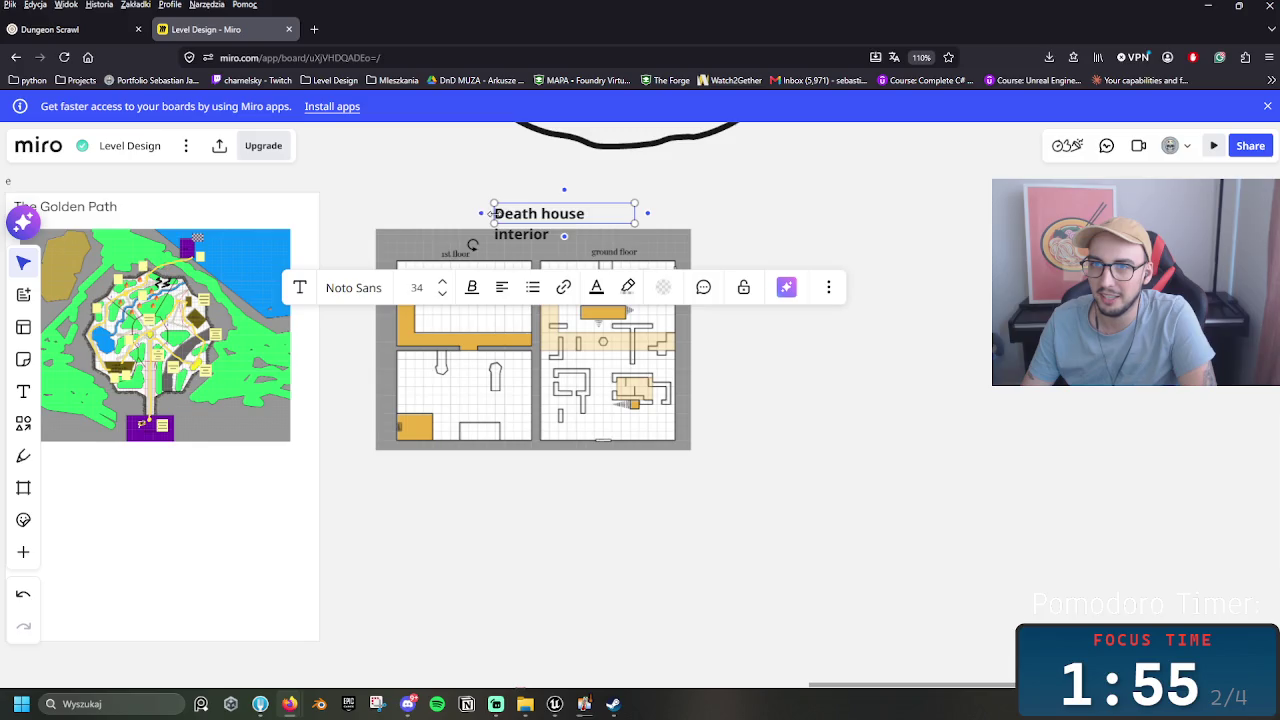
drag(492, 213, 451, 213)
scroll(748, 214, up, 2)
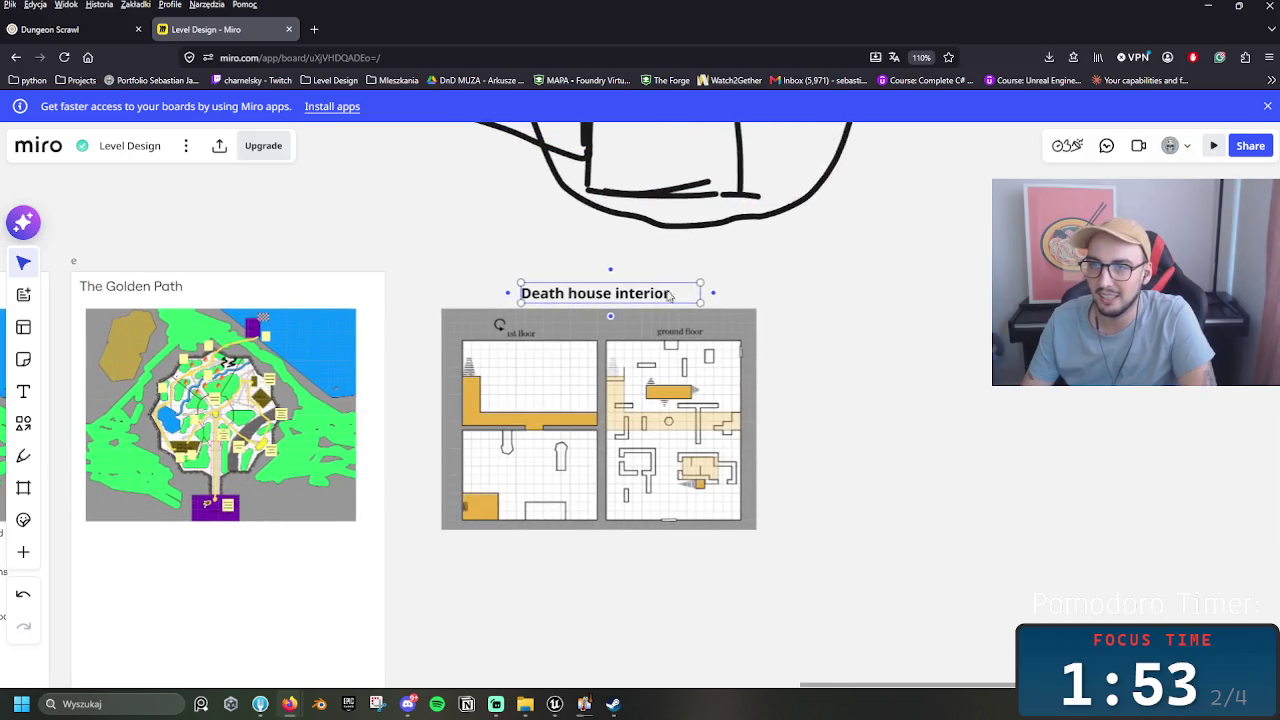
drag(712, 293, 613, 302)
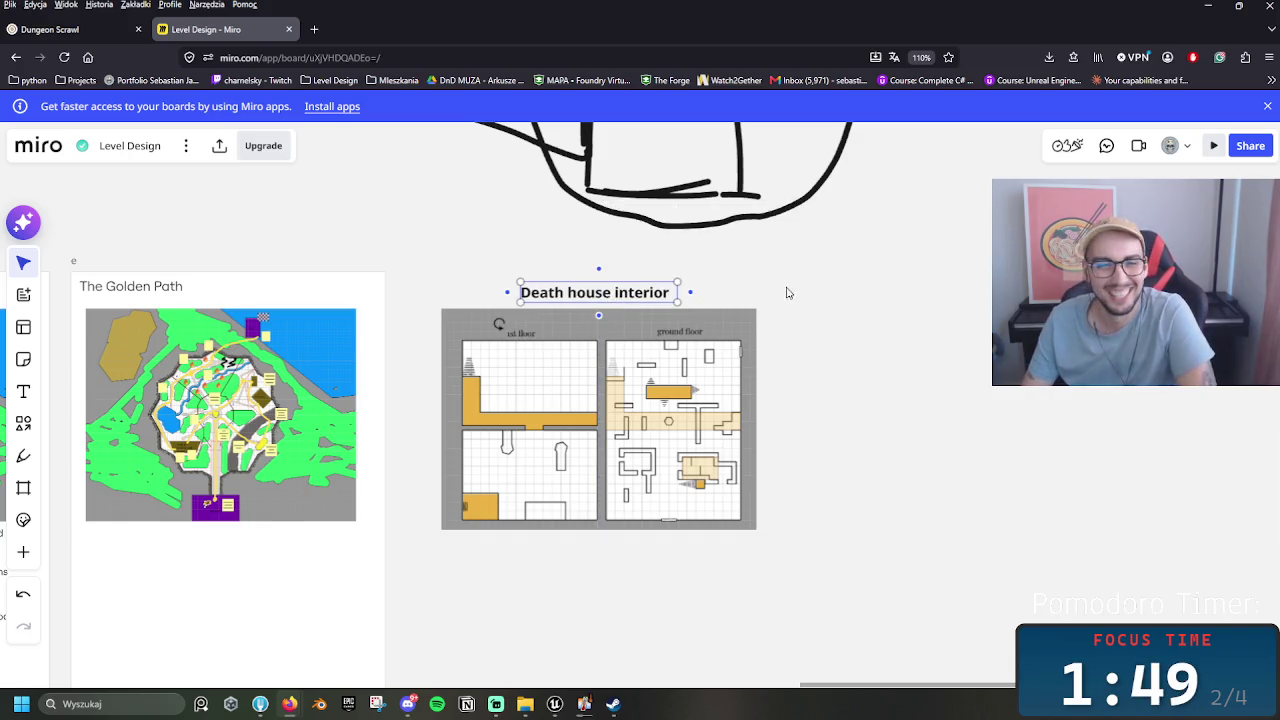
Step: Navigate the board back to the level flowchart and maps
scroll(786, 292, up, 2)
scroll(482, 513, down, 3)
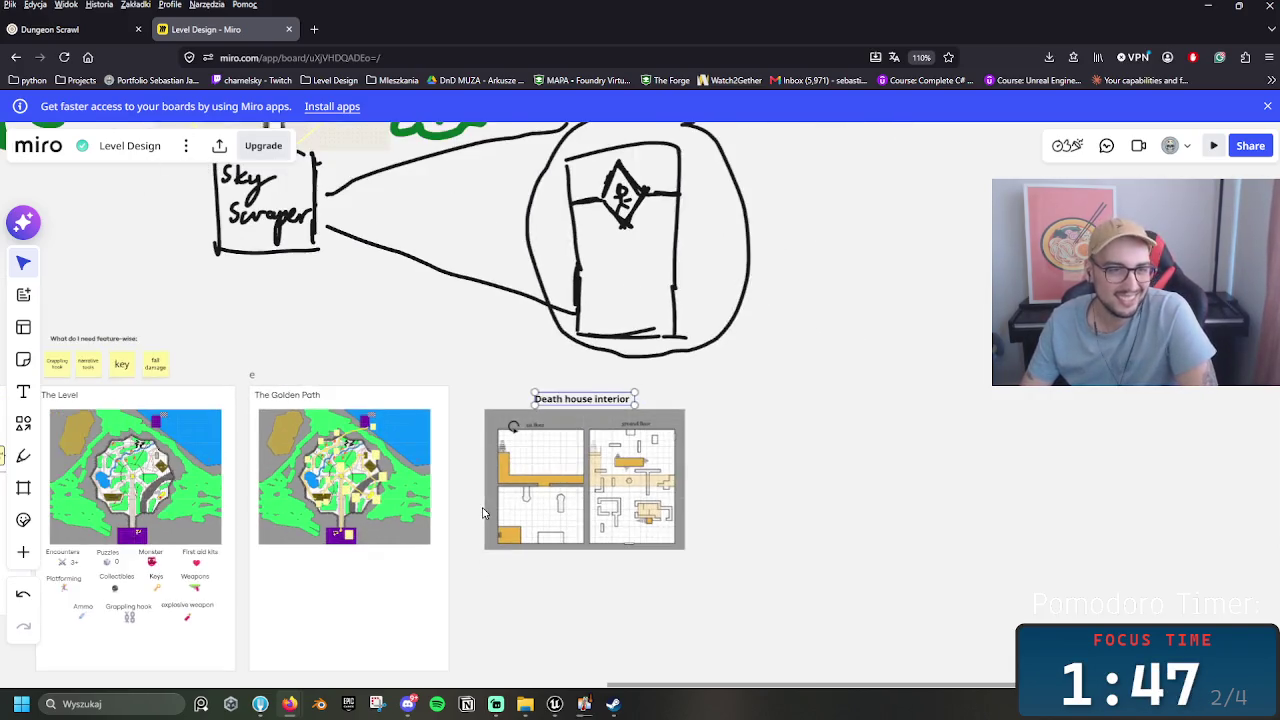
scroll(482, 513, up, 3)
scroll(451, 520, left, 2)
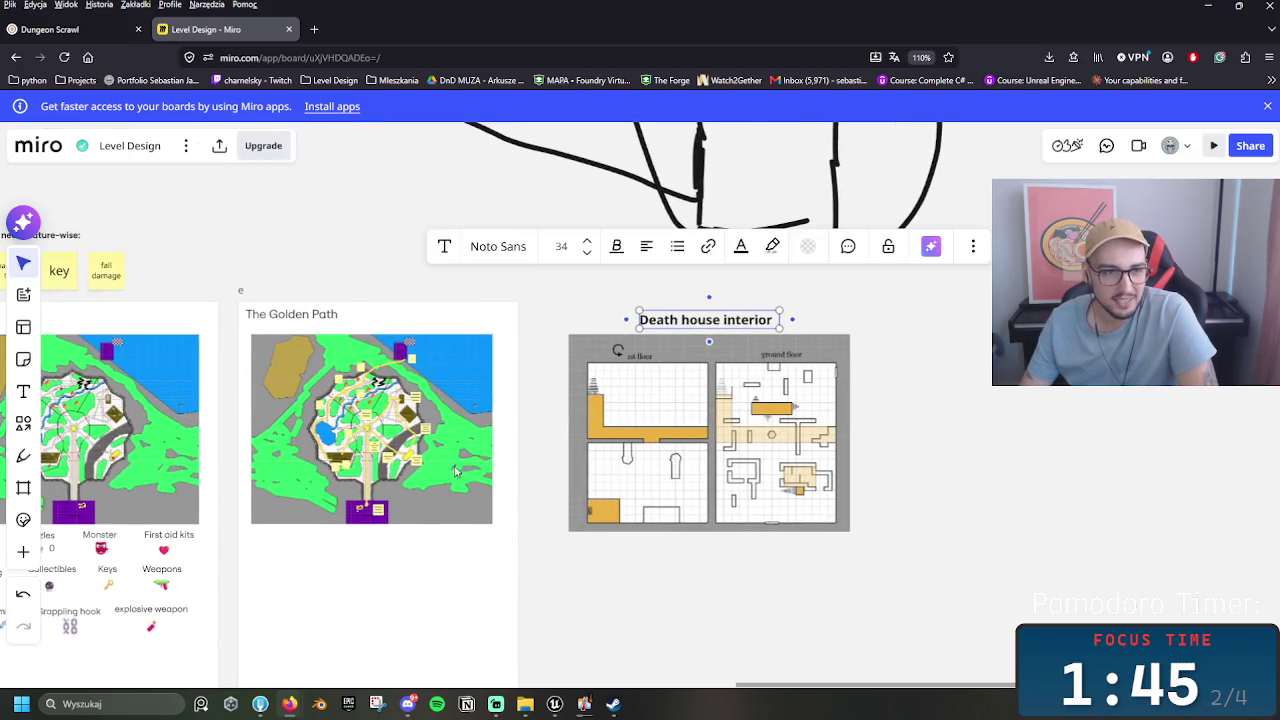
scroll(470, 465, down, 3)
scroll(495, 450, up, 3)
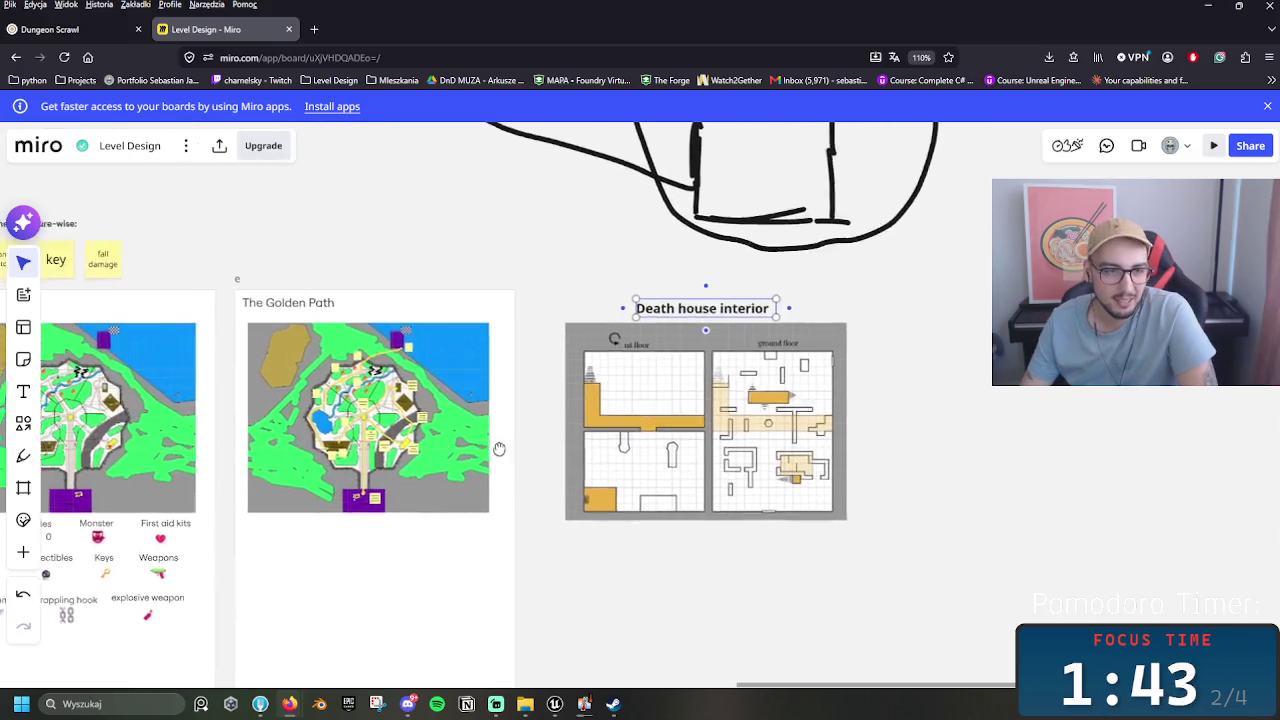
scroll(495, 450, left, 2)
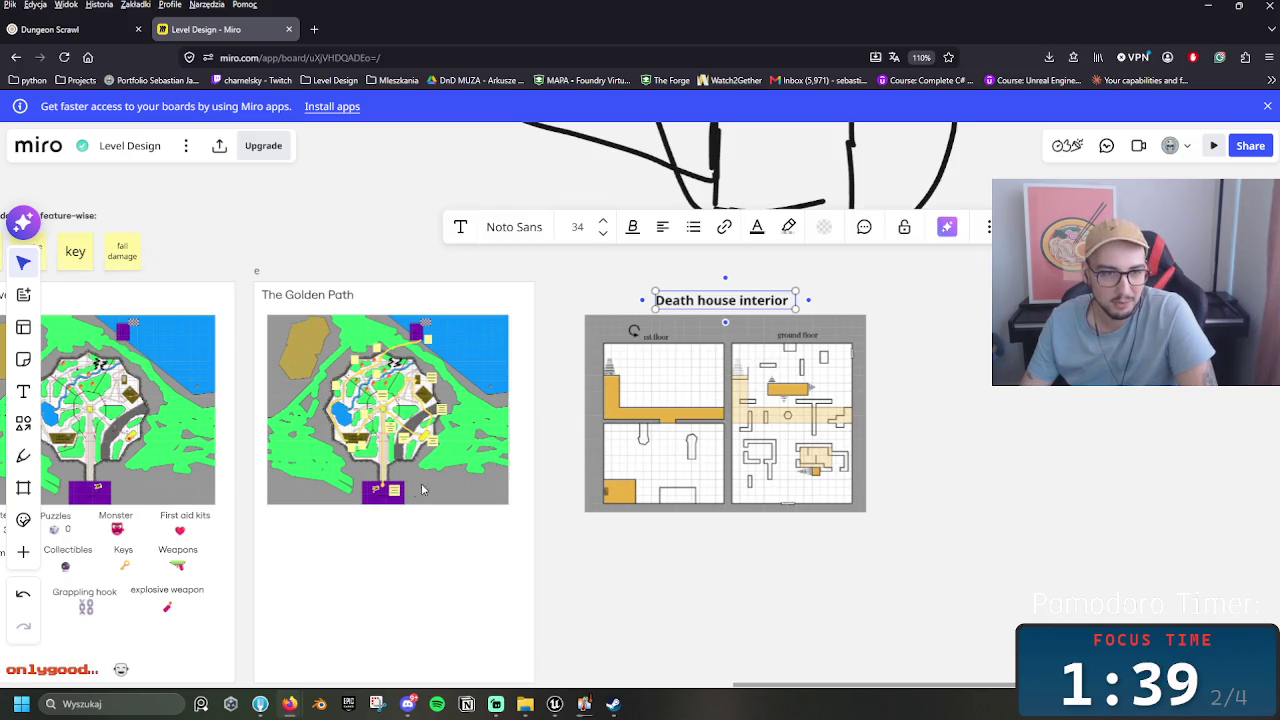
scroll(428, 488, down, 5)
mouse_move(521, 434)
mouse_down()
mouse_move(640, 460)
mouse_move(733, 514)
mouse_up()
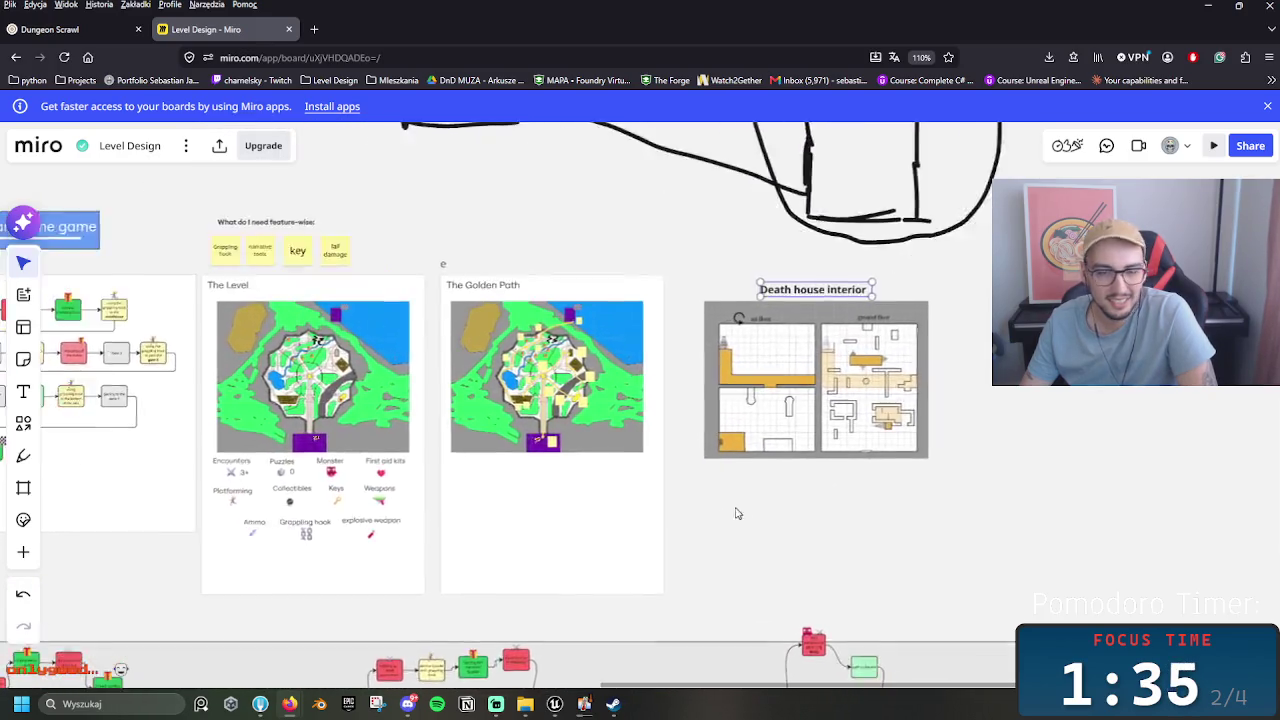
scroll(733, 514, up, 2)
Step: Select the whole Death house interior frame, then deselect it and shift the view
drag(1066, 506, 755, 352)
click(1040, 432)
drag(1037, 437, 880, 397)
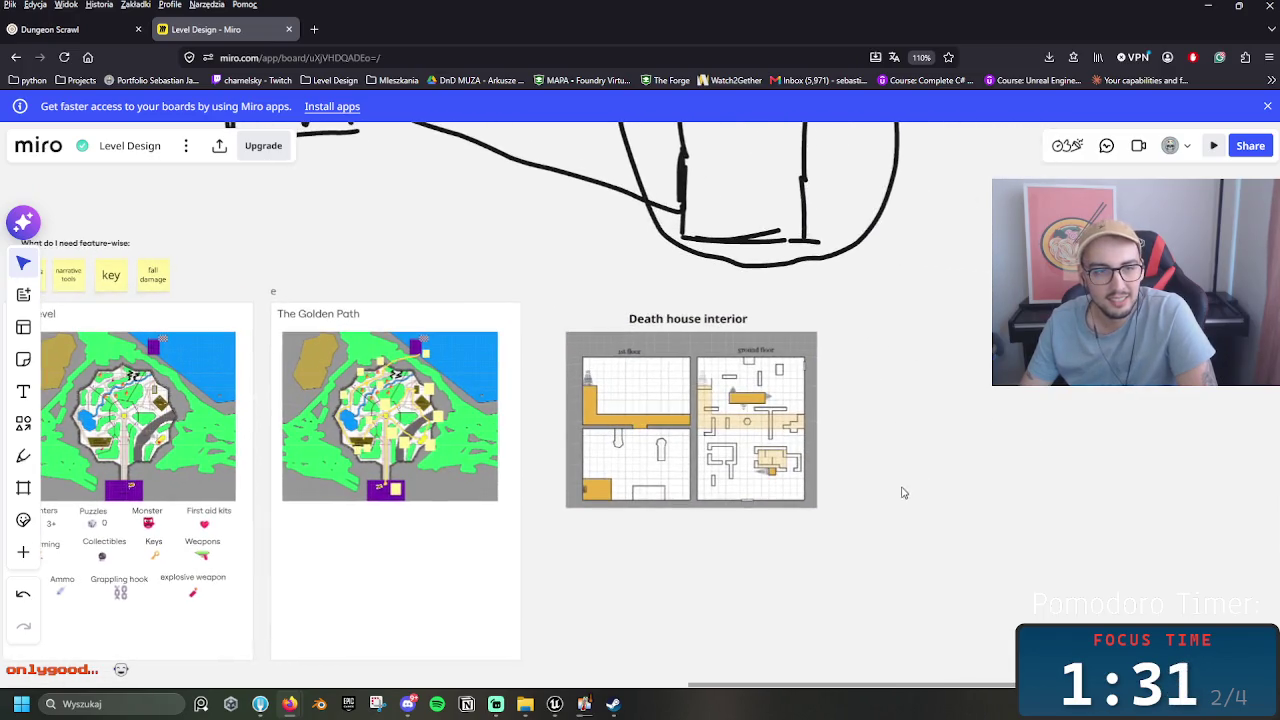
scroll(474, 314, down, 2)
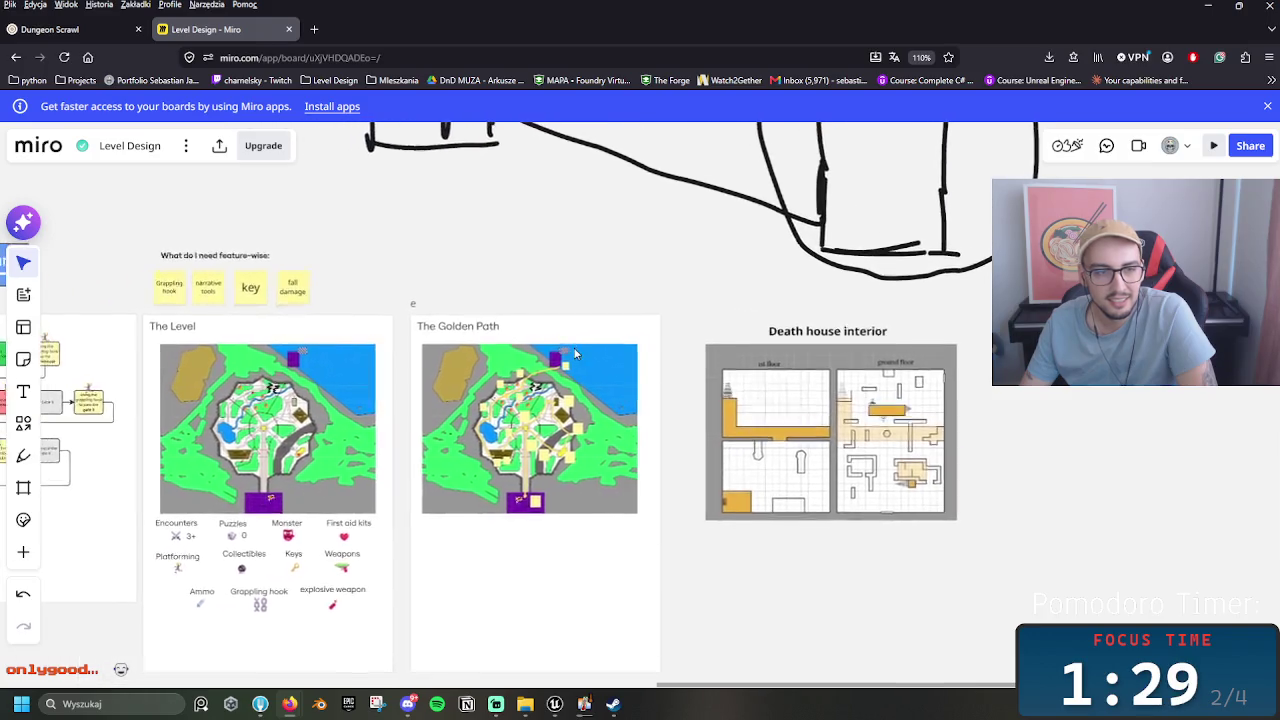
scroll(300, 200, up, 2)
Step: Glance at the Dungeon Scrawl map, then switch to the Unreal Level1 editor
click(60, 29)
click(200, 29)
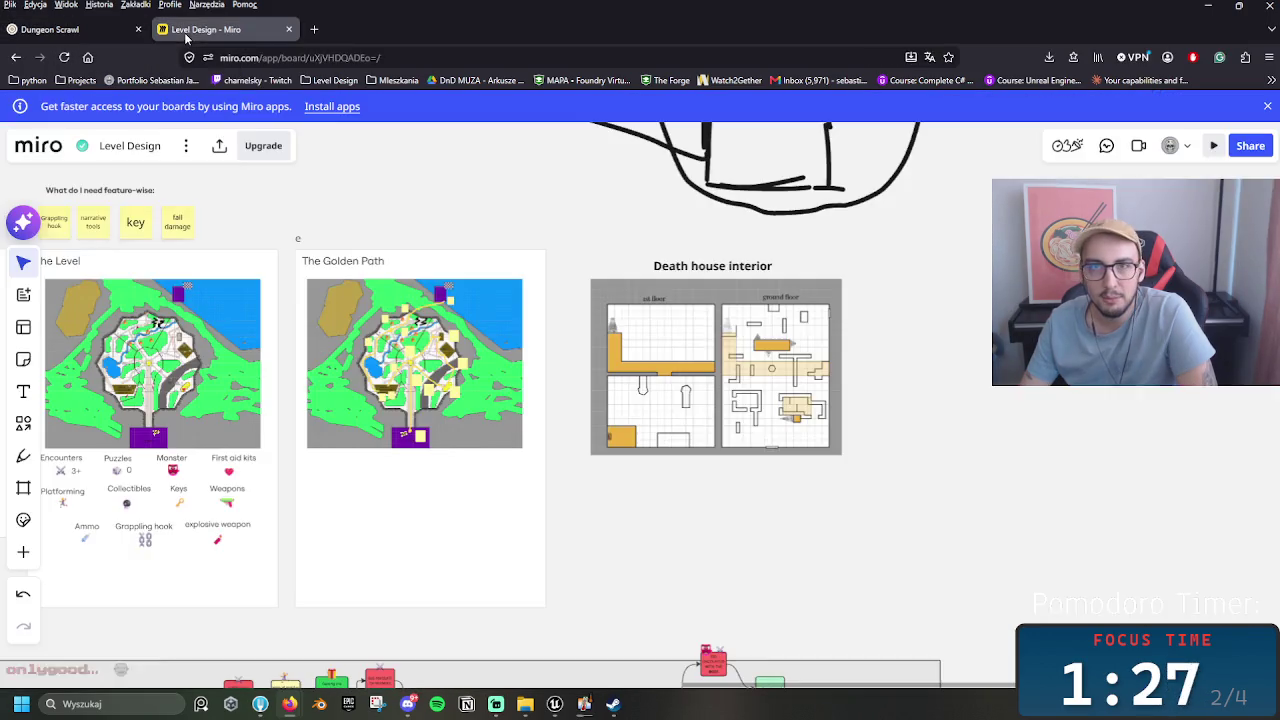
click(555, 704)
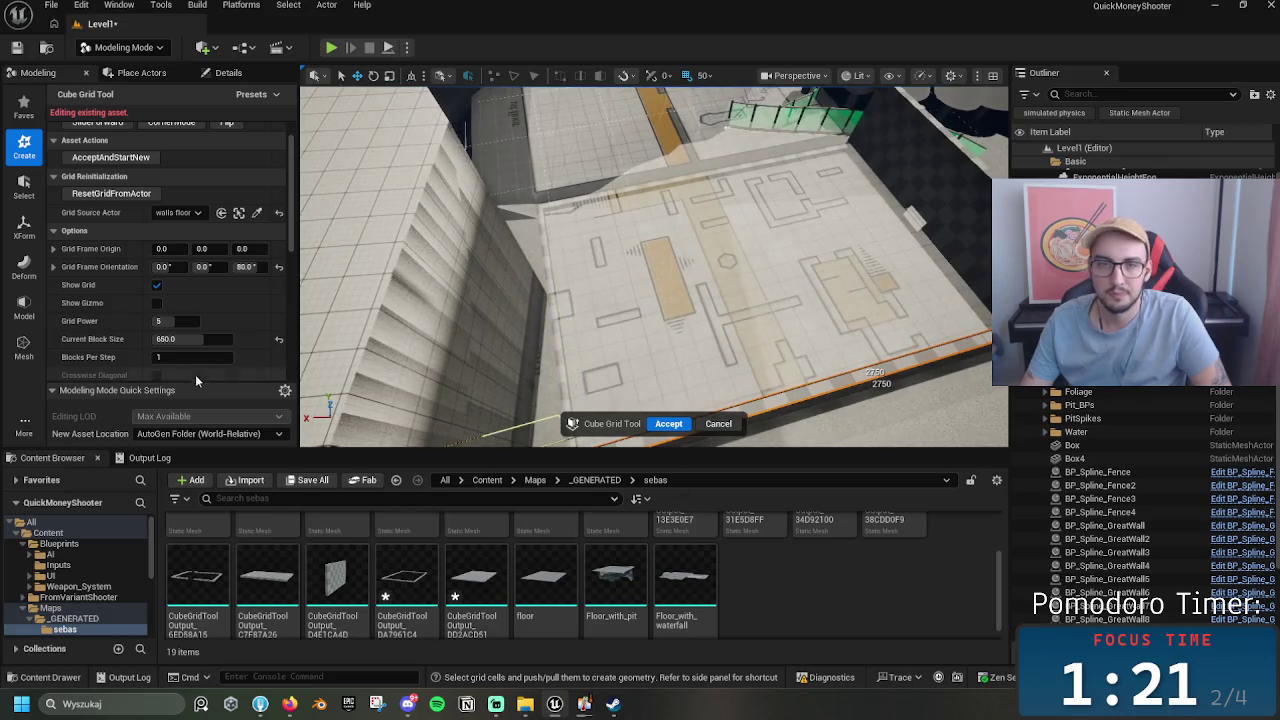
Step: Set the Cube Grid block size to 50 and mark cells along the far wall
click(165, 340)
text(50)
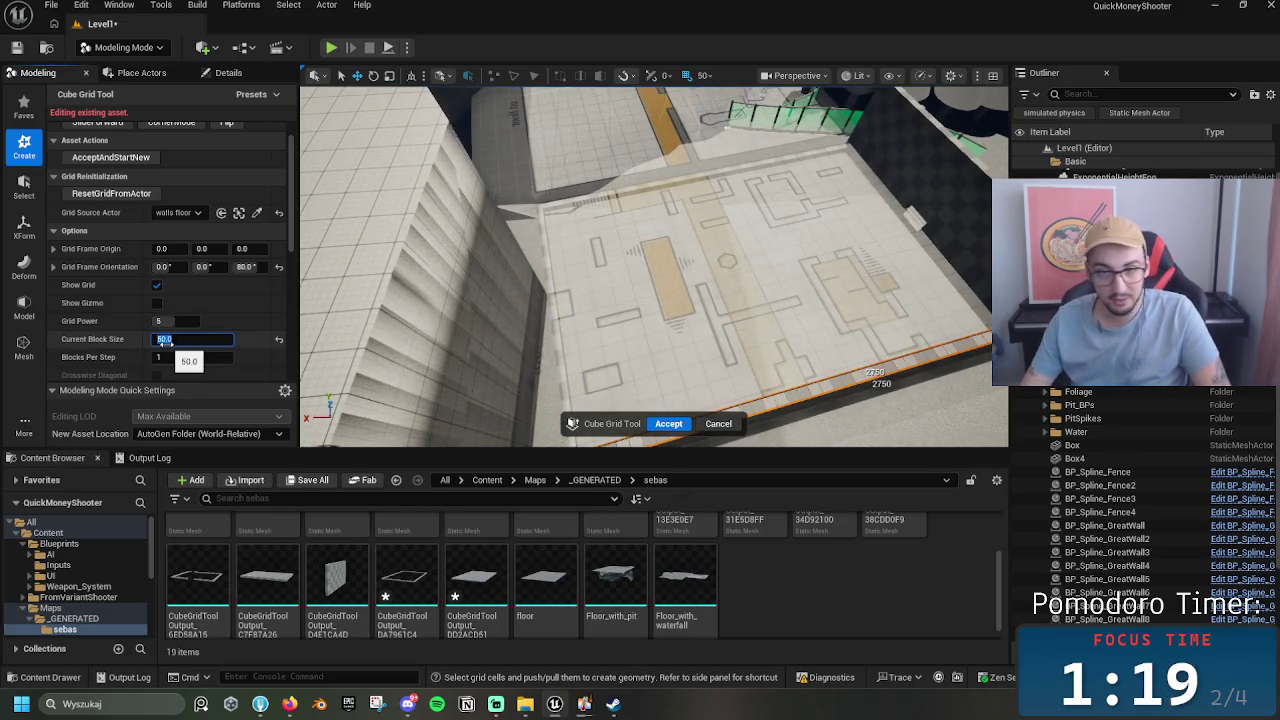
key(Return)
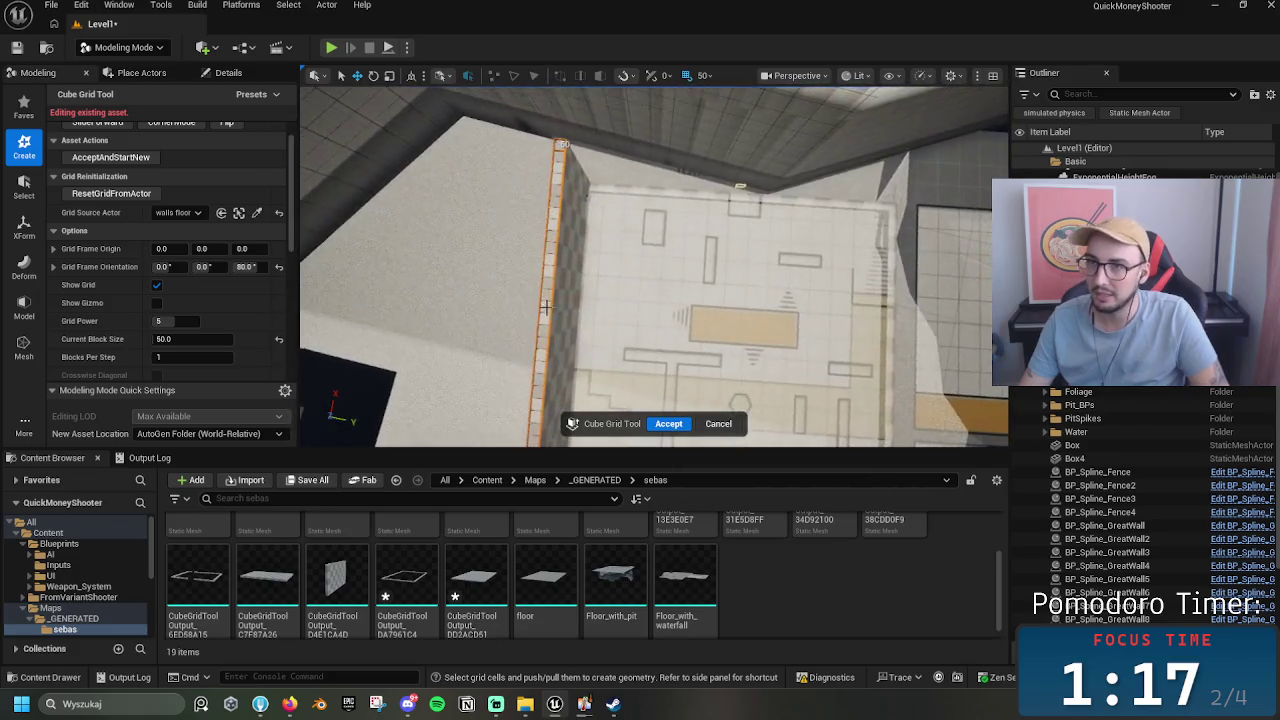
mouse_move(540, 225)
mouse_down()
mouse_move(850, 260)
mouse_move(923, 297)
mouse_up()
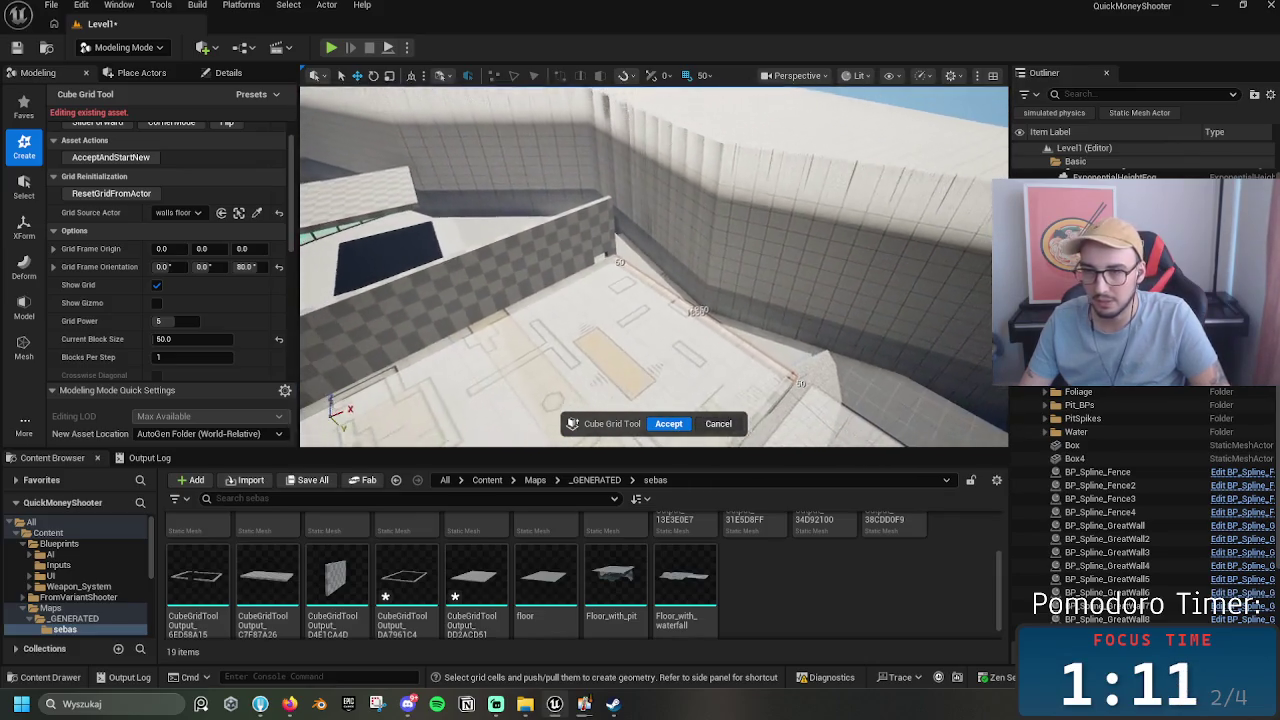
Step: Try block sizes 150 and 650, then return the block size to 50
click(190, 338)
text(150)
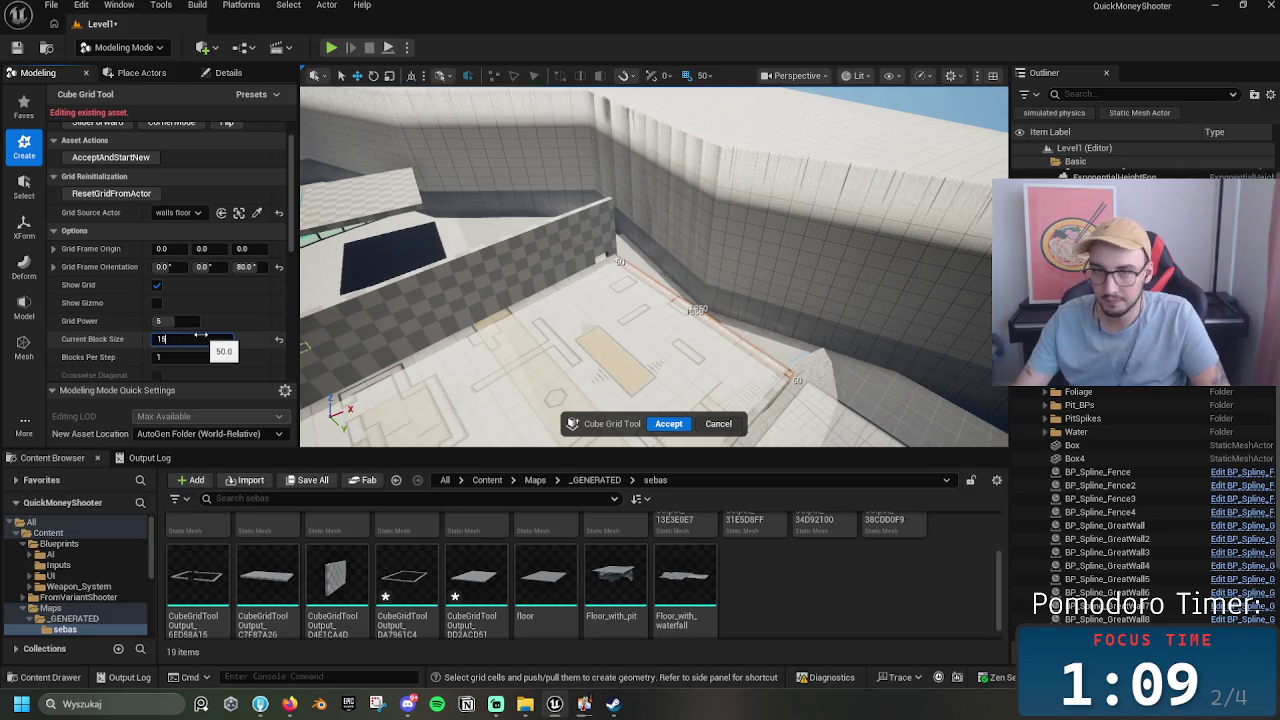
key(Return)
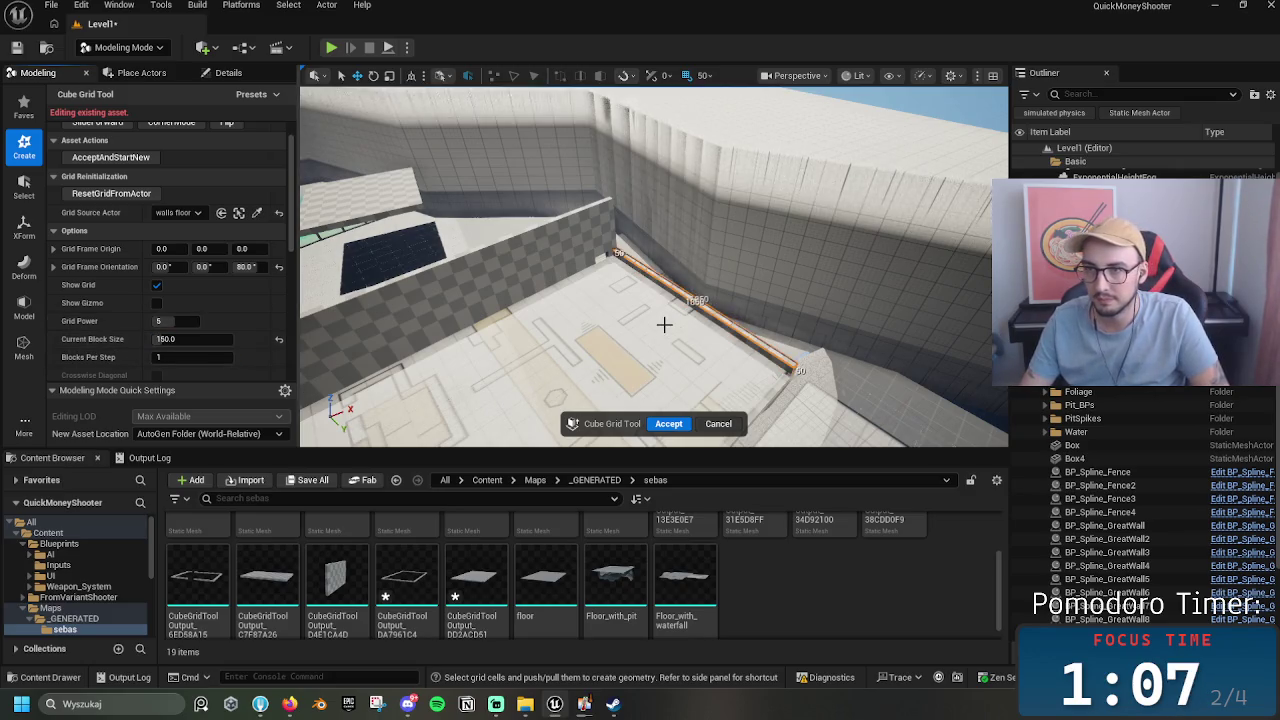
click(171, 340)
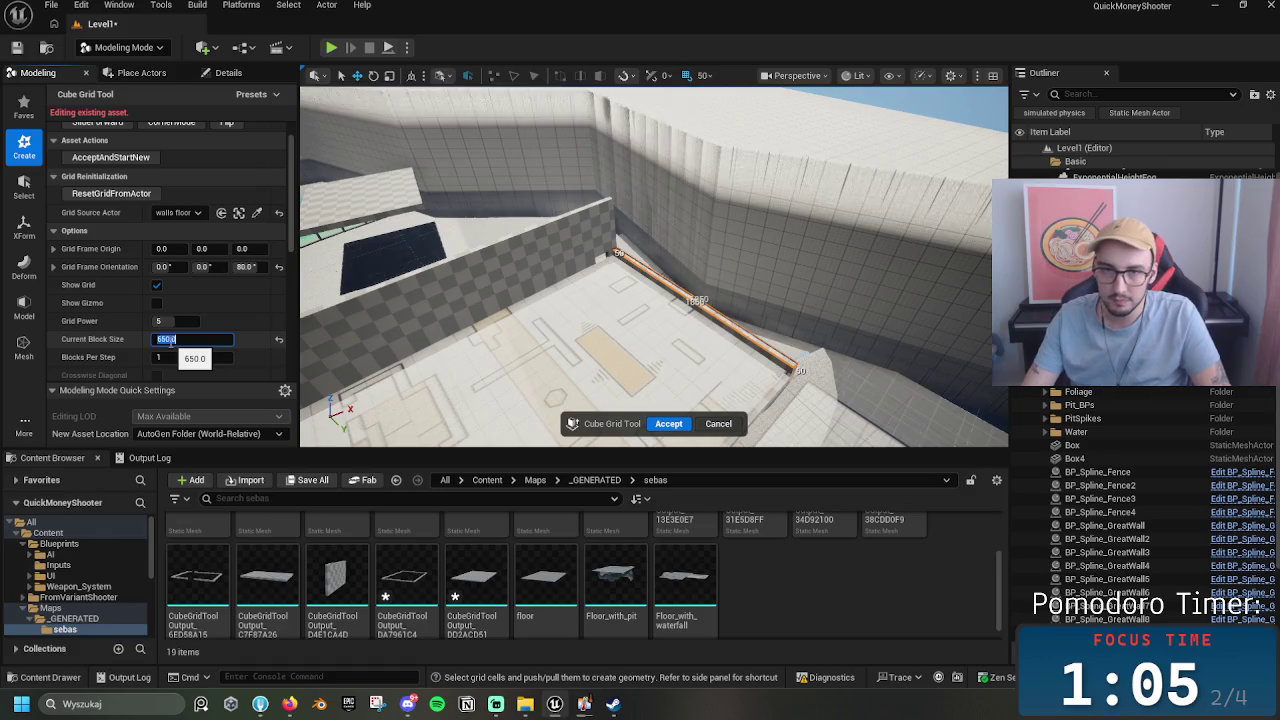
key(Return)
mouse_move(566, 351)
mouse_down()
mouse_move(620, 340)
mouse_move(650, 385)
mouse_move(645, 365)
mouse_up()
click(190, 339)
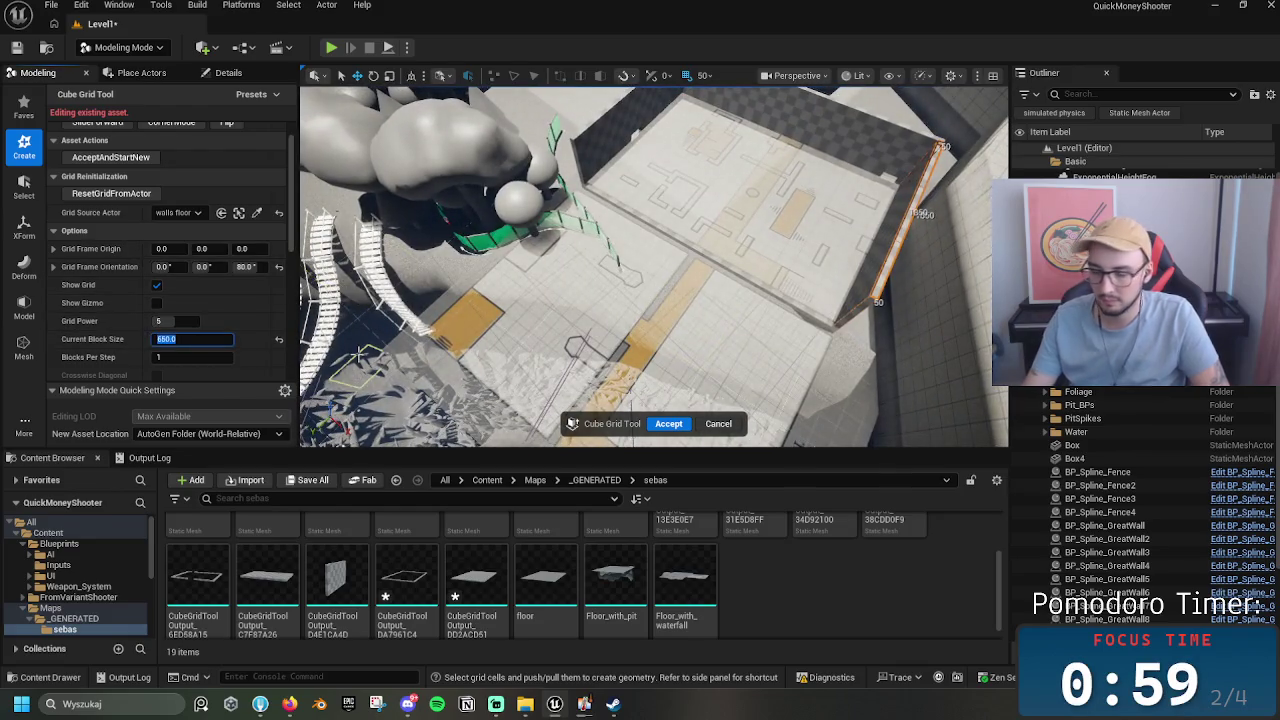
text(50)
key(Return)
Step: Reframe the view over the floor plan and select the grid cells along the wall line
mouse_move(652, 296)
mouse_down()
mouse_move(660, 305)
mouse_move(652, 296)
mouse_move(711, 207)
mouse_move(700, 218)
mouse_up()
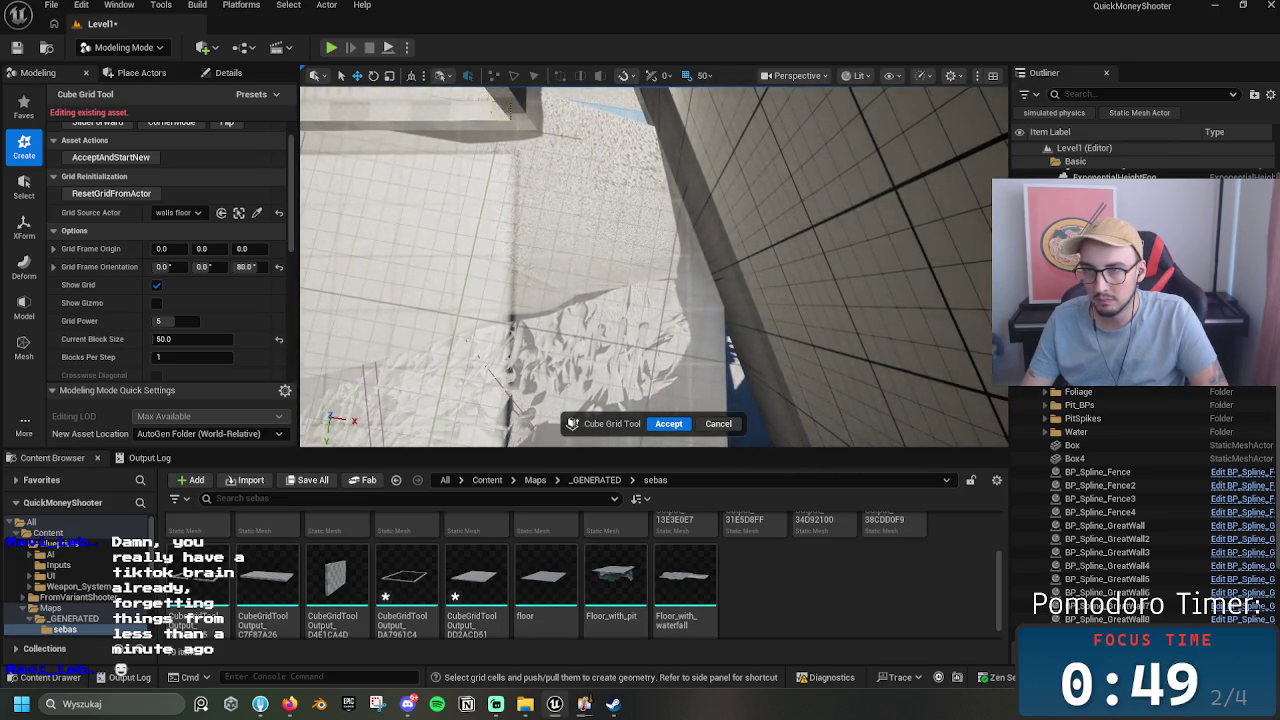
scroll(500, 114, down, 5)
mouse_move(585, 210)
mouse_down()
mouse_move(347, 322)
mouse_move(362, 313)
mouse_up()
drag(612, 262, 612, 262)
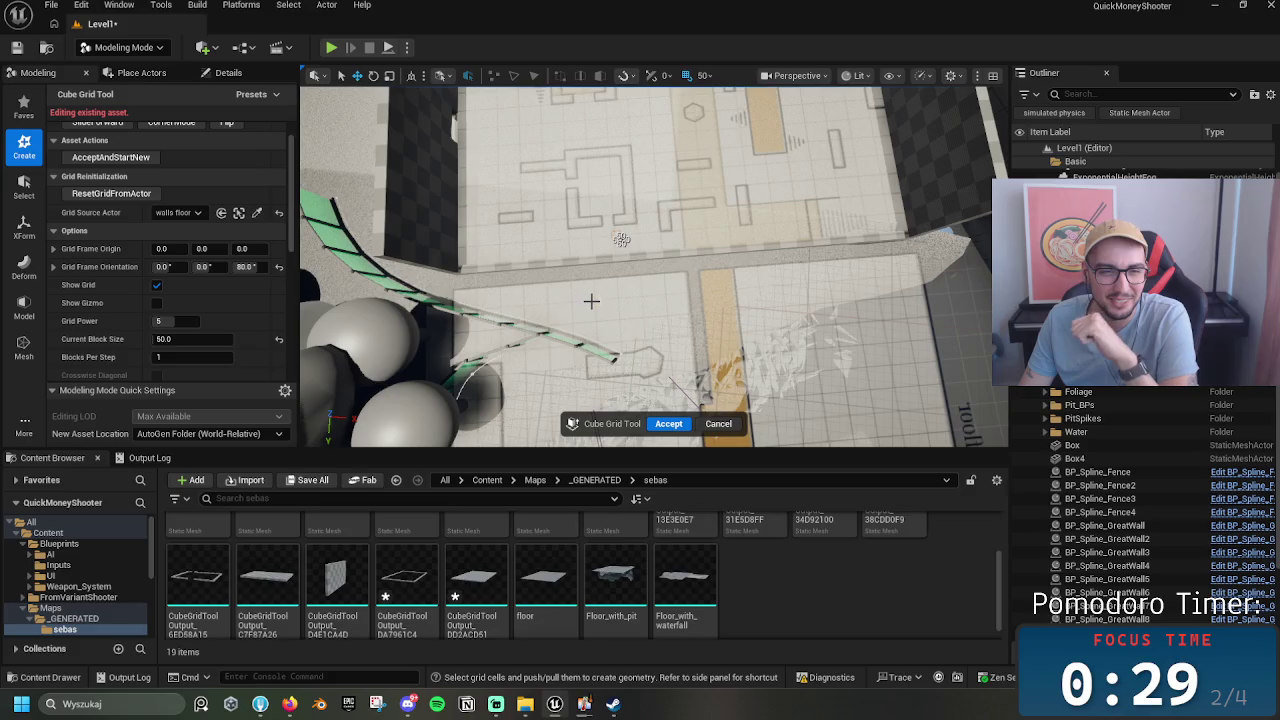
scroll(593, 301, up, 3)
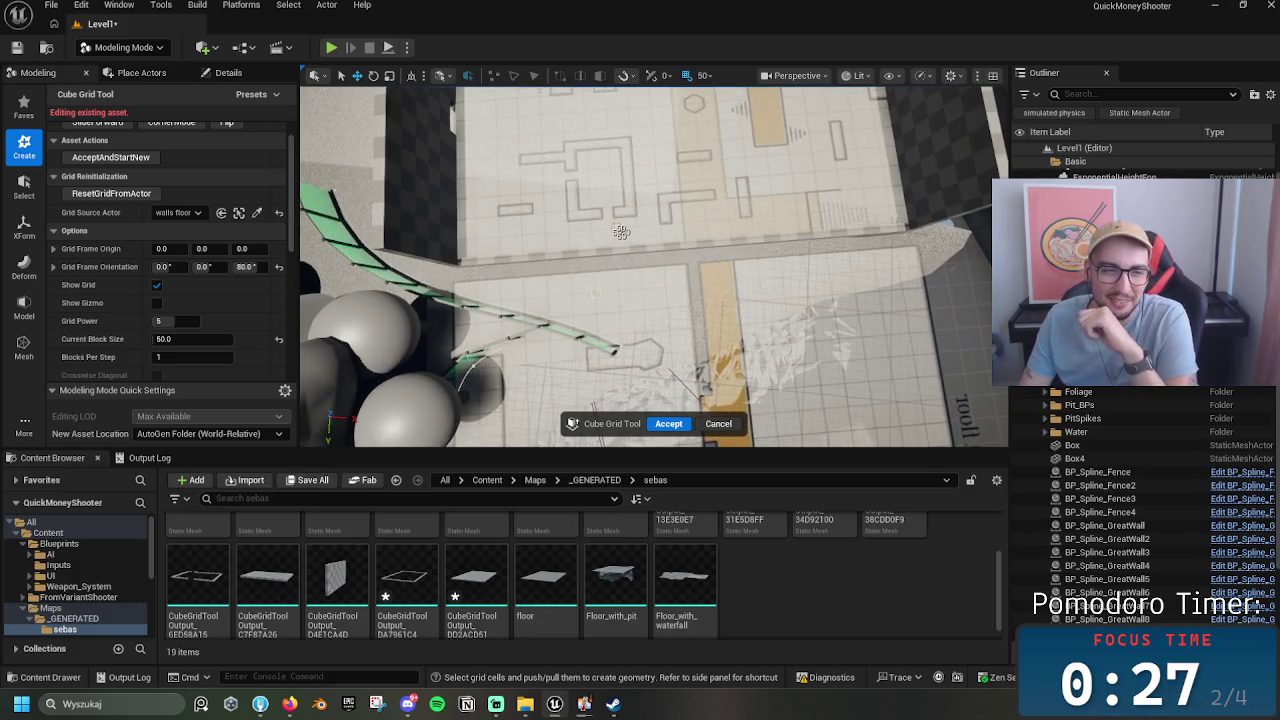
scroll(620, 220, up, 5)
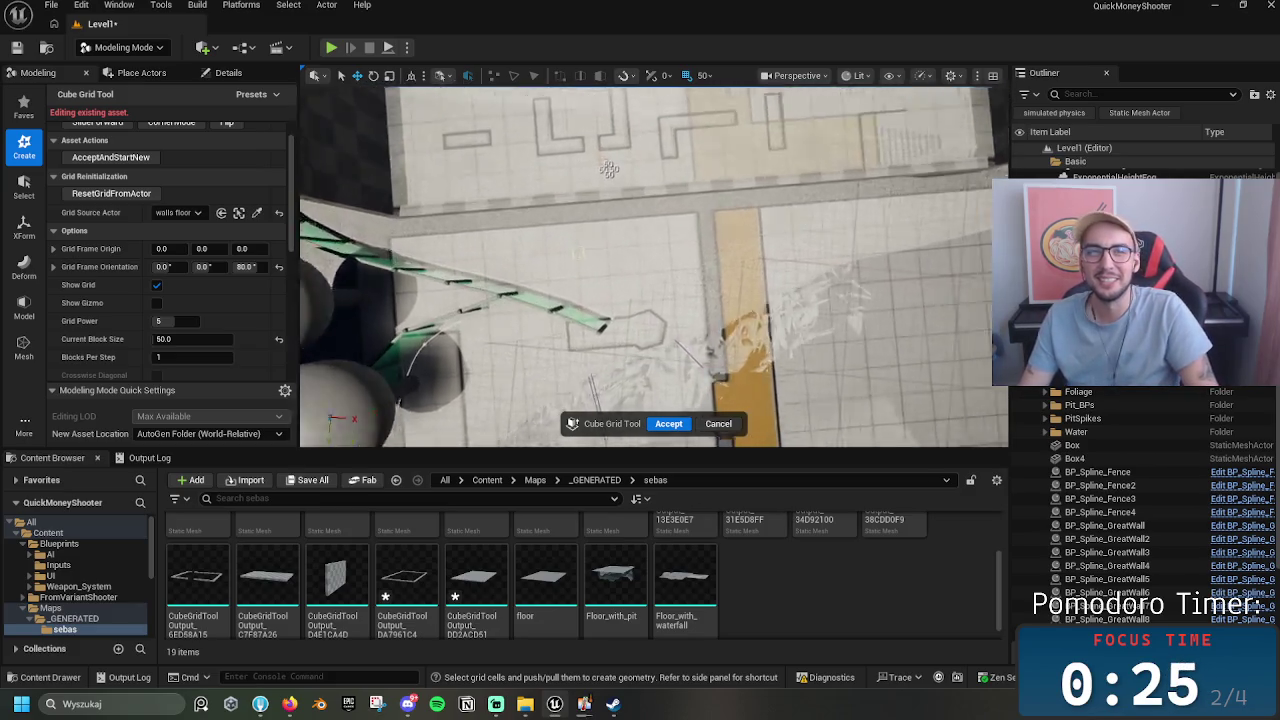
scroll(378, 262, down, 5)
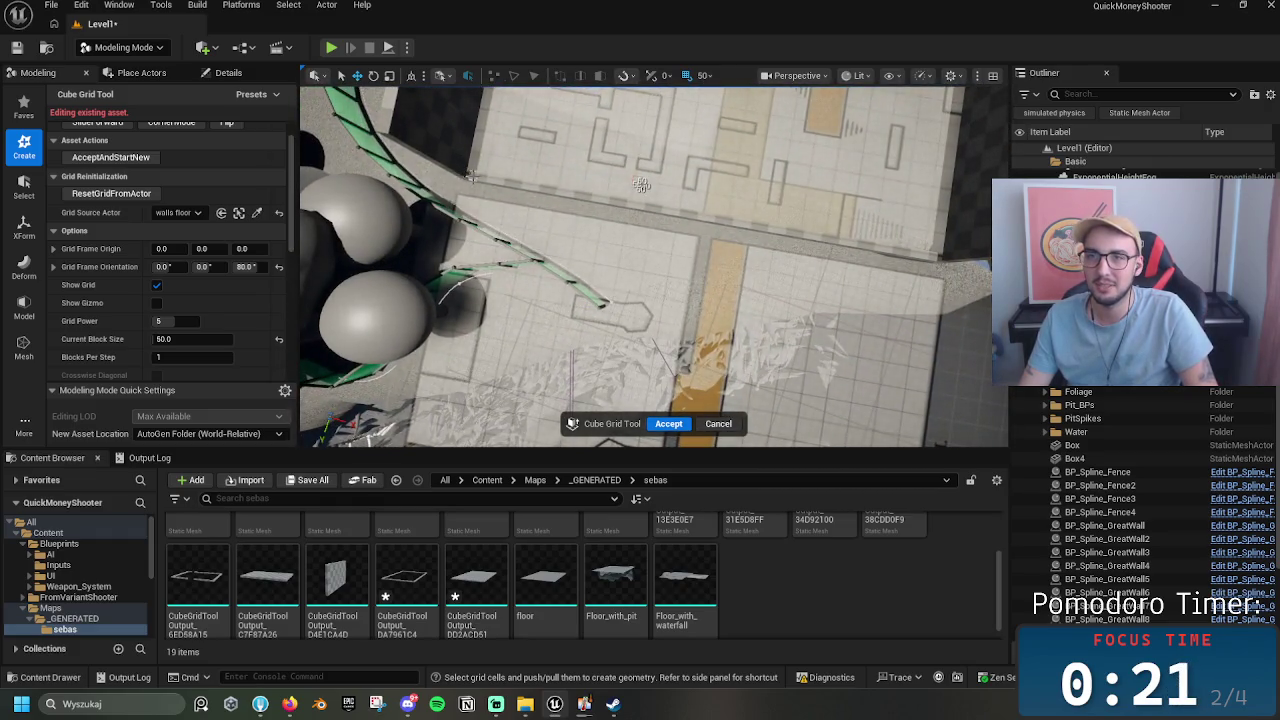
drag(470, 176, 952, 262)
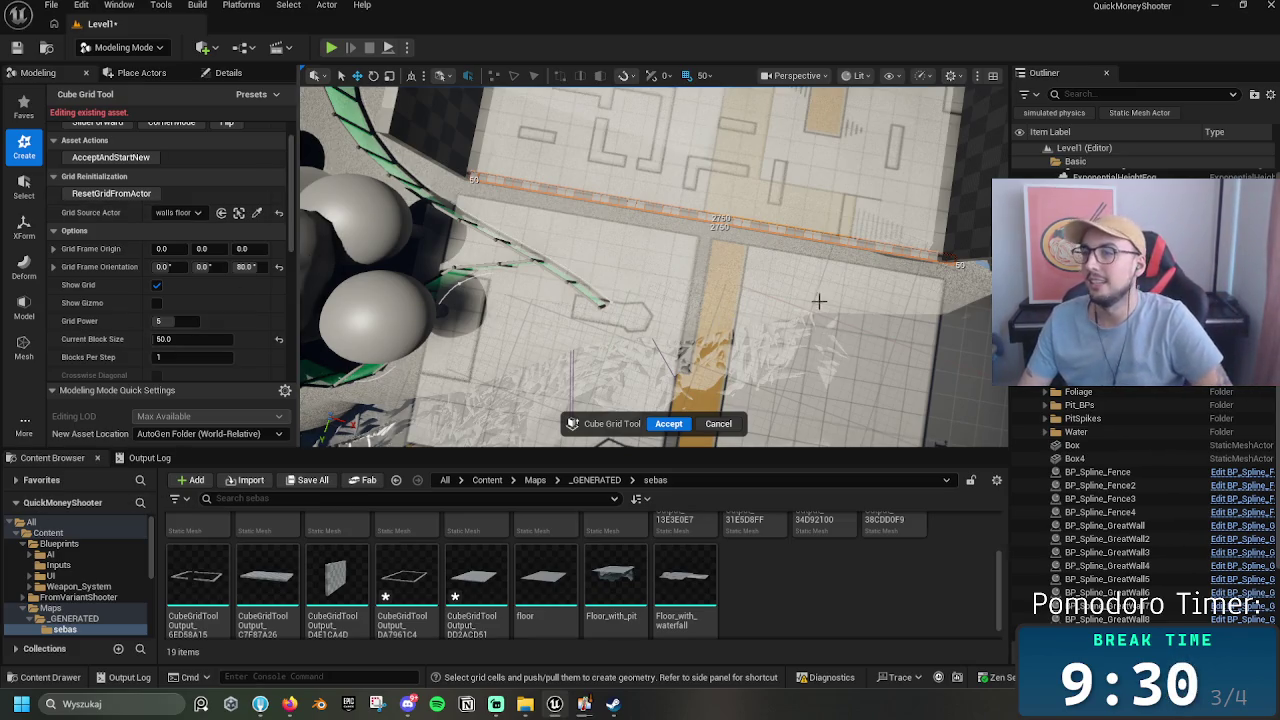
Step: Reselect the 2700-long wall strip and look over the walled floor
key(d)
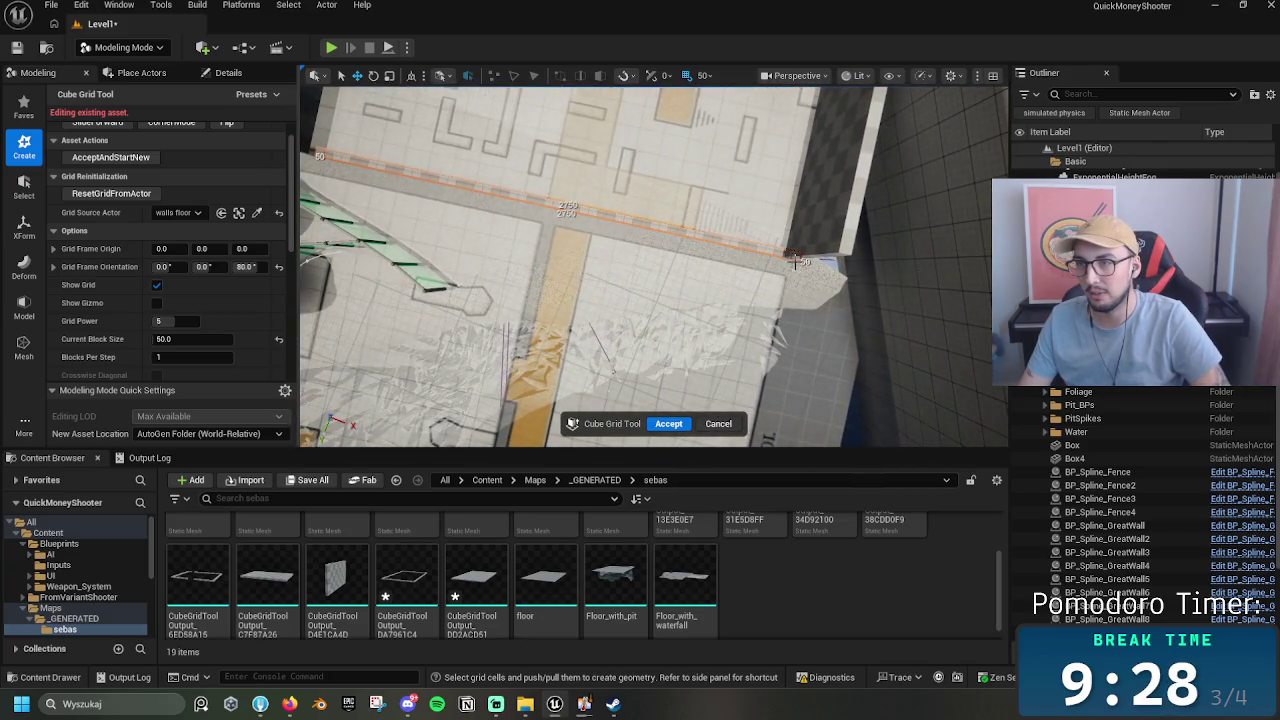
drag(768, 252, 311, 153)
key(a)
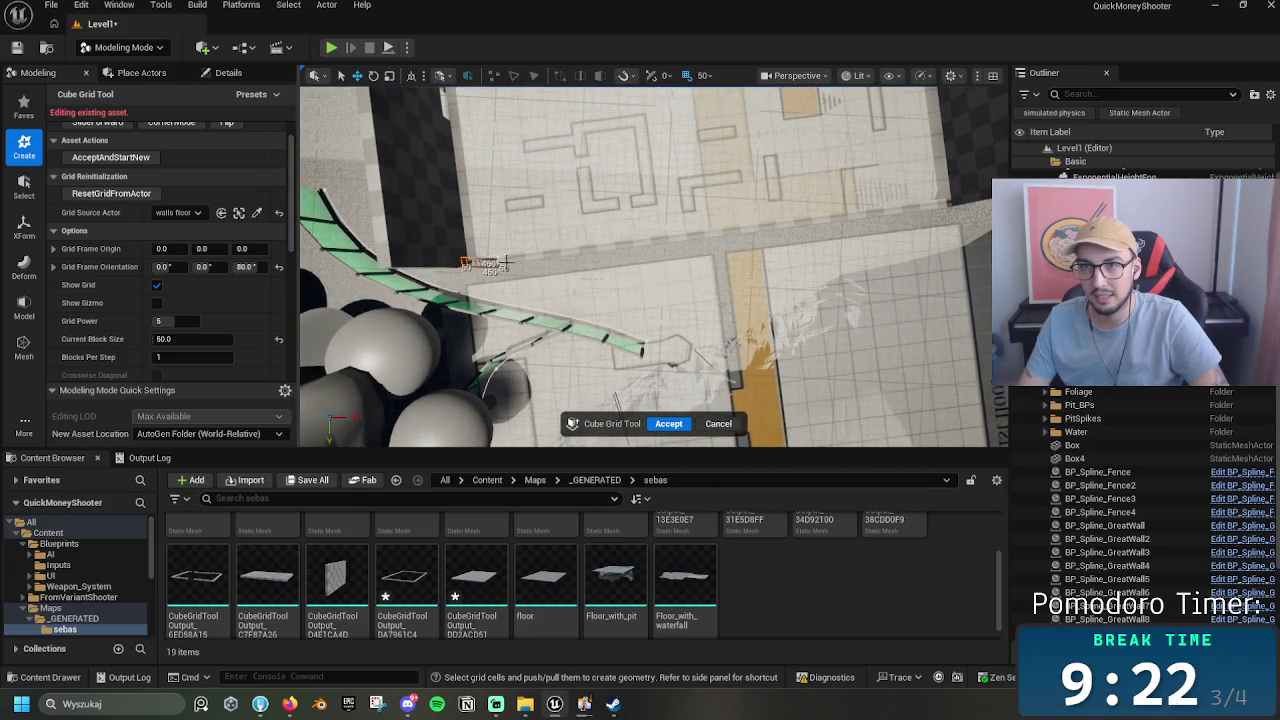
drag(576, 256, 460, 260)
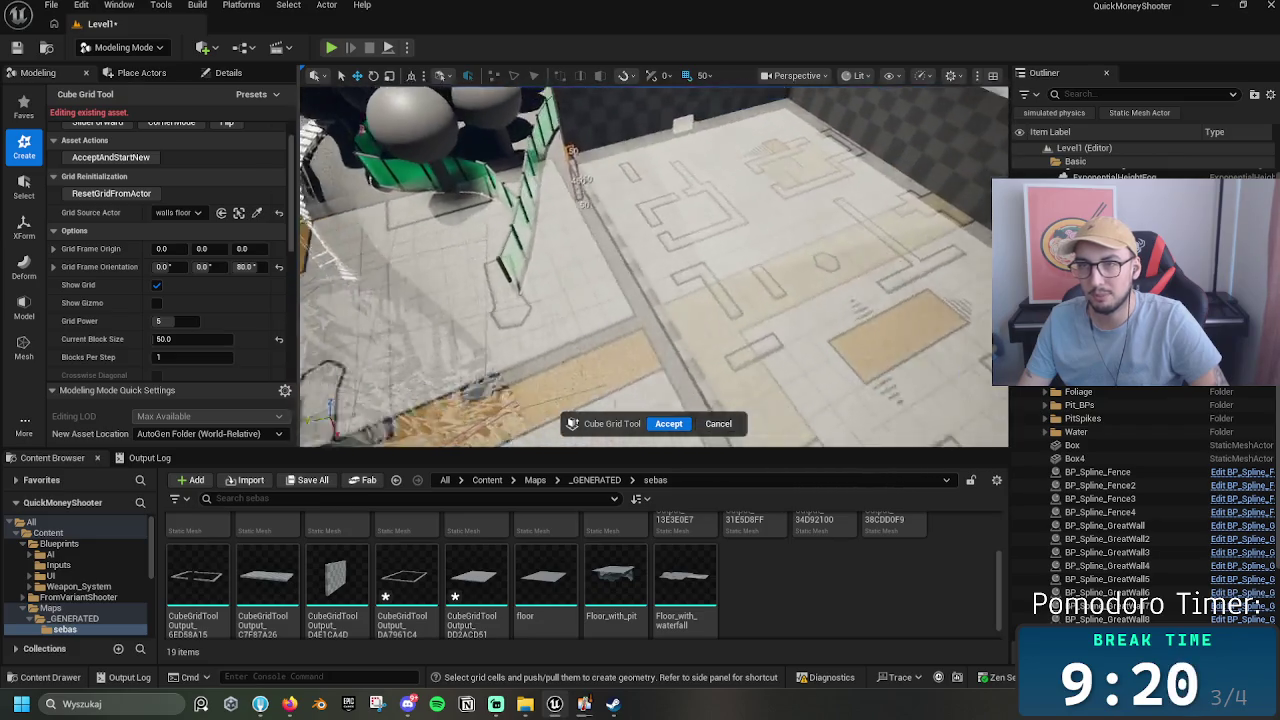
drag(582, 120, 582, 160)
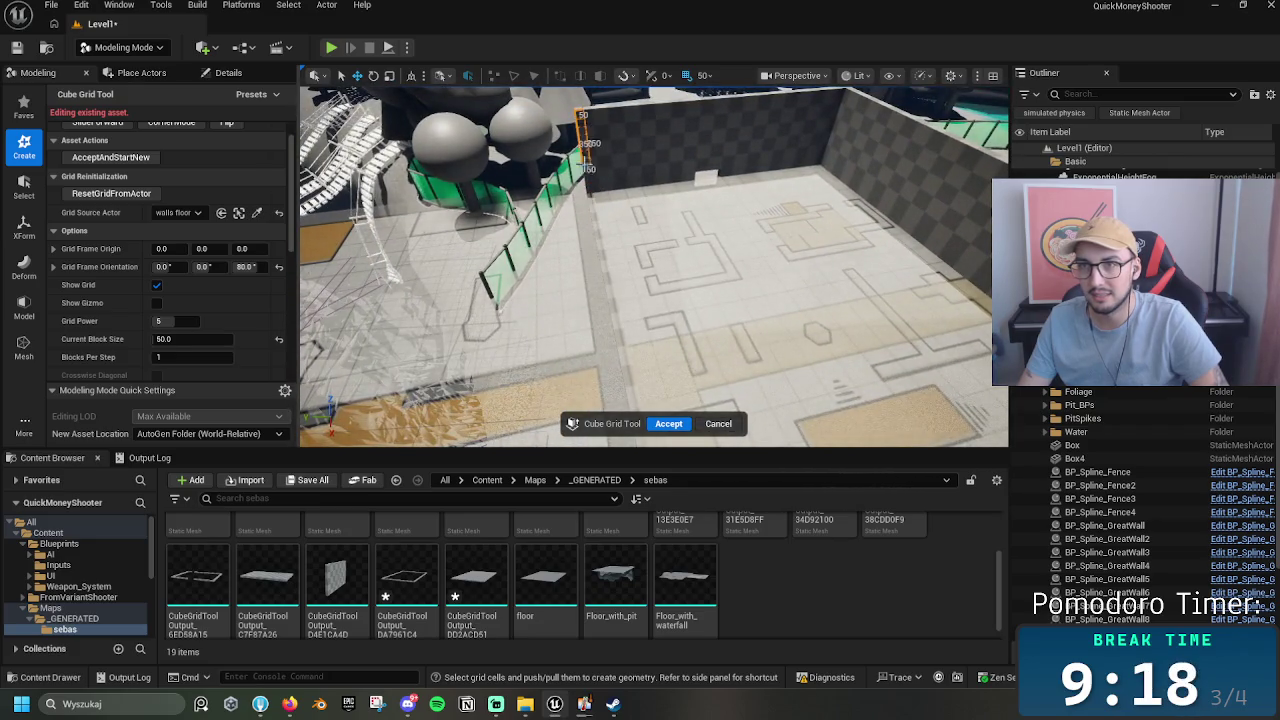
mouse_move(590, 190)
mouse_down()
mouse_move(520, 200)
mouse_move(600, 260)
mouse_up()
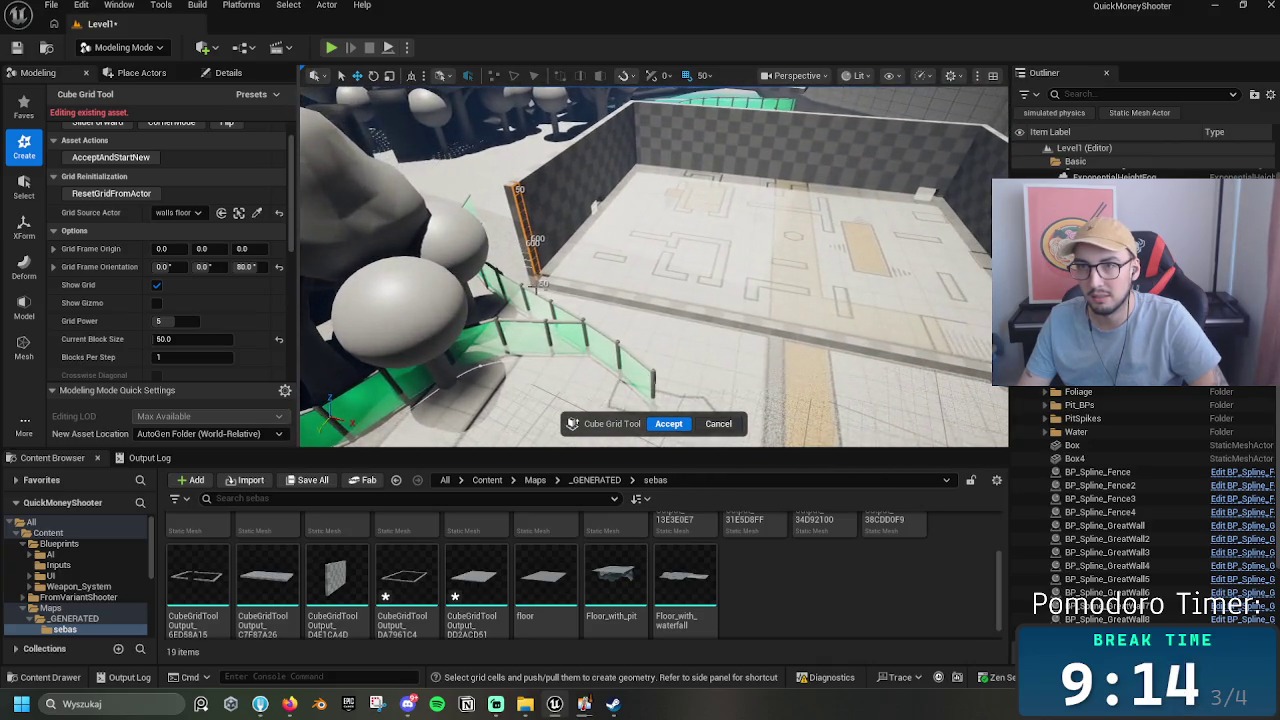
mouse_move(840, 333)
mouse_down()
mouse_move(888, 395)
mouse_move(571, 321)
mouse_up()
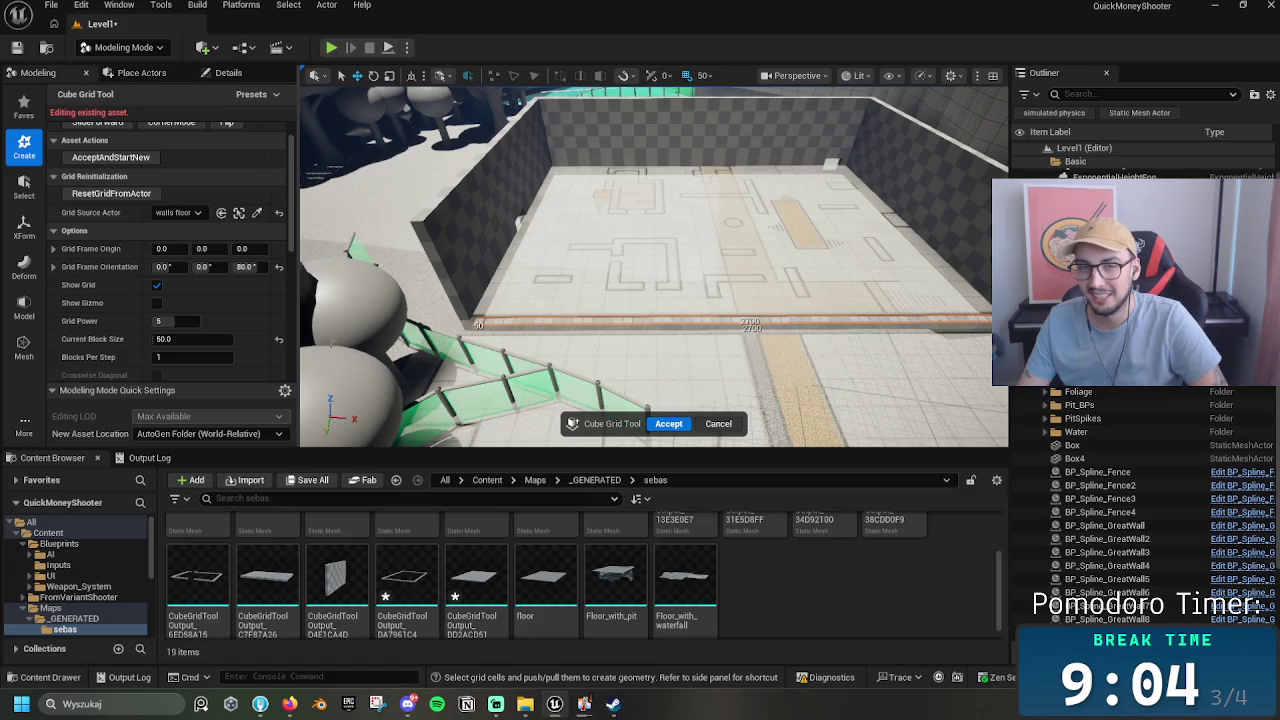
Step: Change the block size from 150 to 650 and accept the raised outer wall
click(192, 339)
text(150)
key(Return)
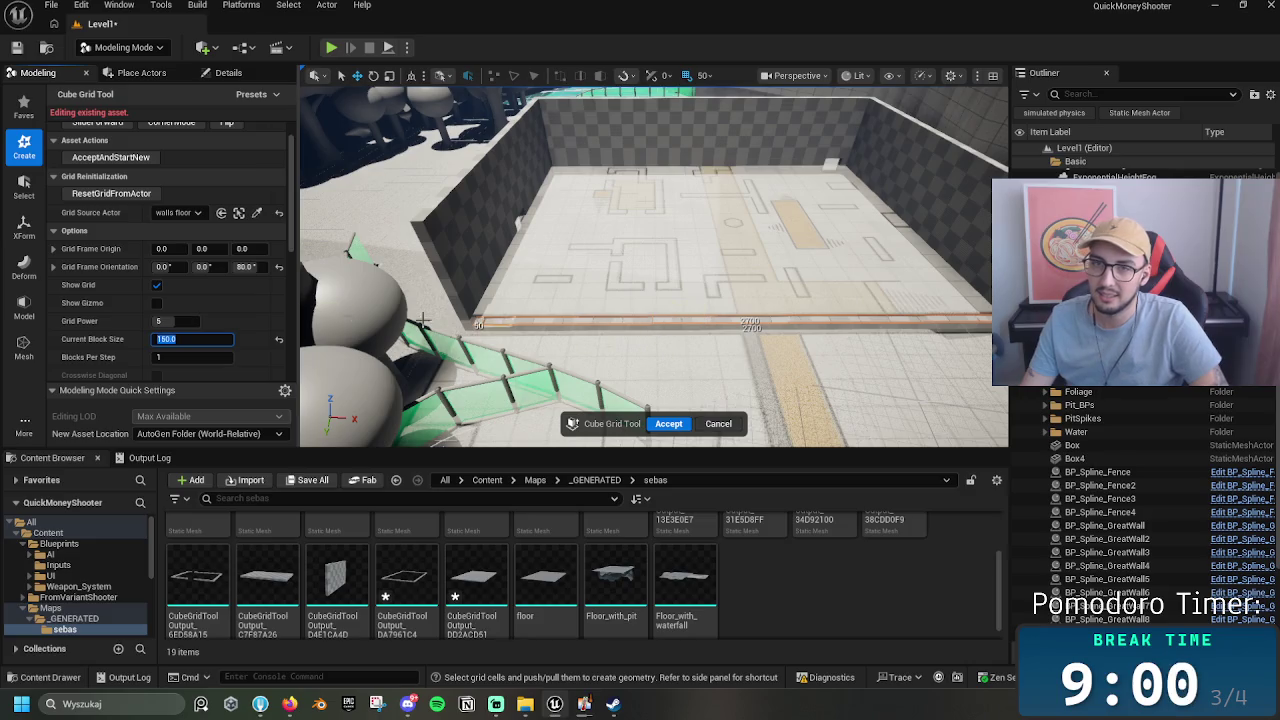
click(192, 339)
text(650)
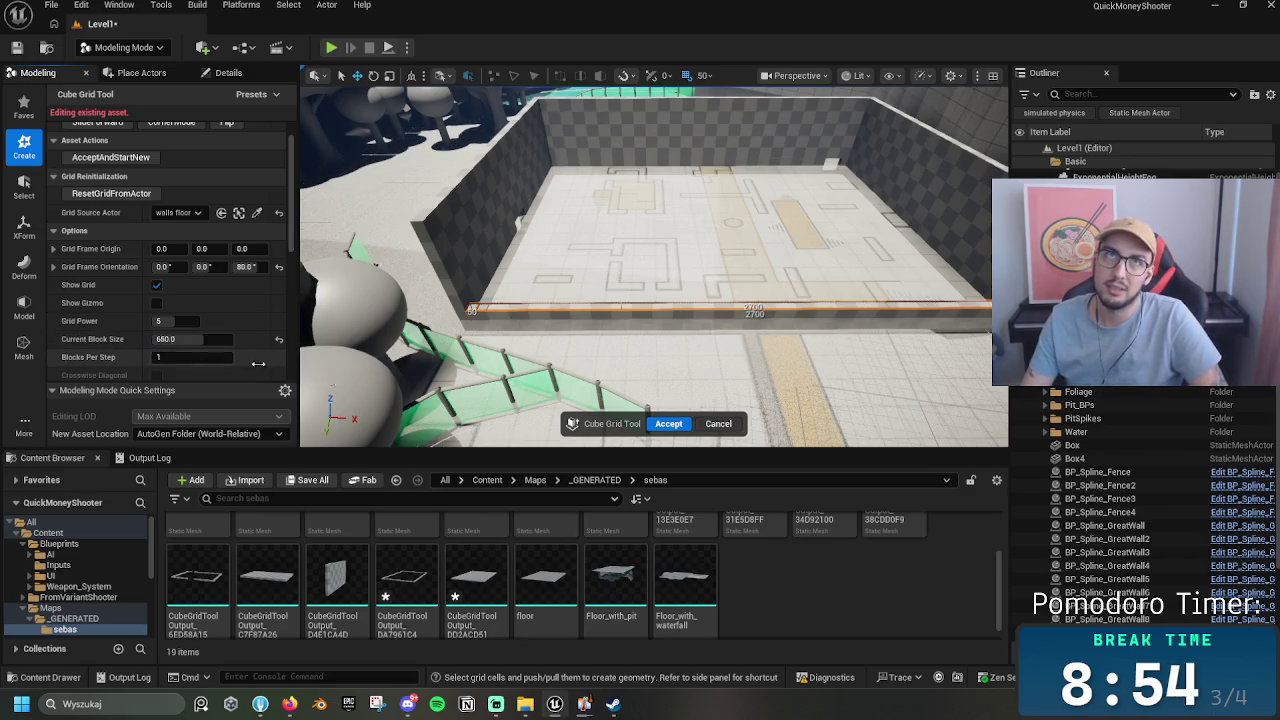
scroll(632, 358, down, 3)
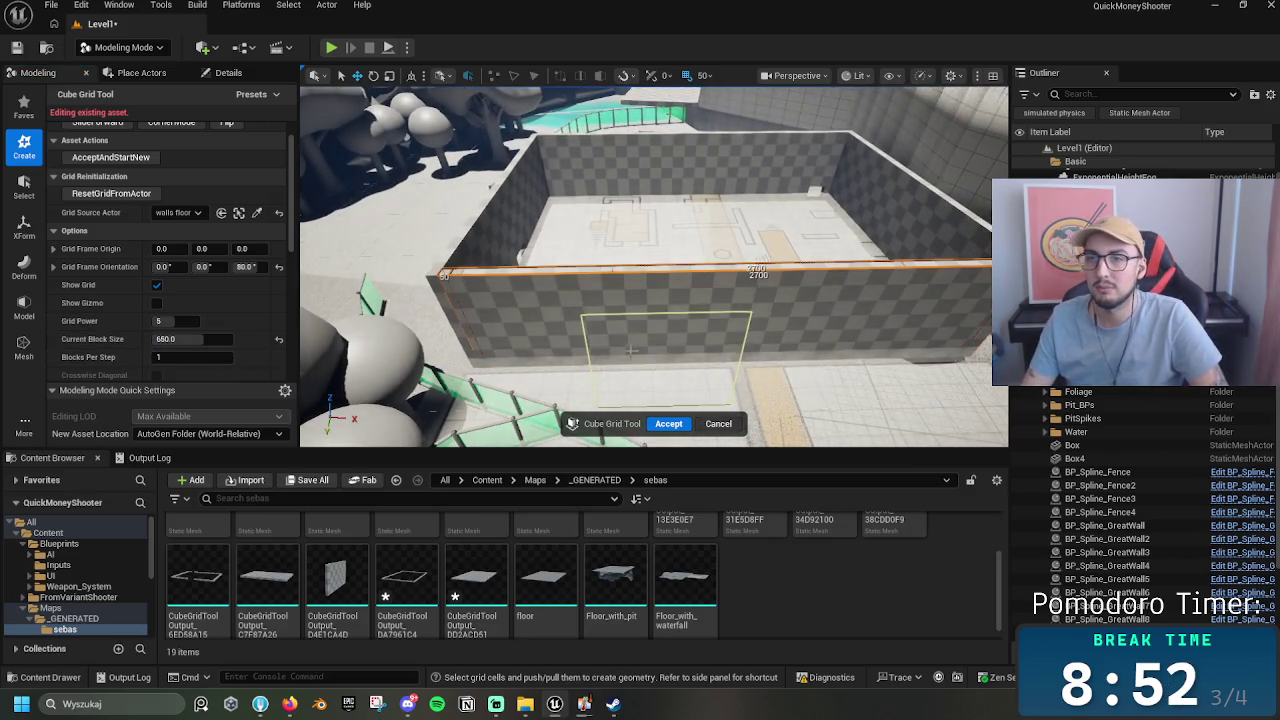
mouse_move(470, 360)
mouse_down()
mouse_move(596, 346)
mouse_move(560, 326)
mouse_move(450, 332)
mouse_move(680, 414)
mouse_up()
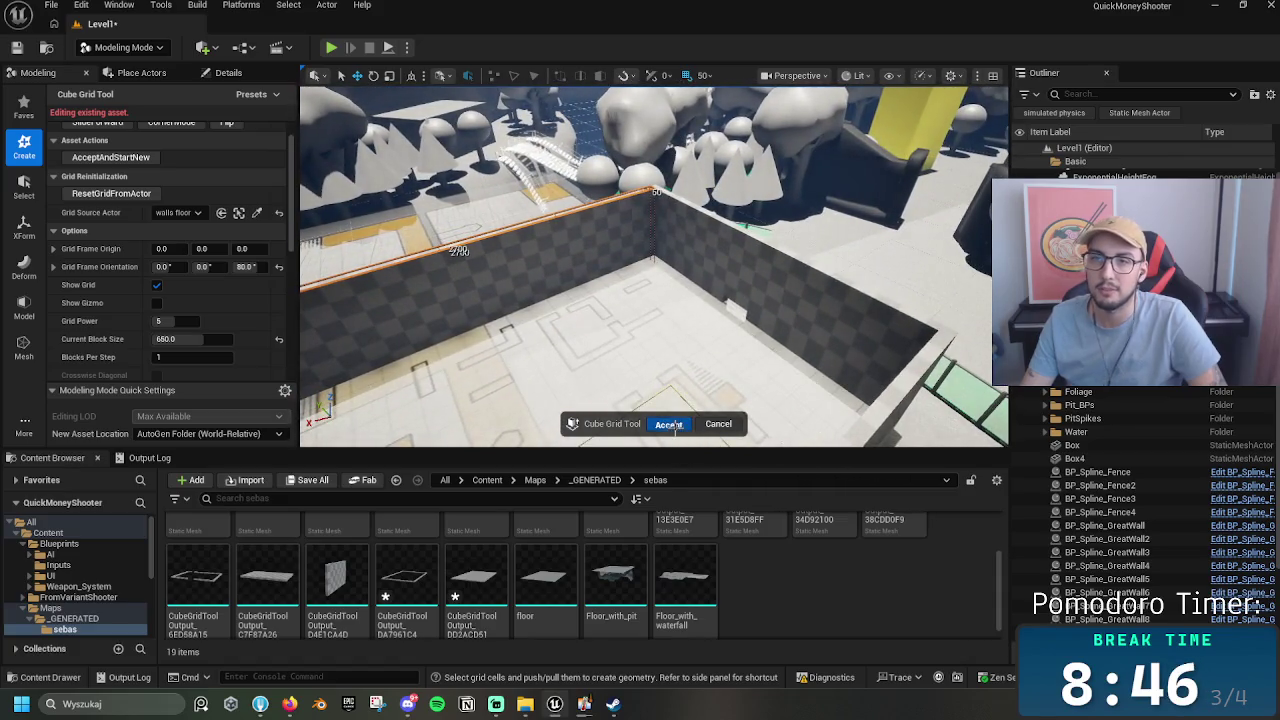
click(669, 425)
mouse_move(669, 425)
mouse_down()
mouse_move(625, 300)
mouse_move(635, 320)
mouse_move(666, 289)
mouse_up()
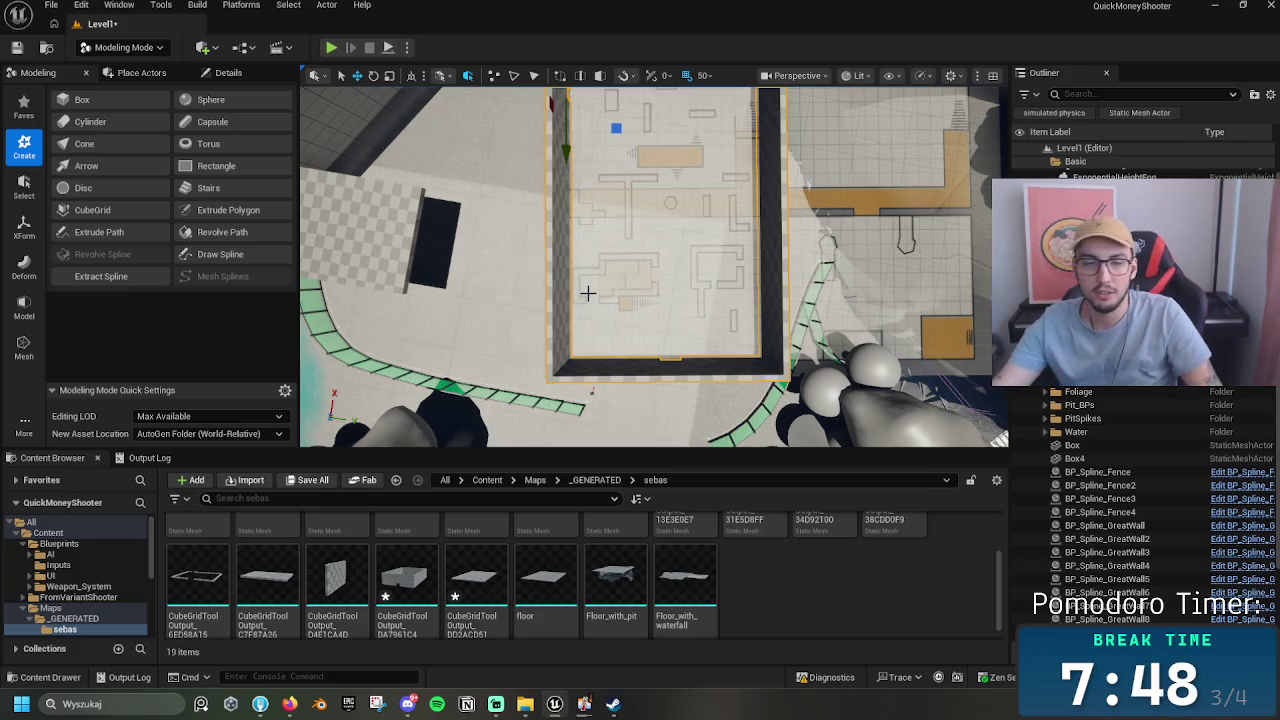
drag(686, 133, 774, 251)
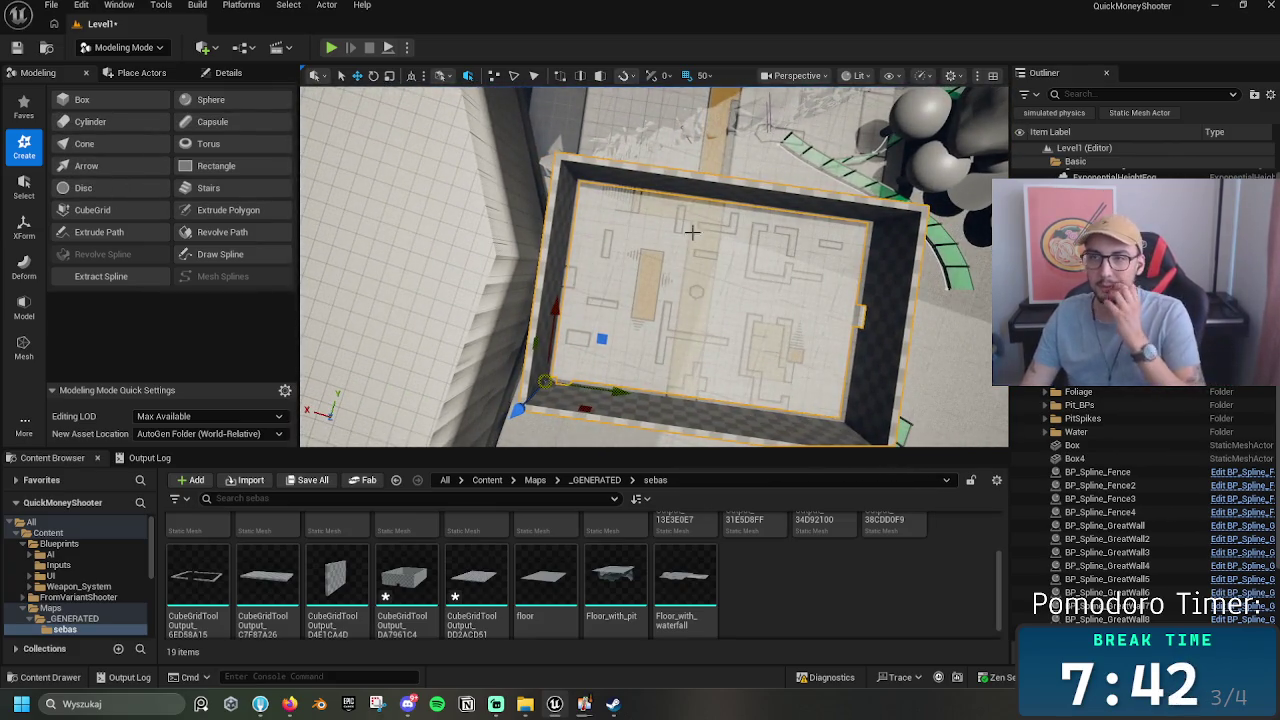
mouse_move(801, 307)
mouse_down()
mouse_move(706, 177)
mouse_move(724, 262)
mouse_move(710, 192)
mouse_move(707, 215)
mouse_move(690, 205)
mouse_up()
click(707, 215)
click(797, 75)
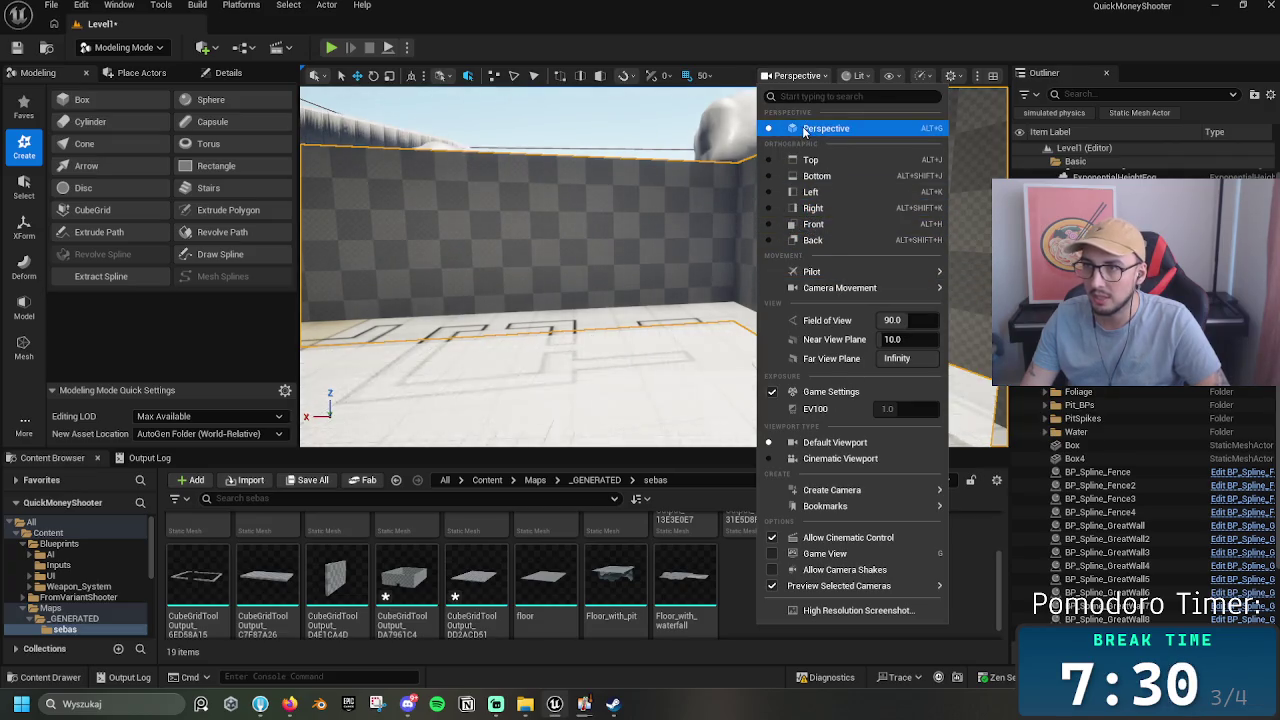
click(855, 77)
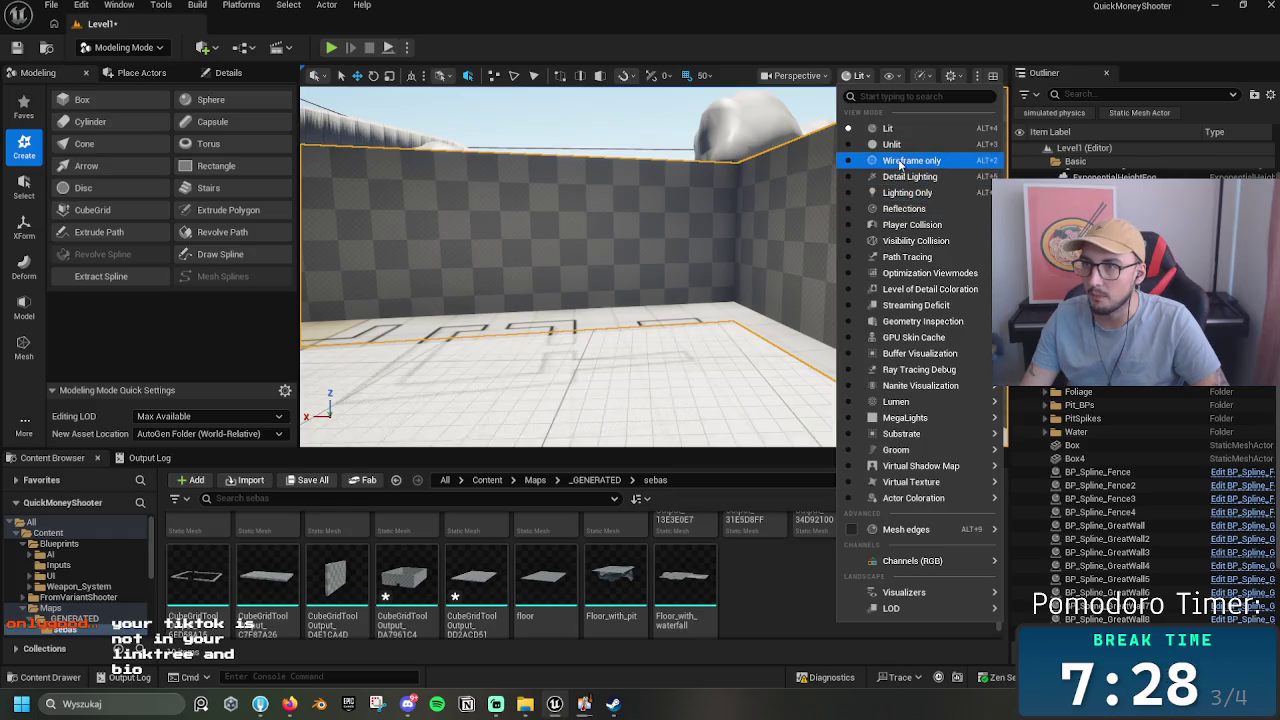
click(905, 160)
key(w)
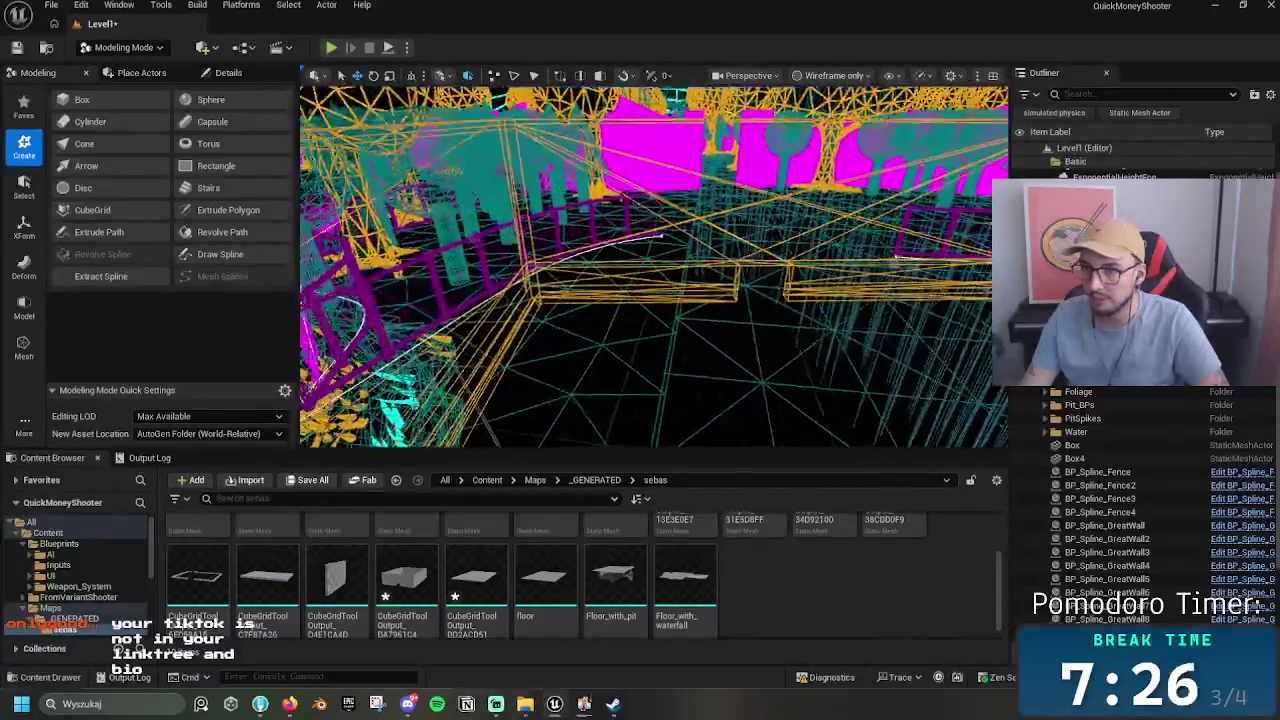
key(w)
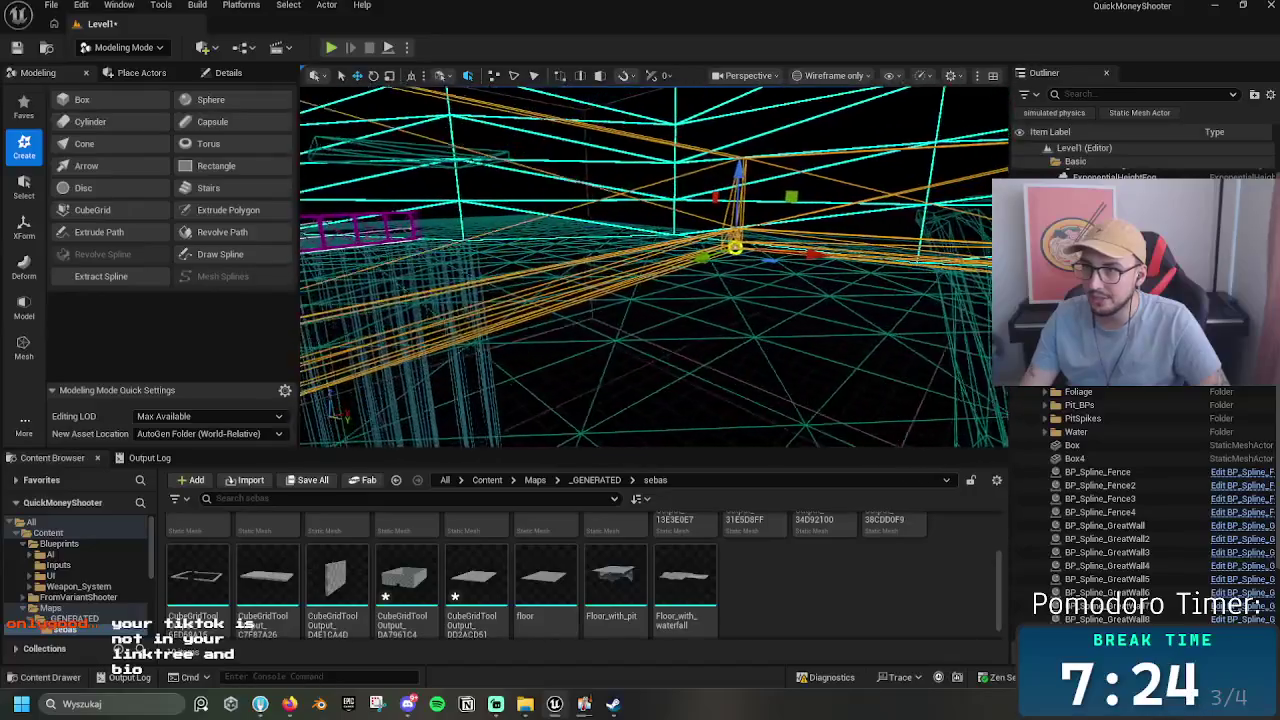
key(w)
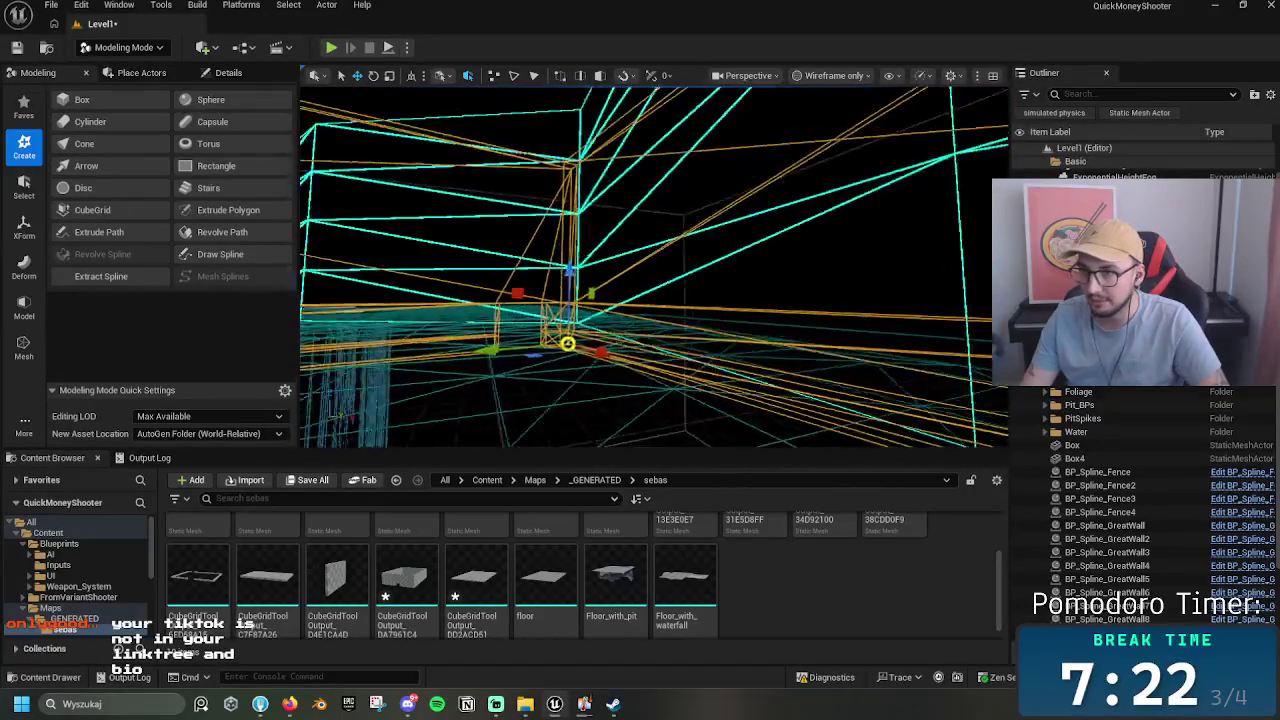
key(w)
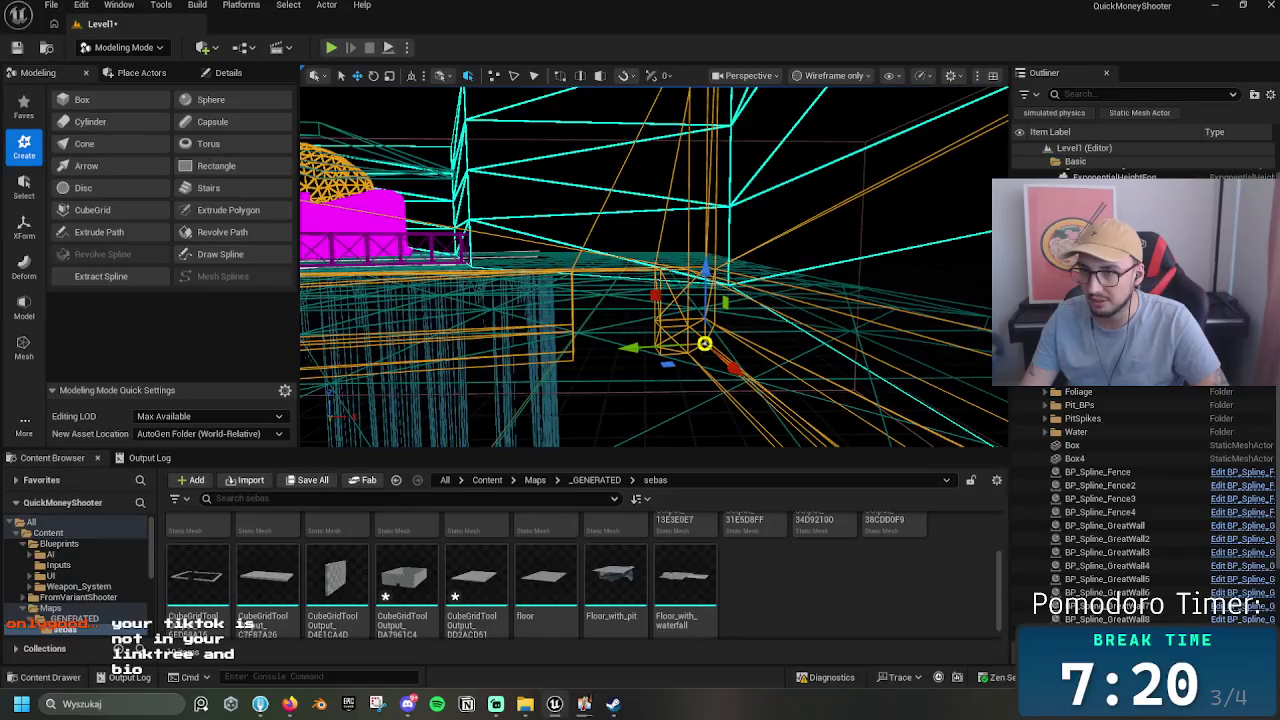
key(w)
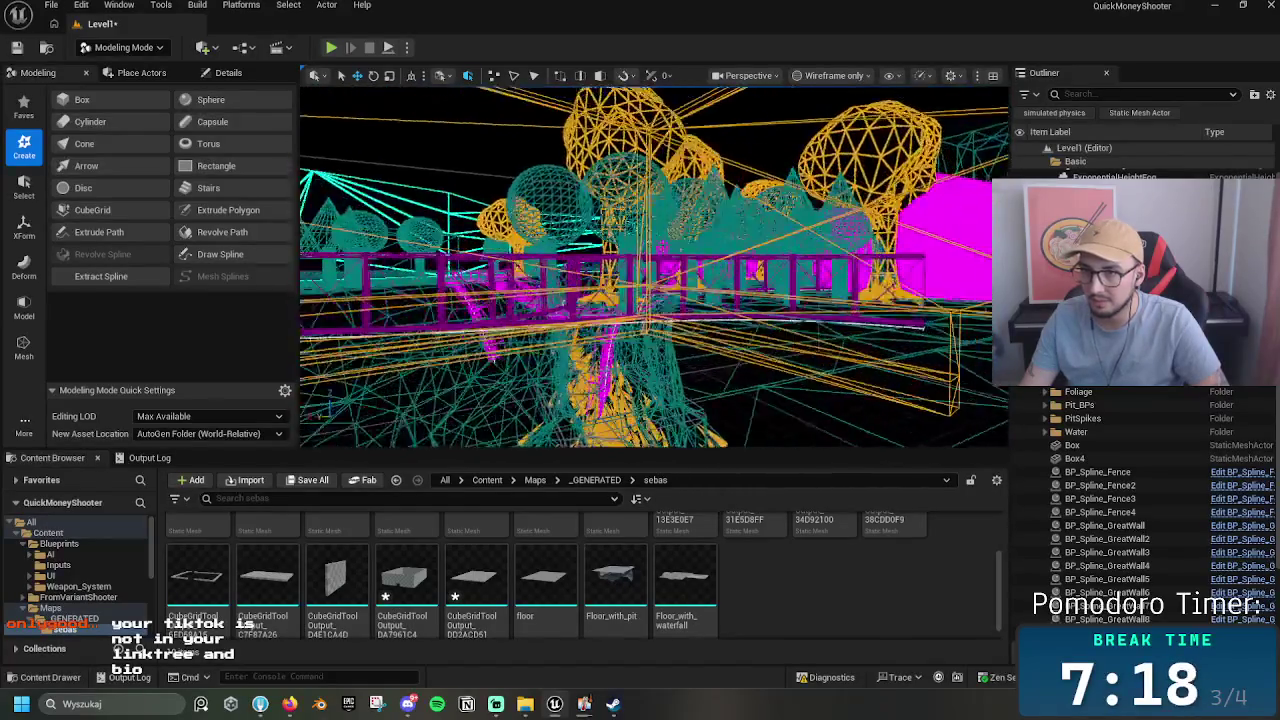
key(w)
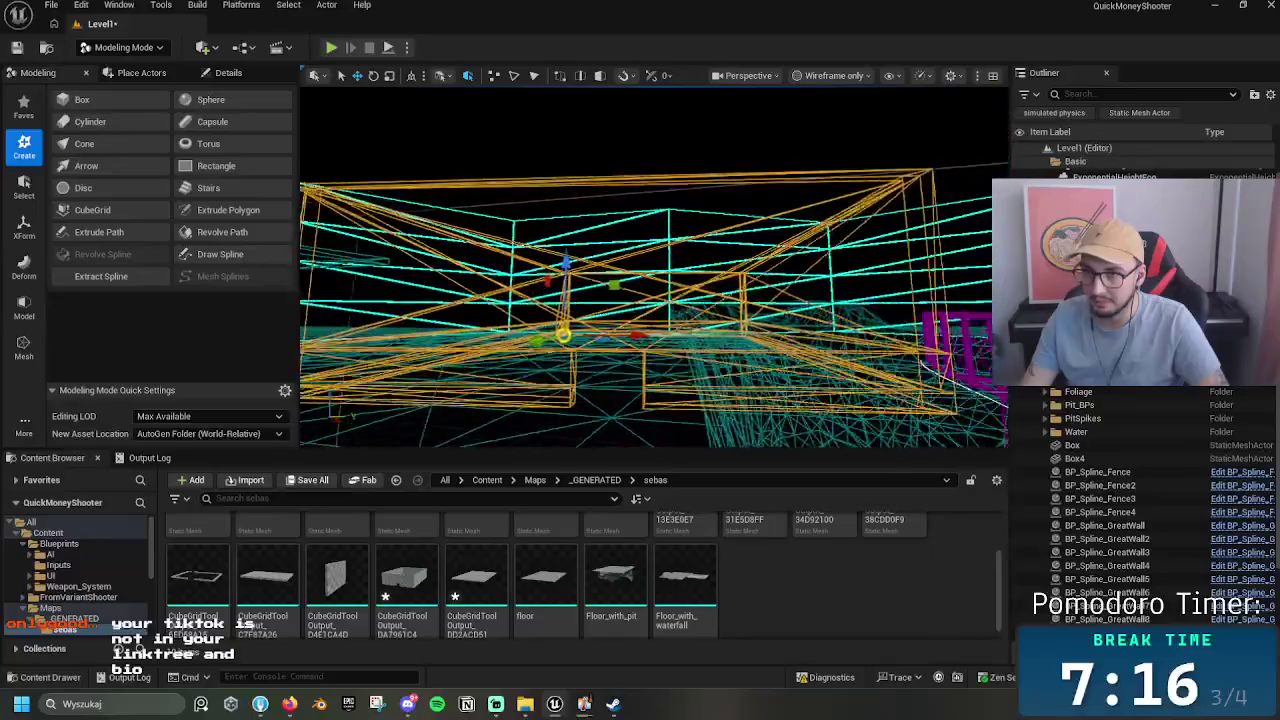
key(w)
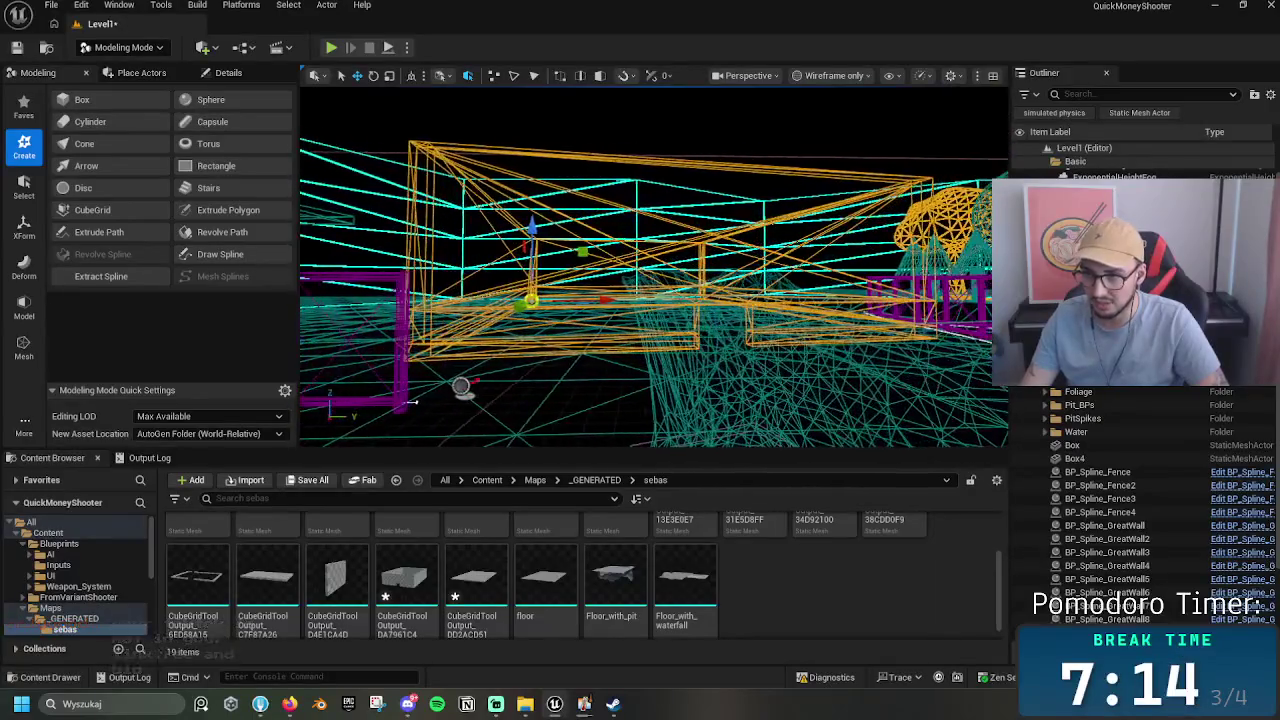
key(w)
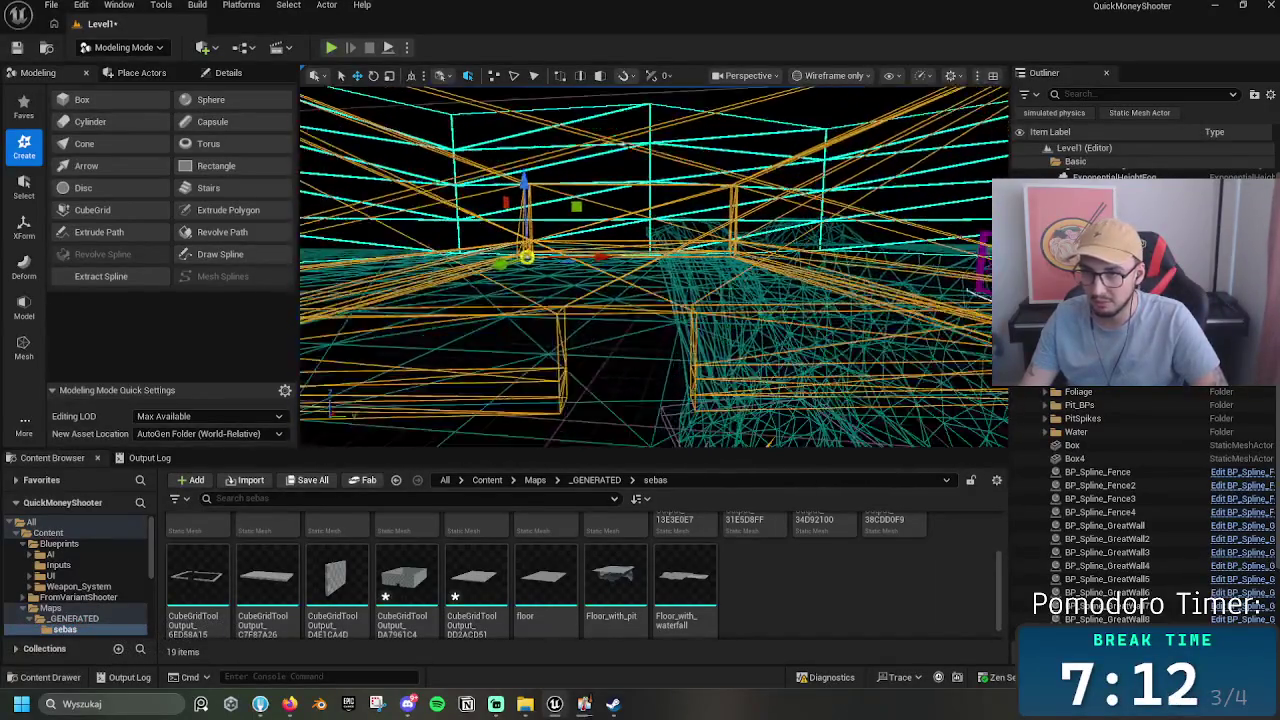
key(w)
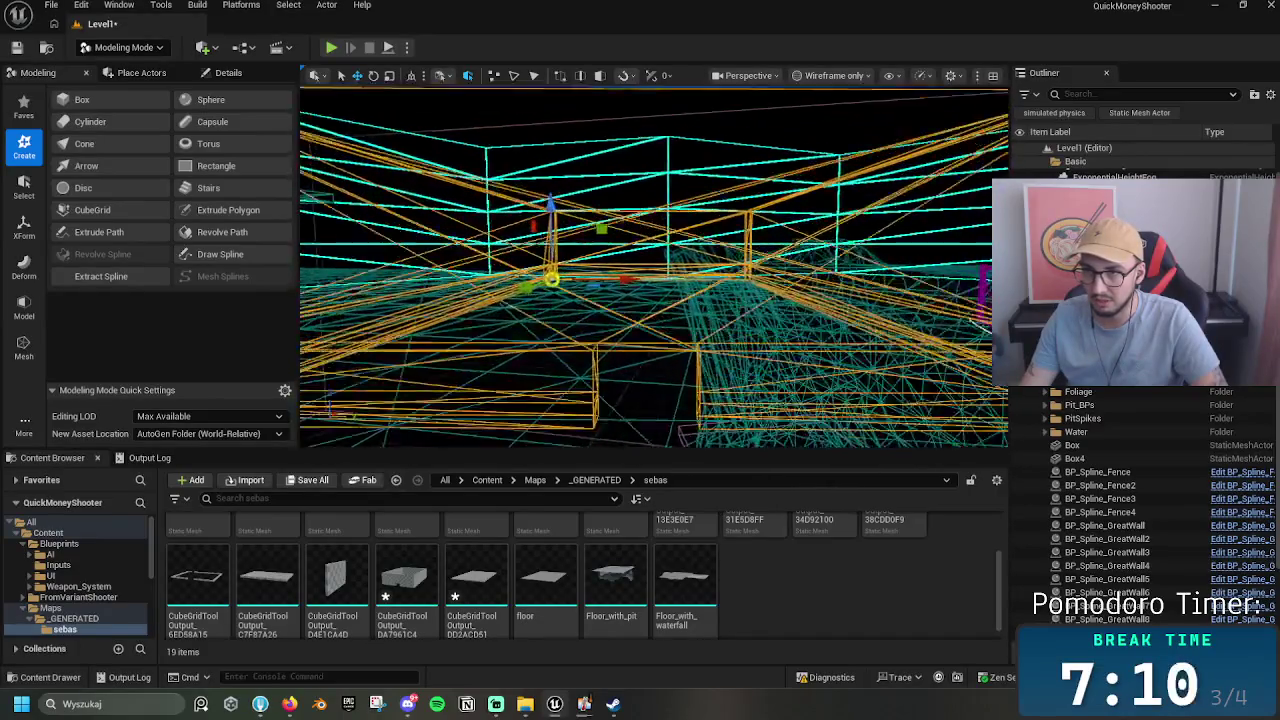
key(w)
key(w)
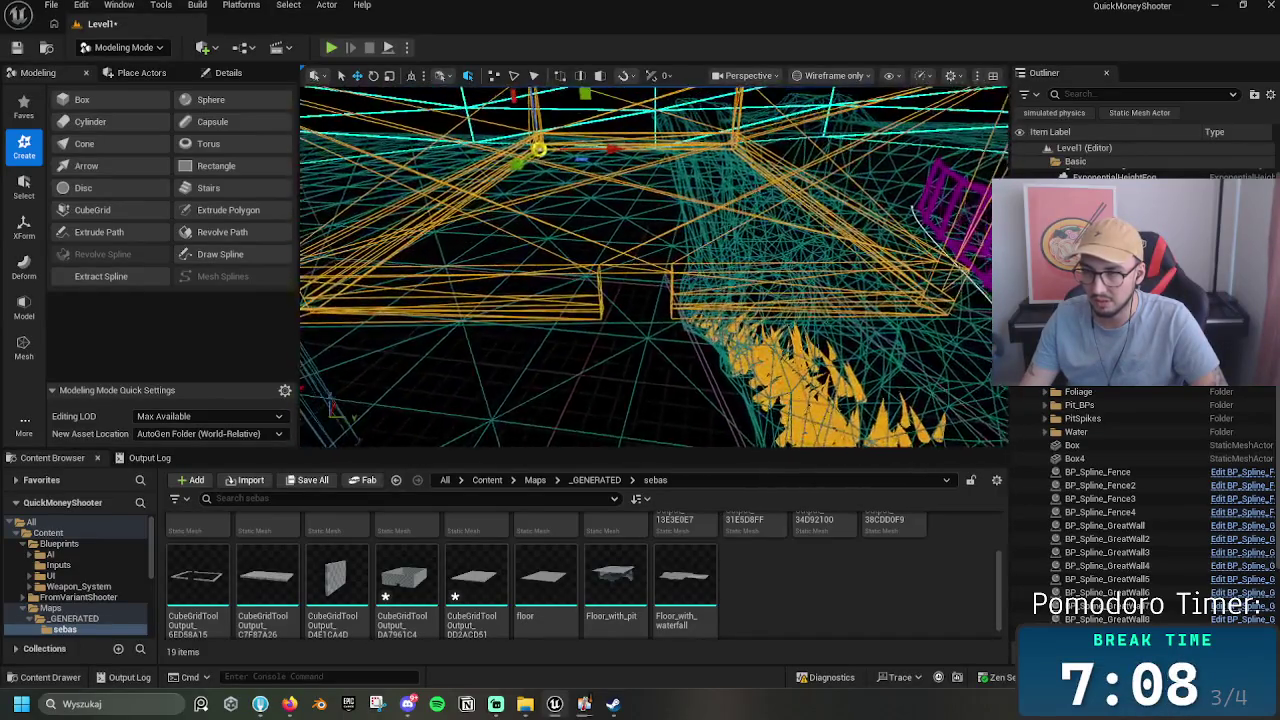
key(w)
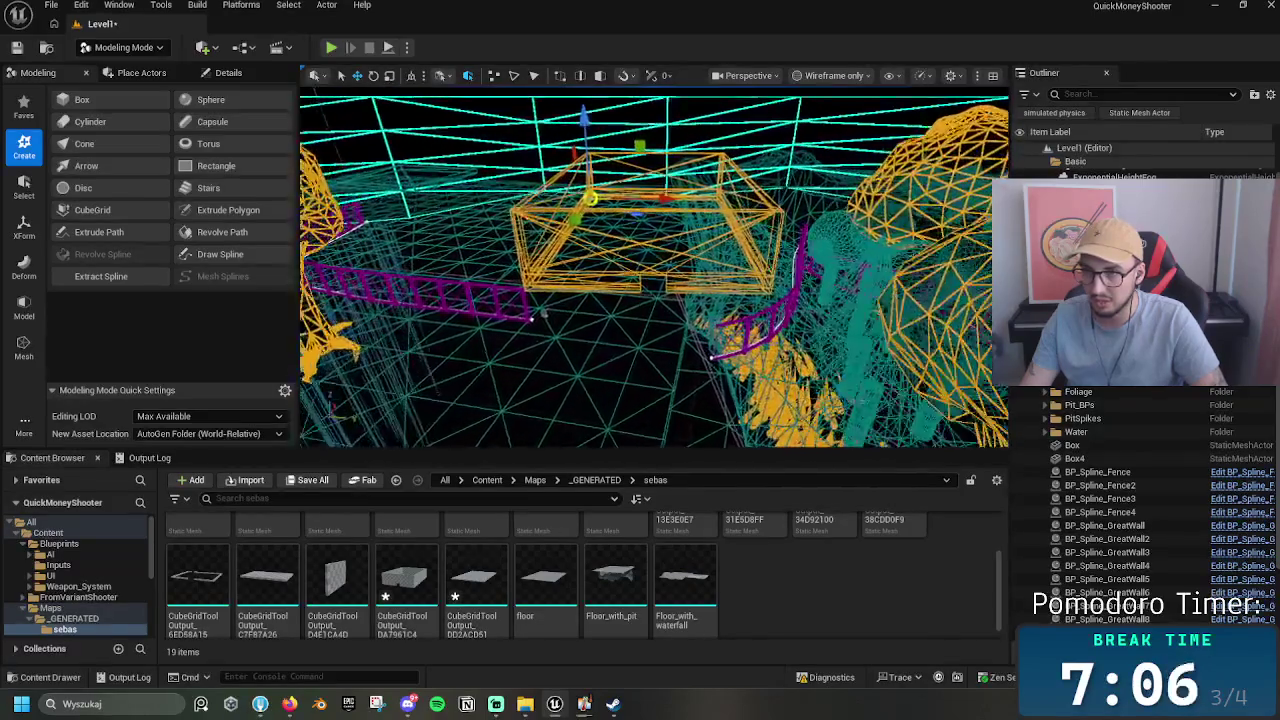
key(w)
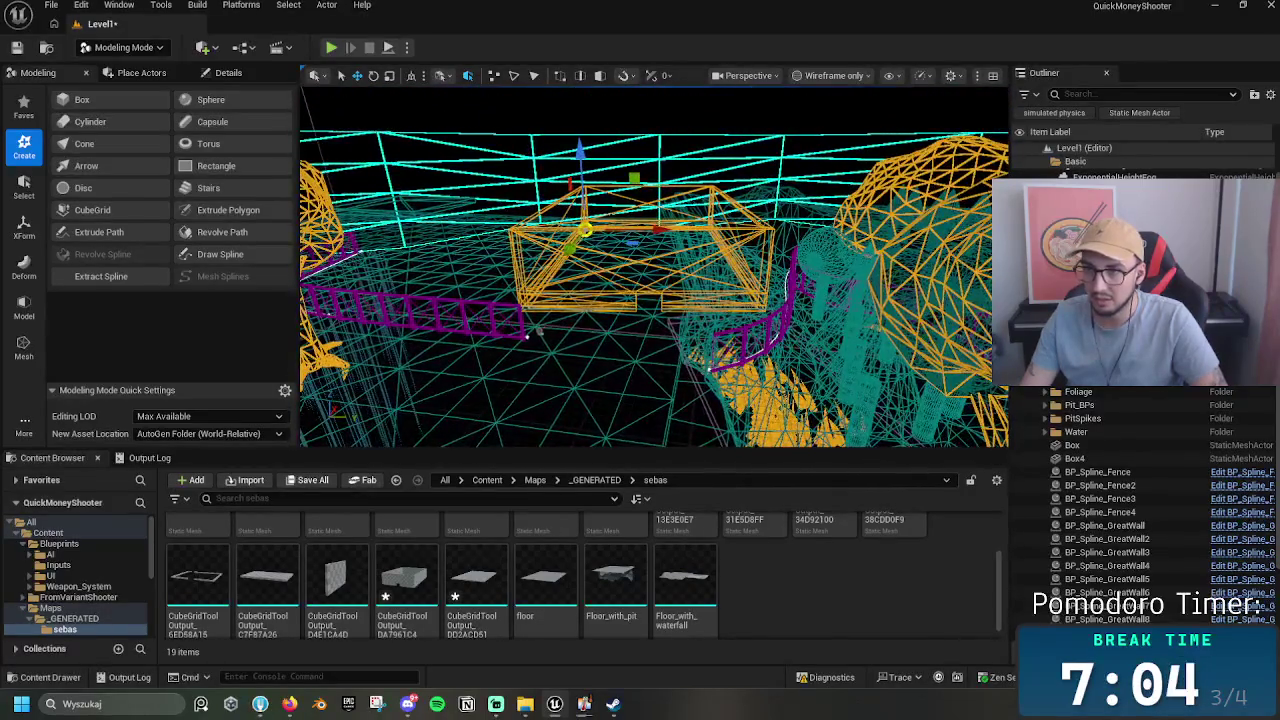
click(830, 75)
click(830, 134)
key(w)
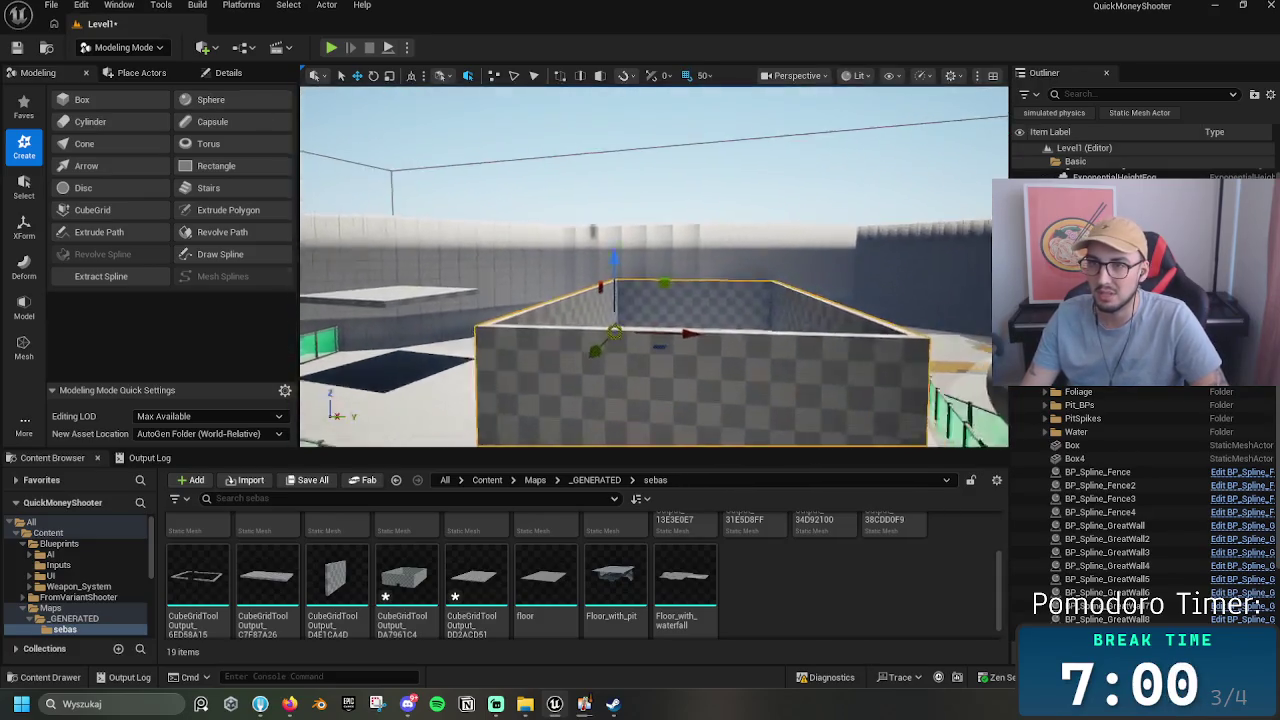
Step: Switch the viewport to Wireframe, orbit the orange box, and save Level1
key(w)
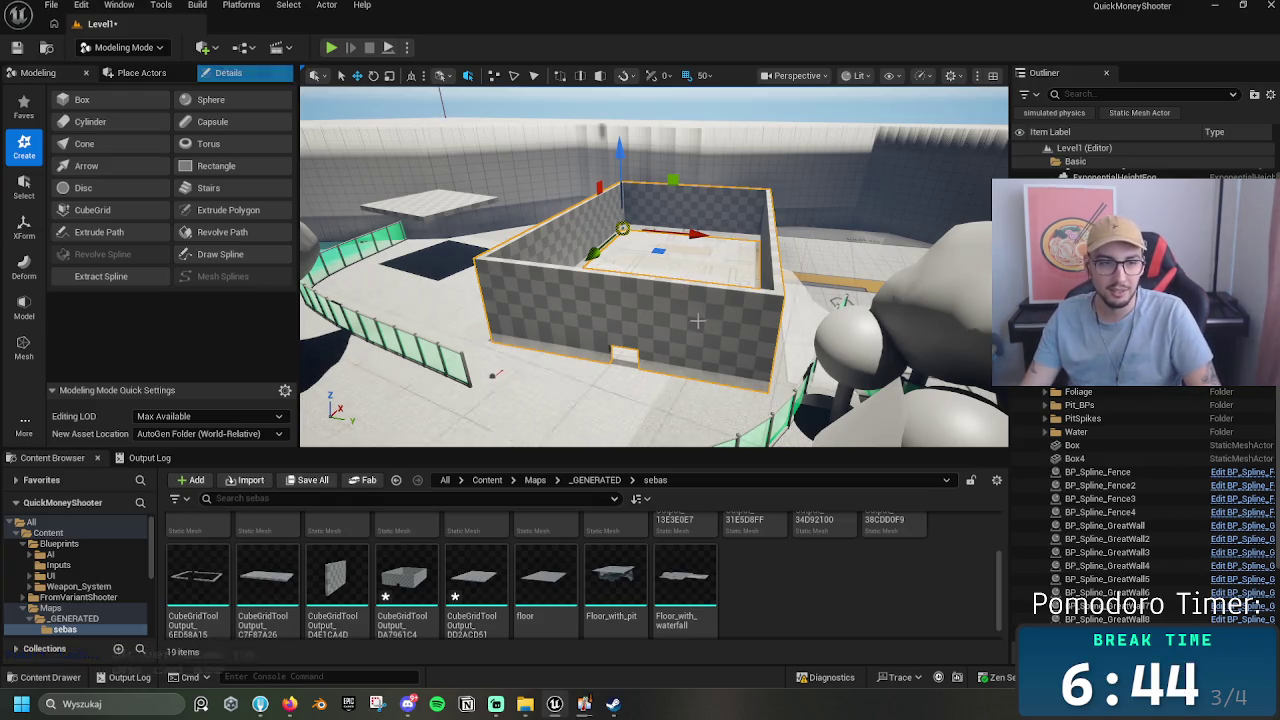
click(855, 75)
click(880, 164)
scroll(790, 199, up, 10)
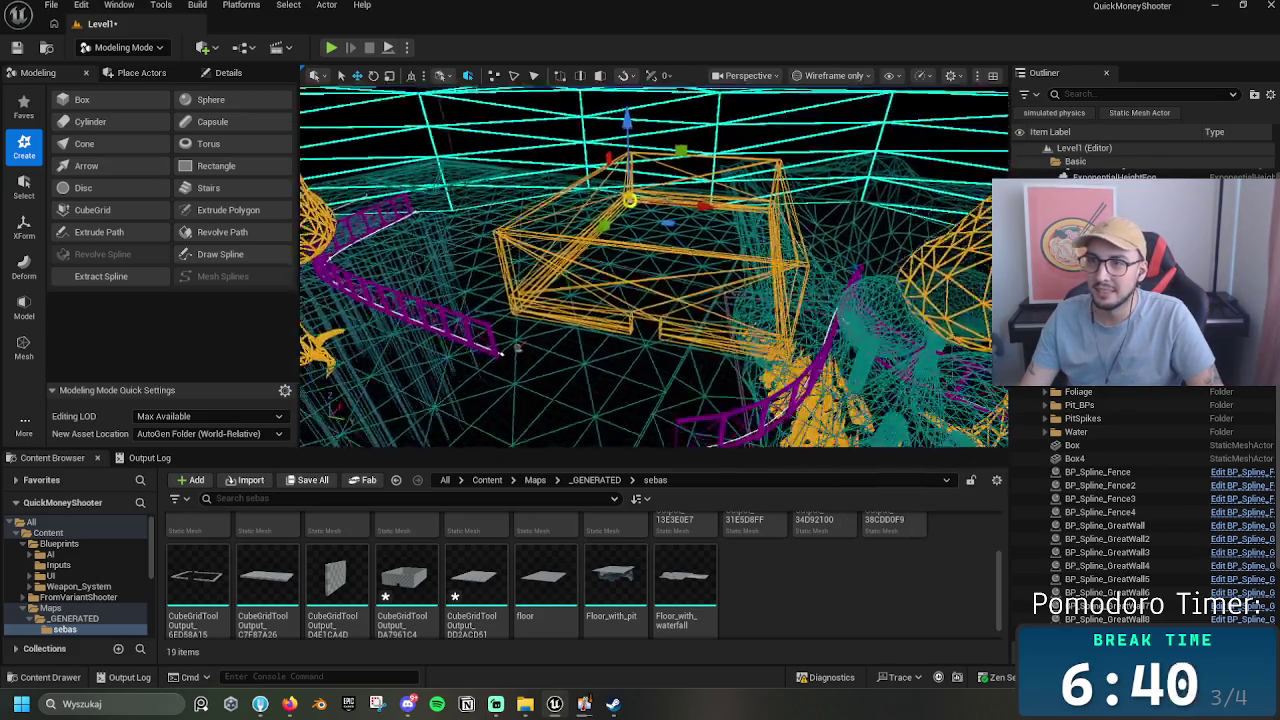
mouse_move(654, 265)
mouse_down()
mouse_move(620, 235)
mouse_move(608, 290)
mouse_move(640, 262)
mouse_move(606, 300)
mouse_move(598, 278)
mouse_move(489, 222)
mouse_up()
scroll(654, 265, down, 10)
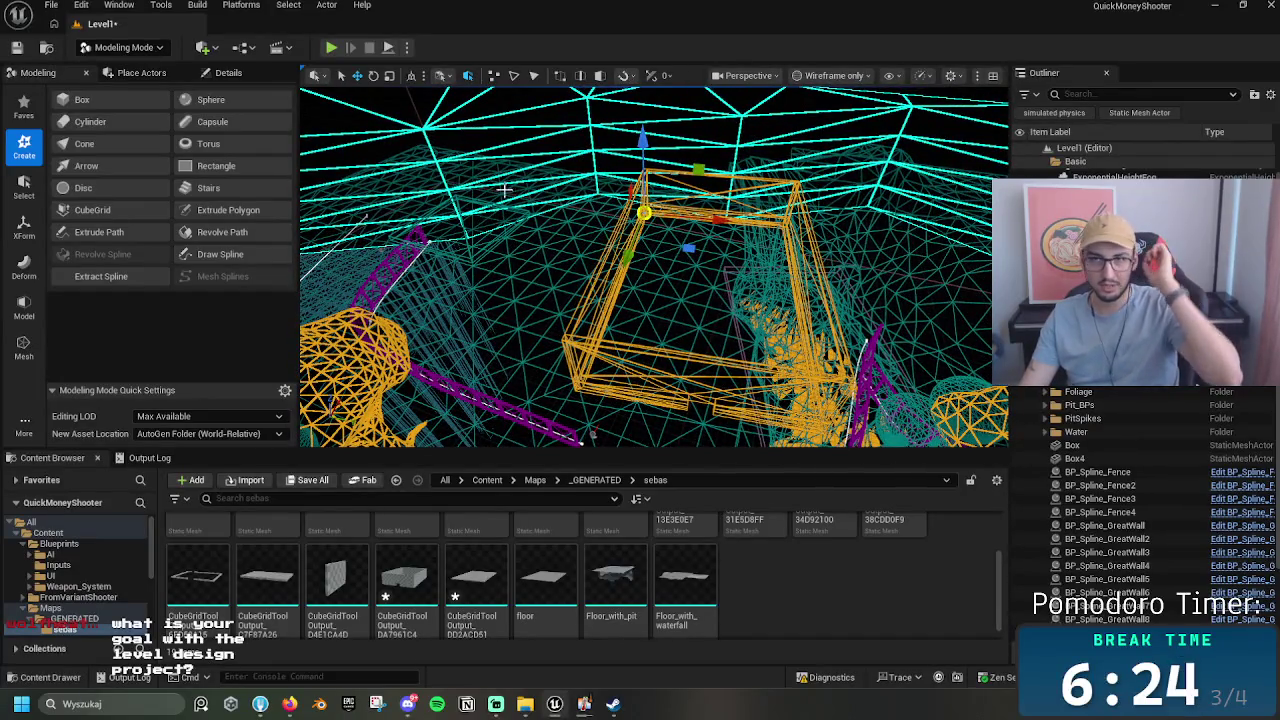
click(17, 47)
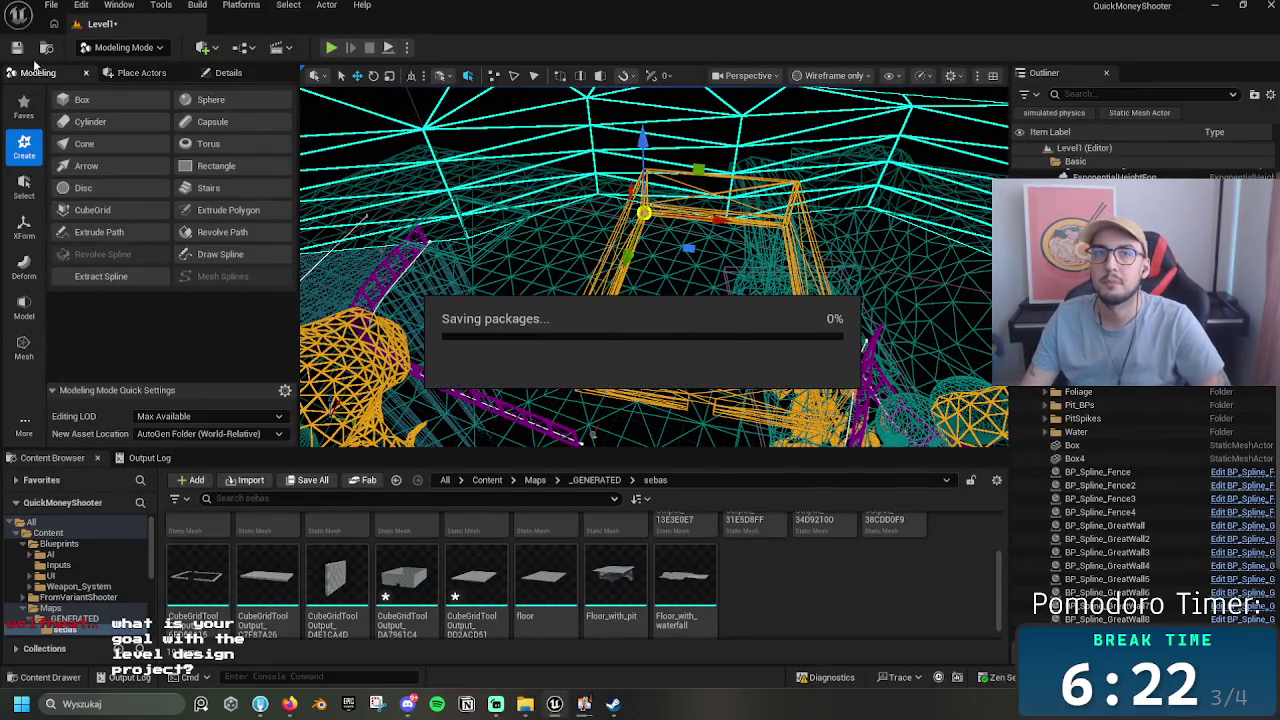
Step: Return the viewport to Lit and orbit to an angled view of the walled room
click(828, 75)
click(845, 127)
mouse_move(650, 300)
mouse_down()
mouse_move(660, 380)
mouse_move(650, 350)
mouse_move(595, 358)
mouse_move(671, 381)
mouse_move(690, 370)
mouse_move(690, 345)
mouse_up()
mouse_move(736, 334)
mouse_down()
mouse_move(650, 330)
mouse_move(736, 334)
mouse_up()
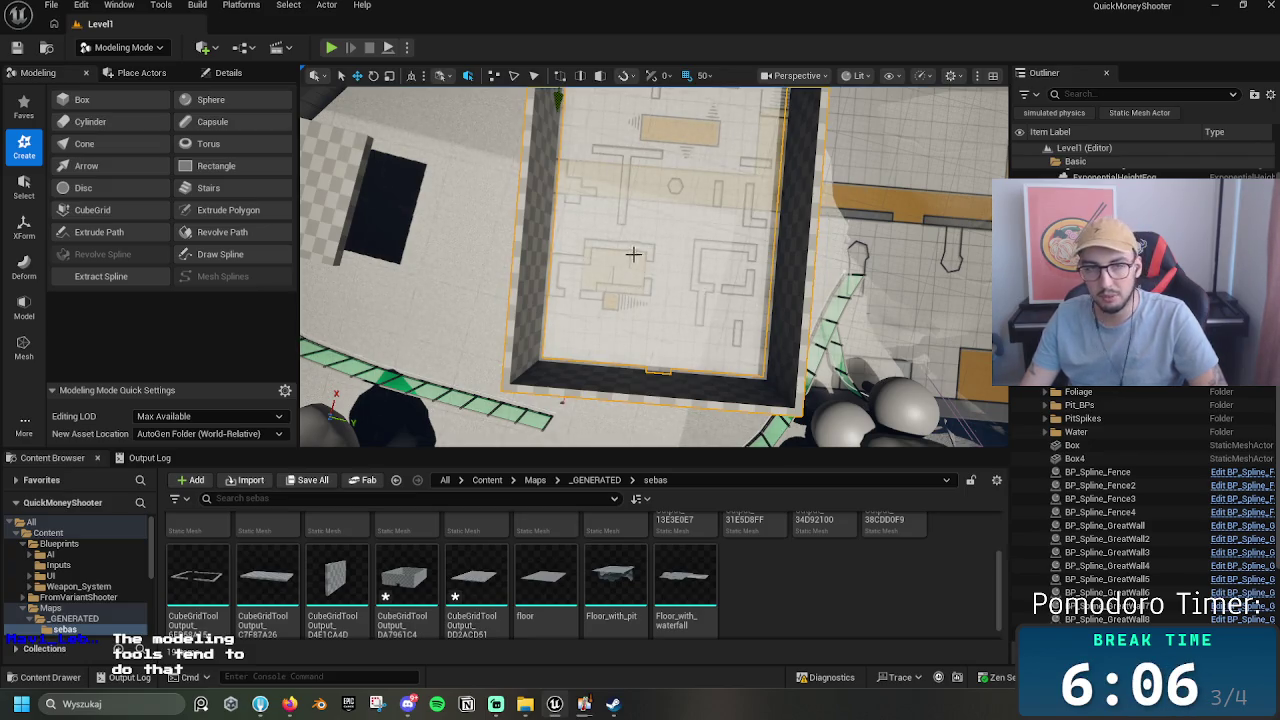
mouse_move(673, 254)
mouse_down()
mouse_move(720, 240)
mouse_move(673, 260)
mouse_move(665, 283)
mouse_move(710, 272)
mouse_move(645, 281)
mouse_up()
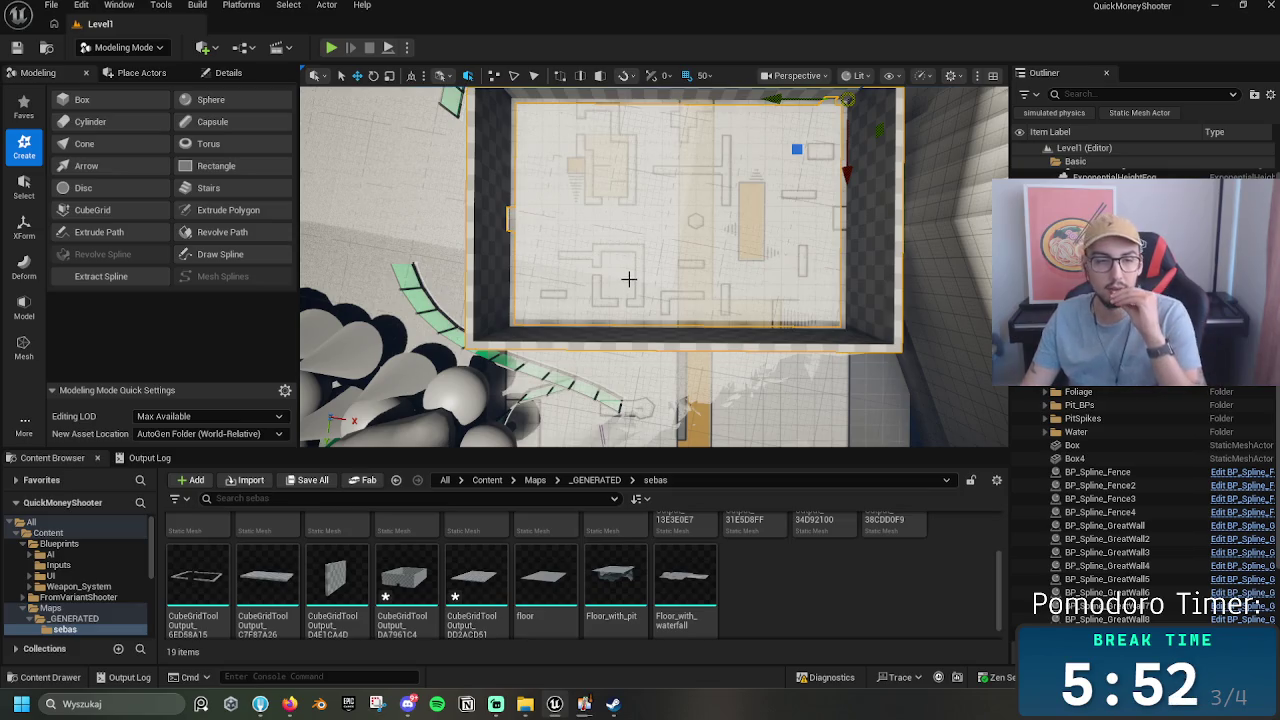
drag(608, 262, 608, 262)
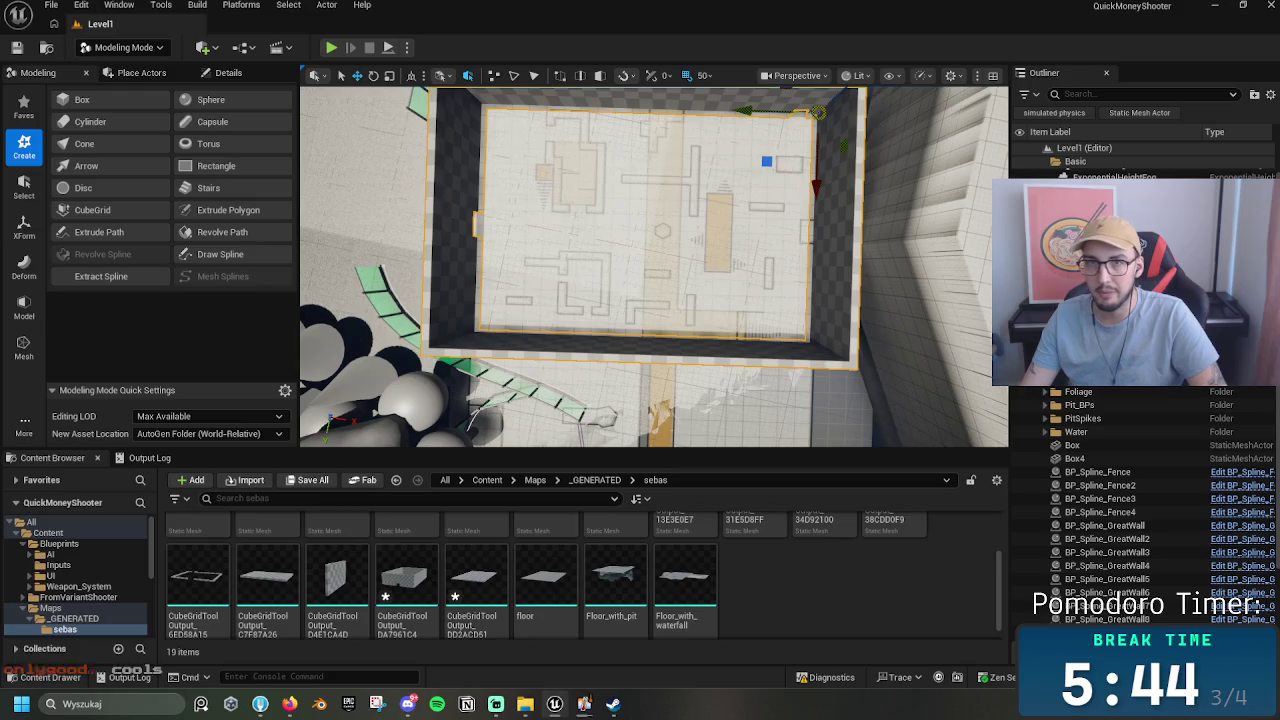
drag(537, 207, 509, 186)
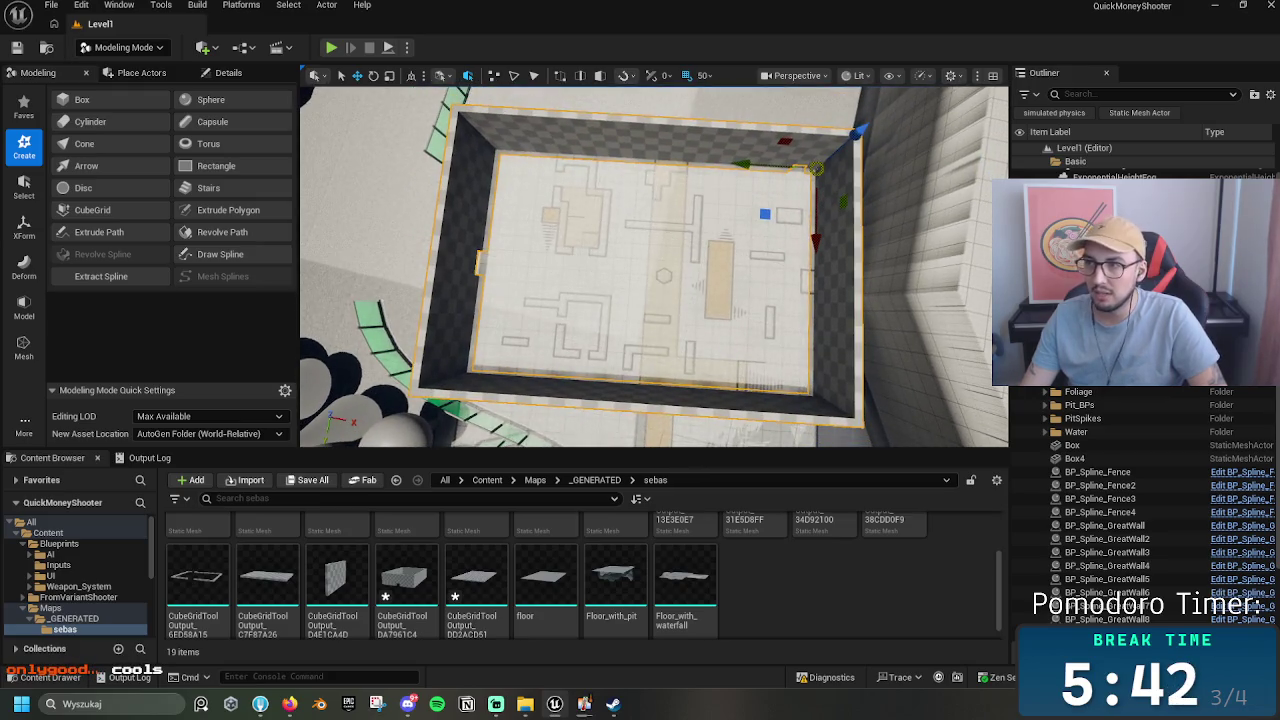
Step: Undo, redo, then undo the walls again to leave a plain floor slab
key(ctrl+z)
key(ctrl+y)
mouse_move(654, 266)
mouse_down()
mouse_move(613, 356)
mouse_move(529, 114)
mouse_move(822, 425)
mouse_move(568, 344)
mouse_move(560, 250)
mouse_move(572, 340)
mouse_move(955, 279)
mouse_up()
key(ctrl+z)
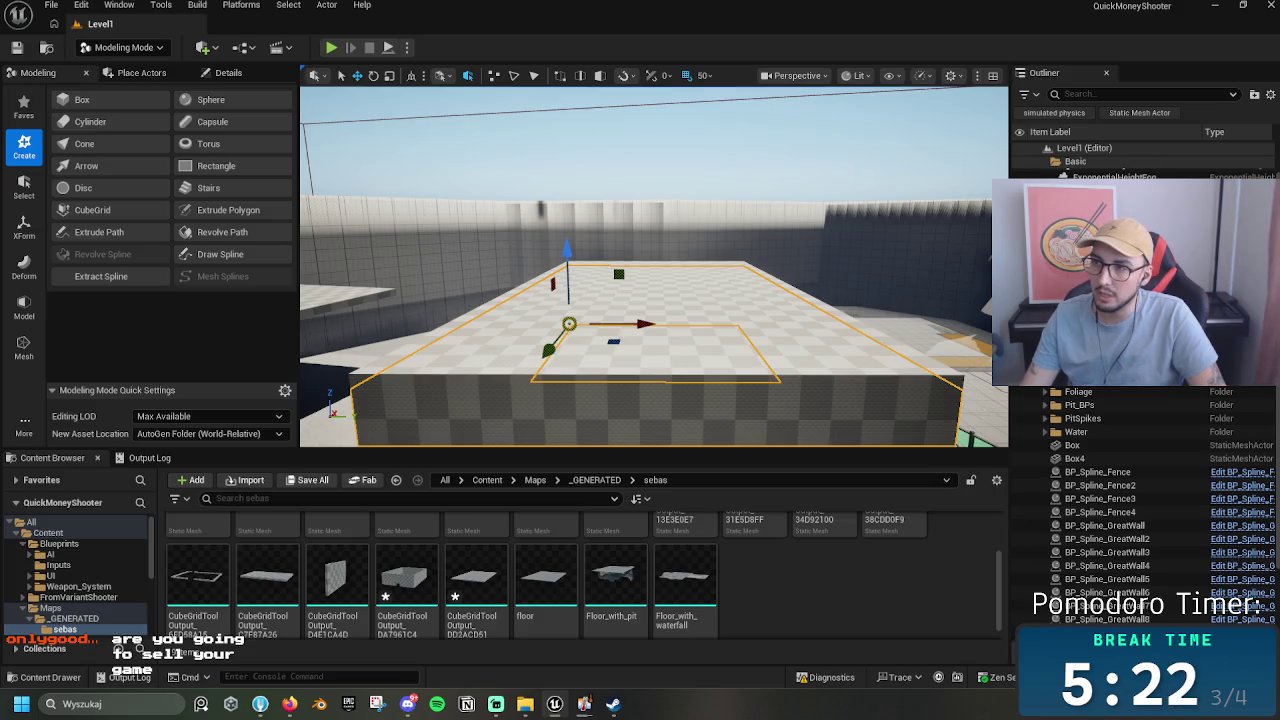
Step: Orbit and pull back around the checkered floor box among the rocks and stairs
mouse_move(757, 329)
mouse_down()
mouse_move(757, 275)
mouse_move(740, 255)
mouse_move(640, 212)
mouse_move(749, 272)
mouse_up()
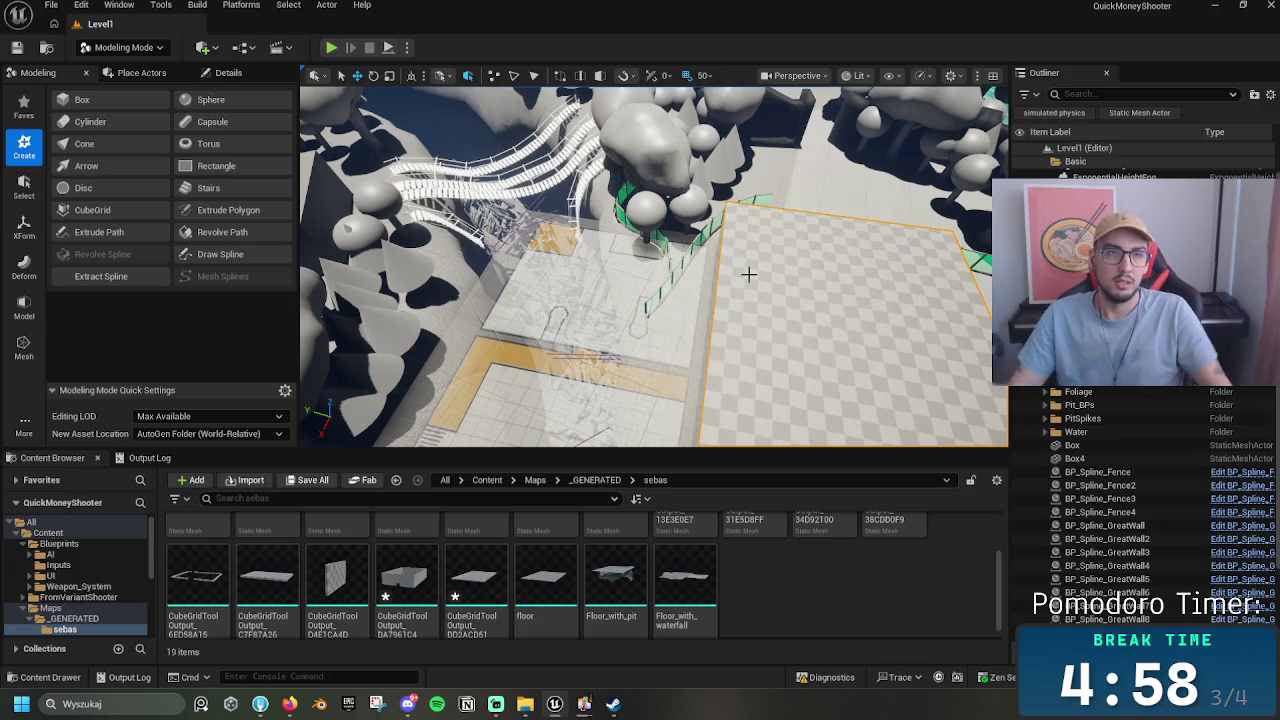
mouse_move(745, 258)
mouse_down()
mouse_move(680, 306)
mouse_move(650, 286)
mouse_move(660, 325)
mouse_move(660, 290)
mouse_move(757, 304)
mouse_up()
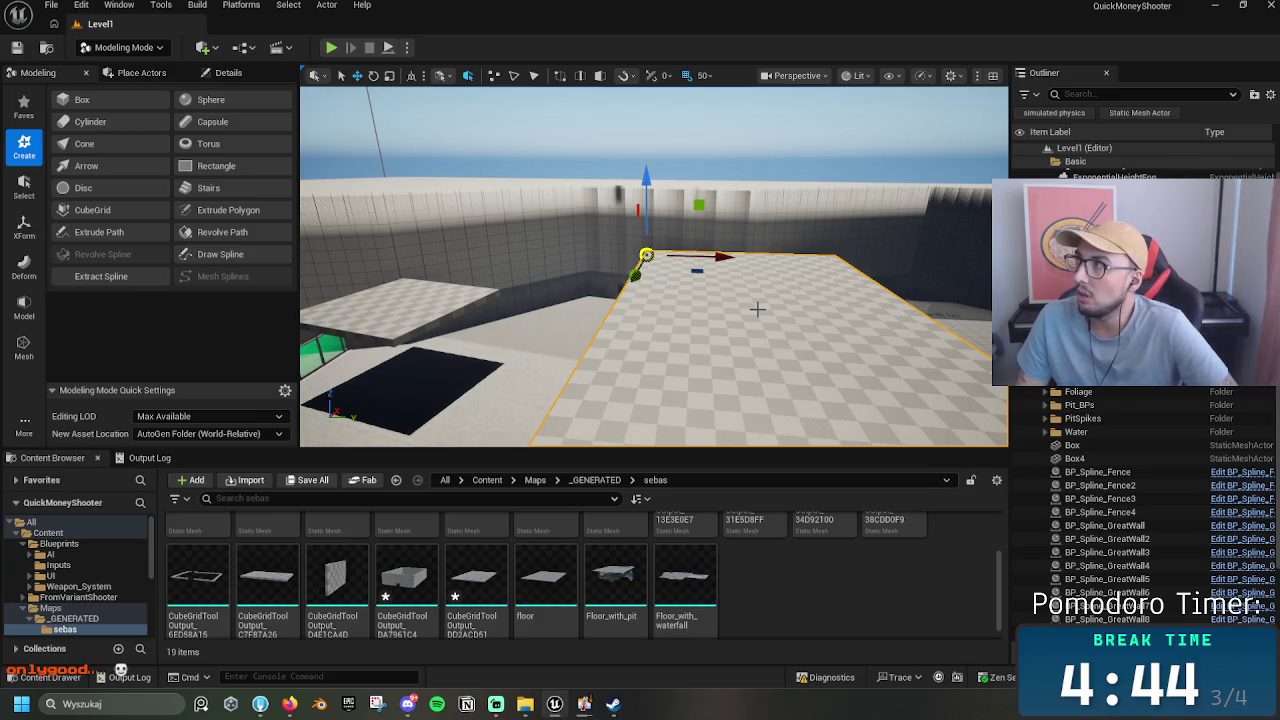
drag(757, 310, 440, 268)
drag(654, 267, 494, 247)
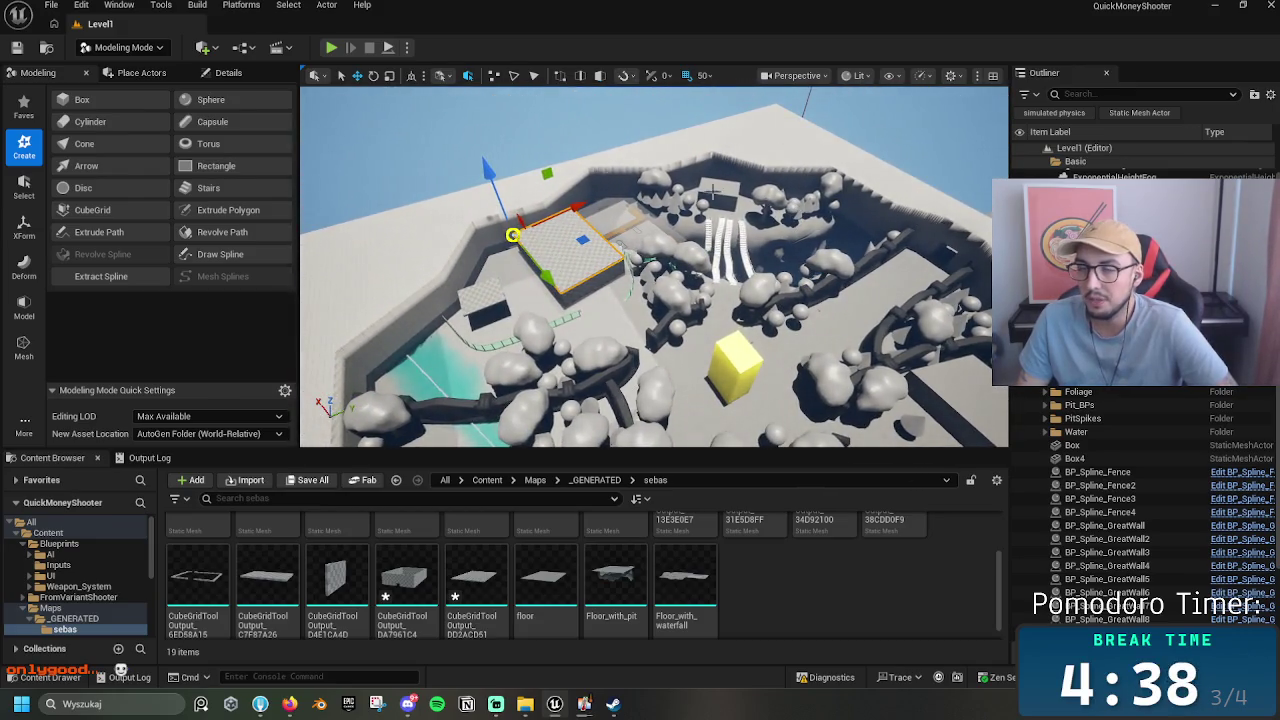
drag(791, 244, 905, 240)
scroll(655, 267, up, 5)
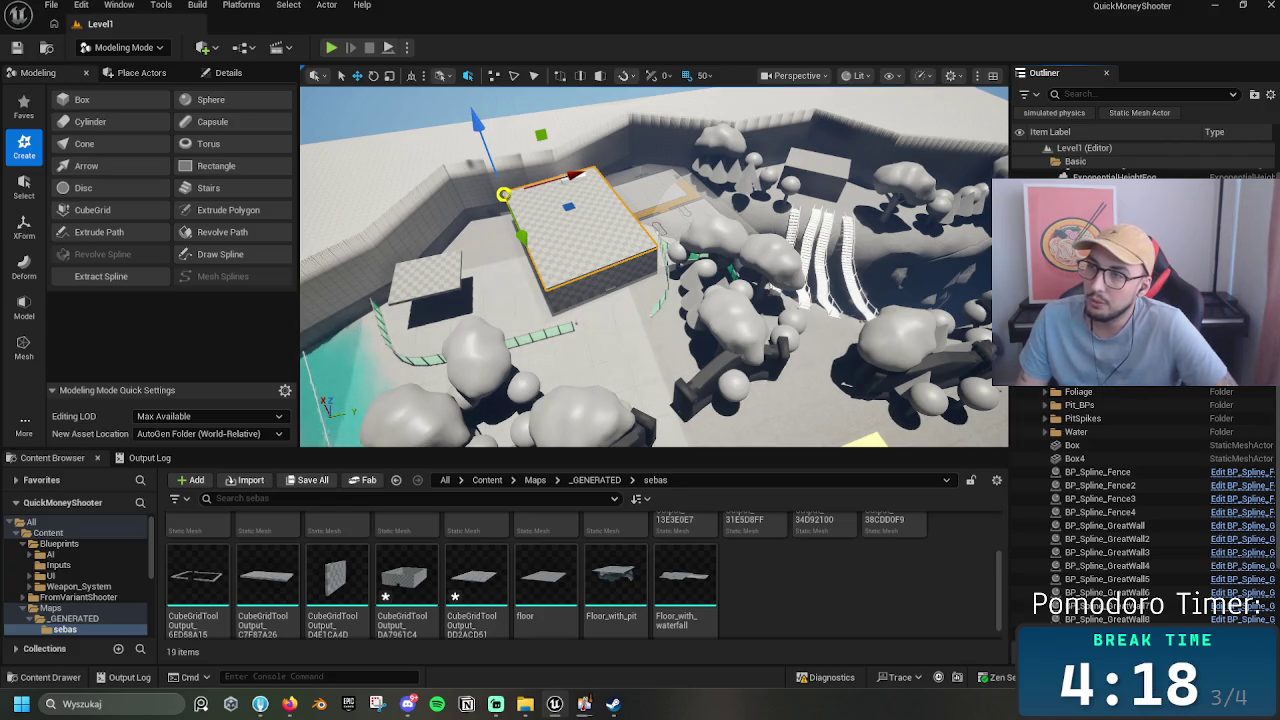
Step: Compare the hollow and solid box with undo/redo, frame it, then bring up Steam's store search
key(ctrl+z)
key(ctrl+y)
key(ctrl+z)
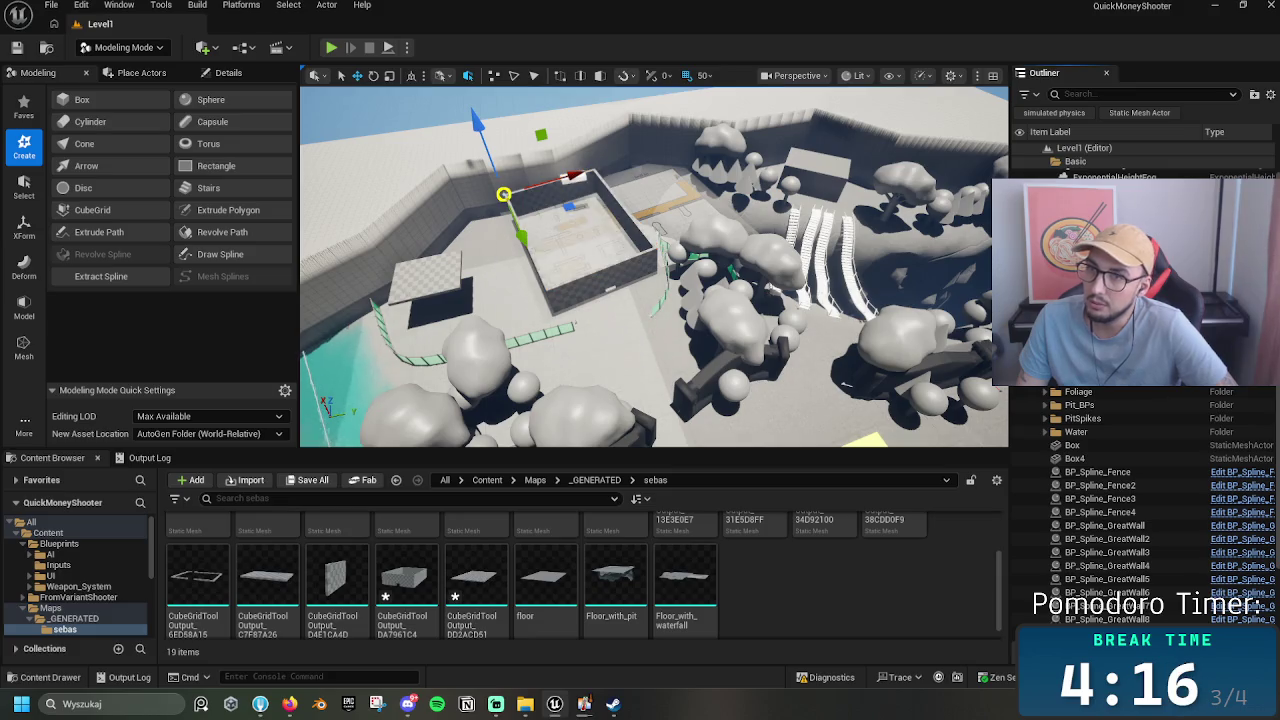
key(ctrl+y)
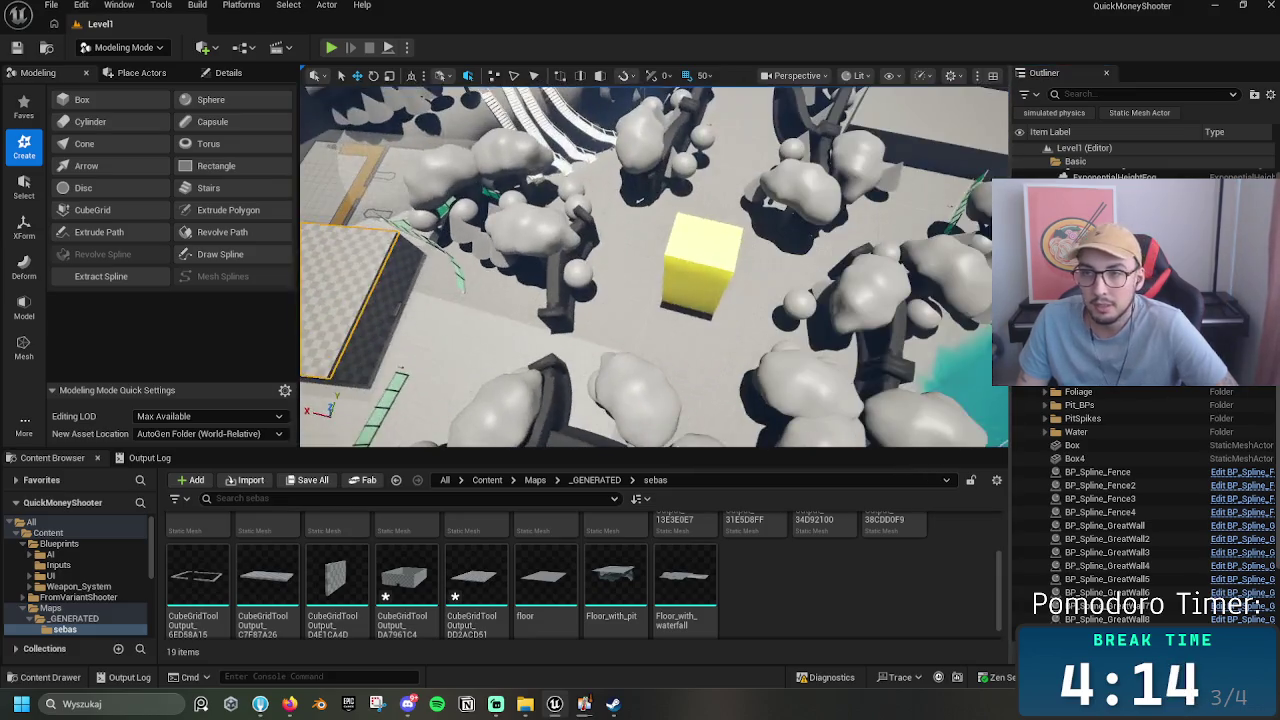
key(f)
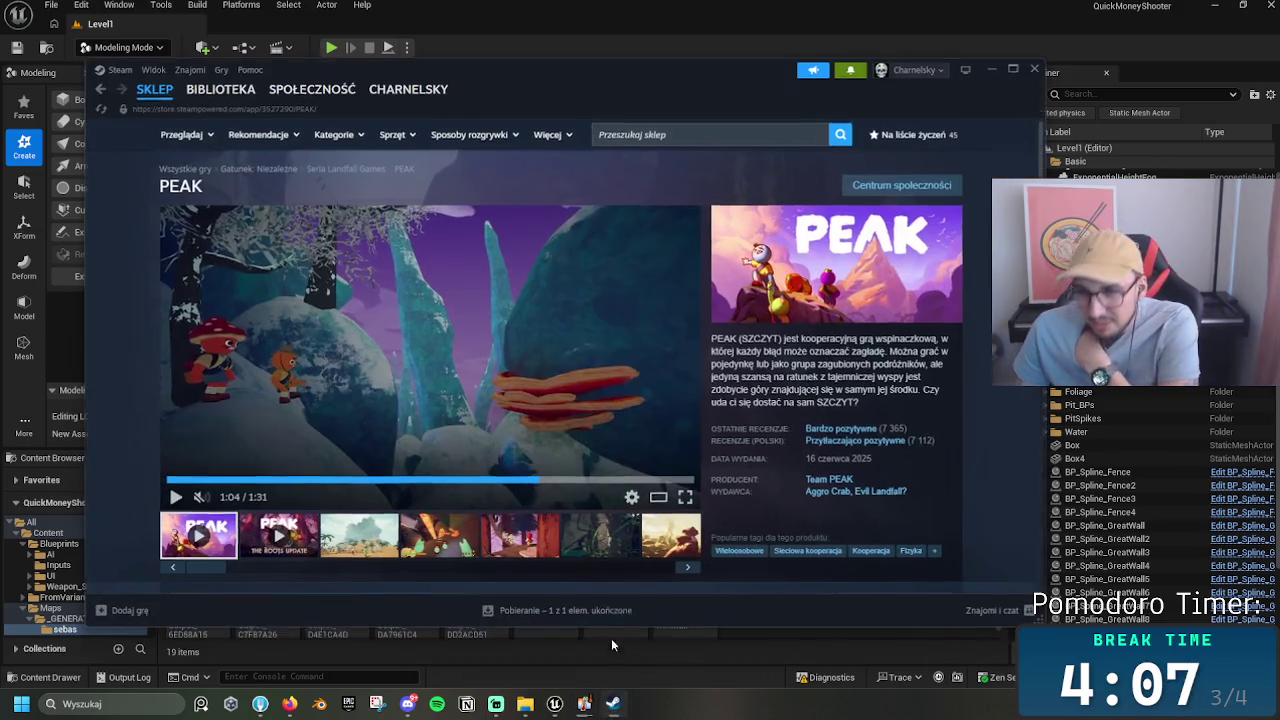
click(613, 704)
click(694, 136)
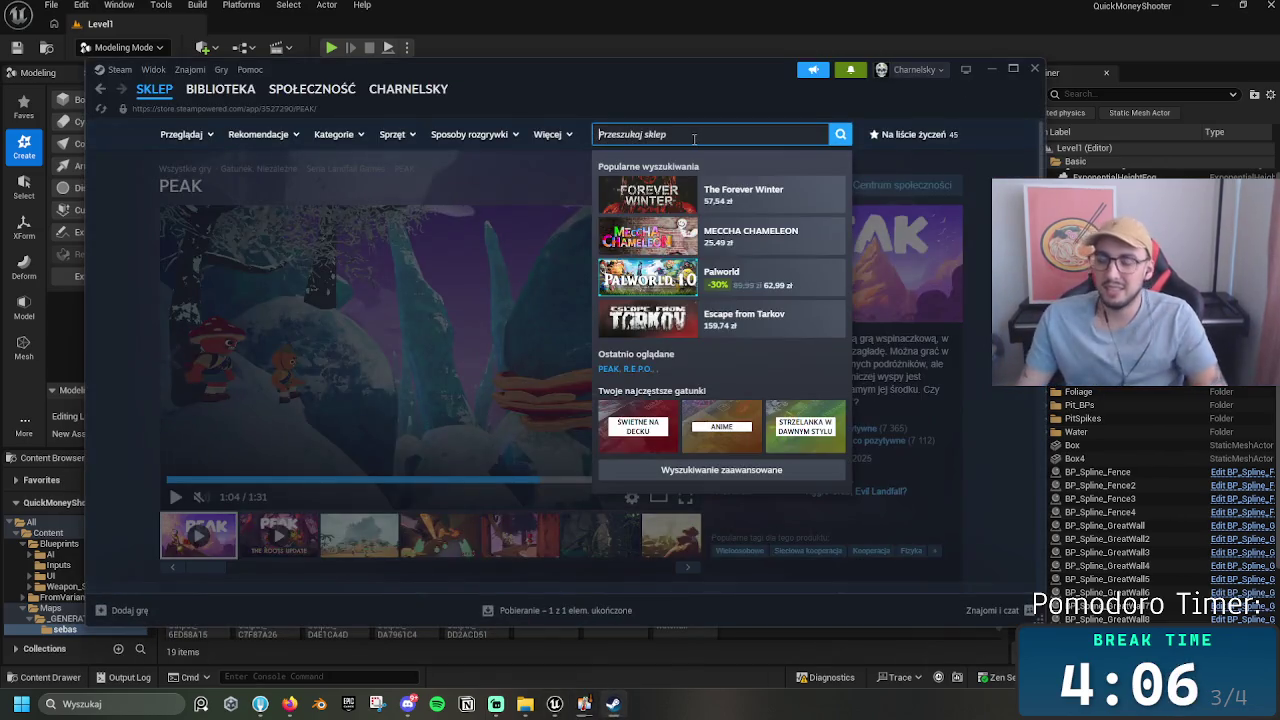
Step: Search the Steam store for 'two crowns' and open Kingdom Two Crowns
text(twso k)
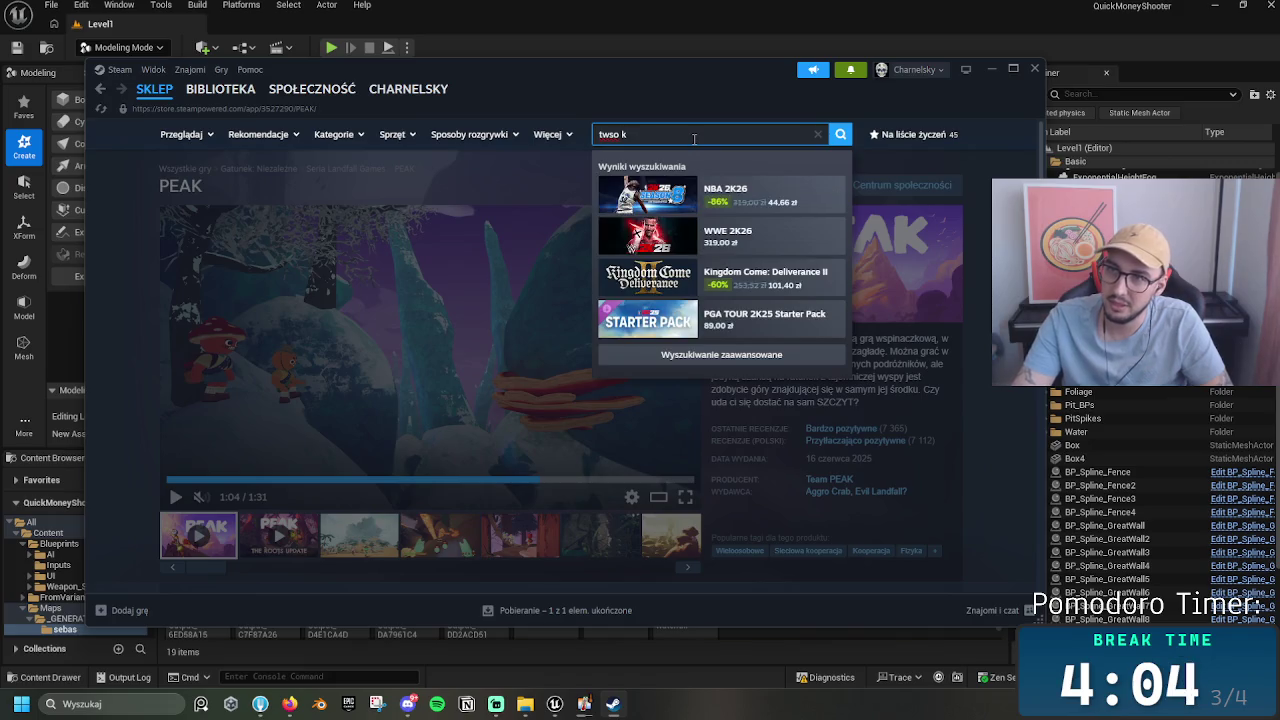
key(BackSpace)
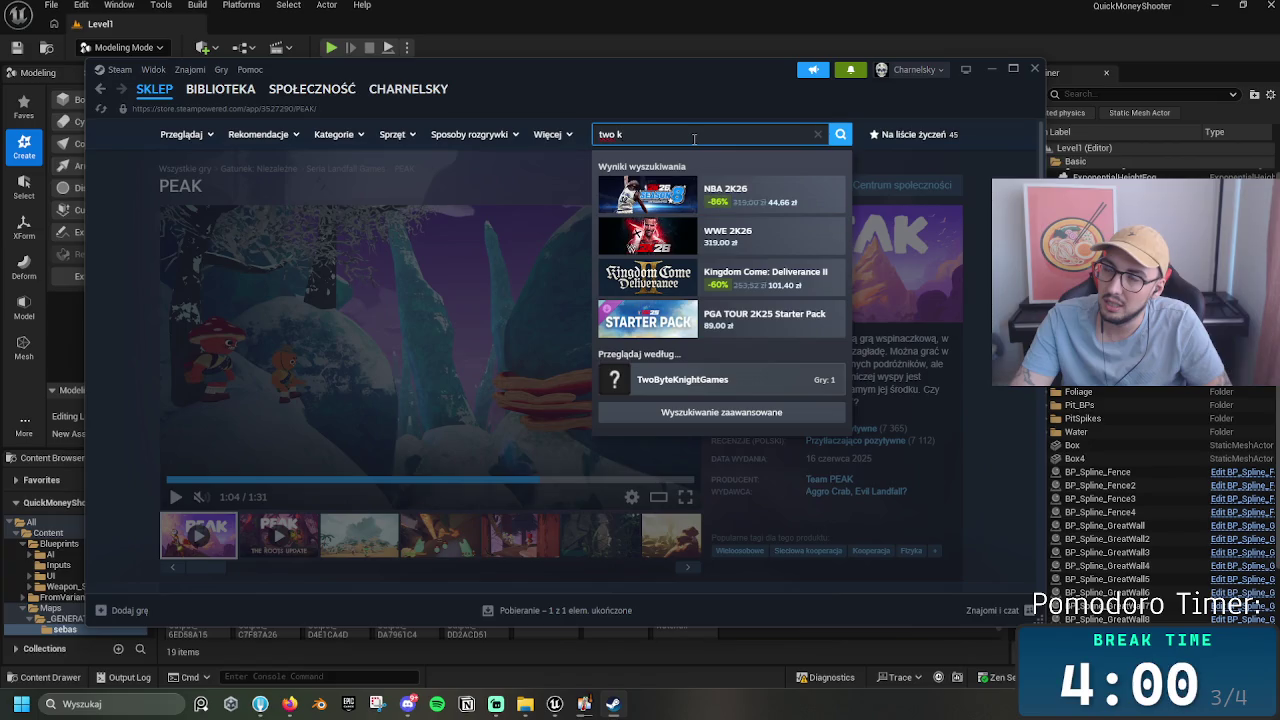
key(BackSpace)
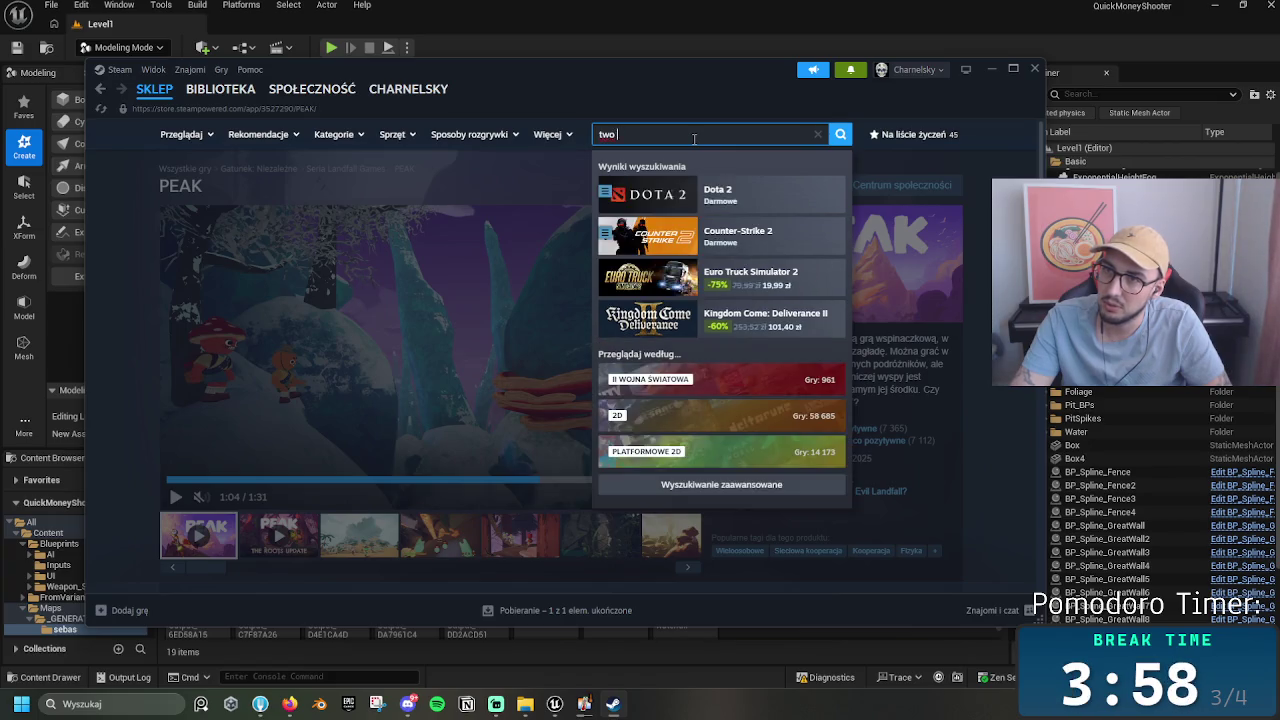
text(crowns)
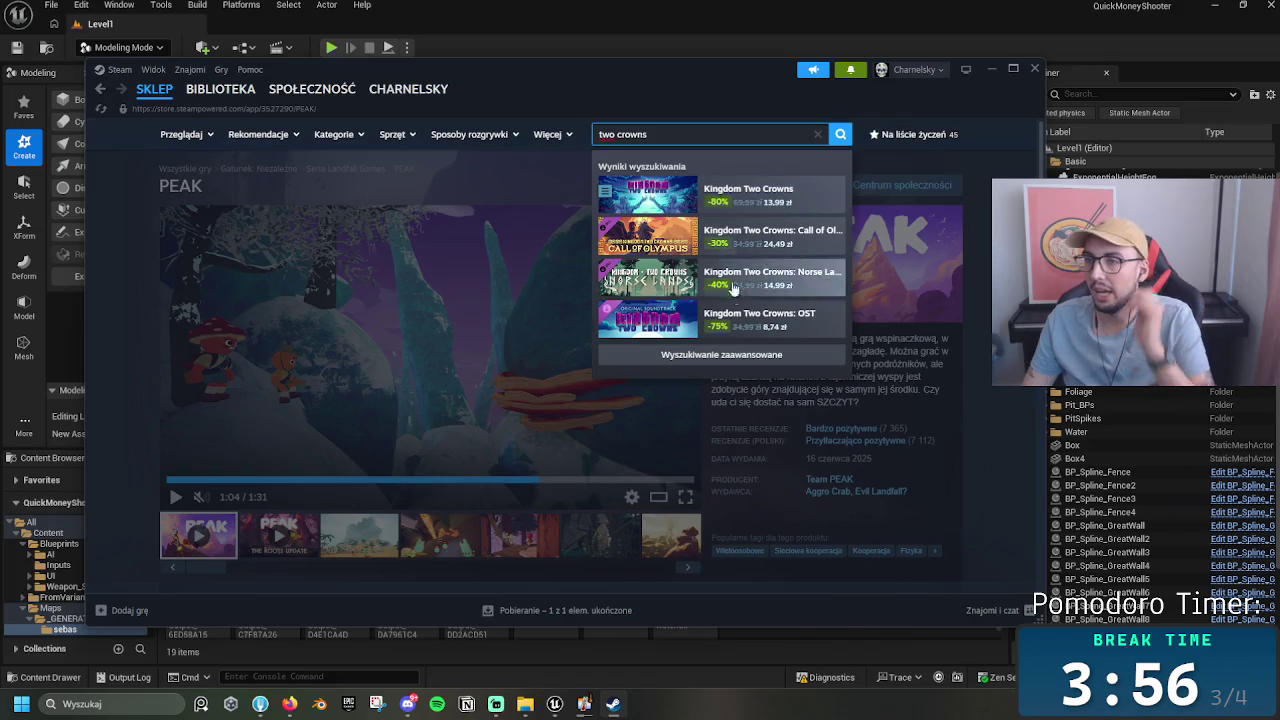
click(750, 195)
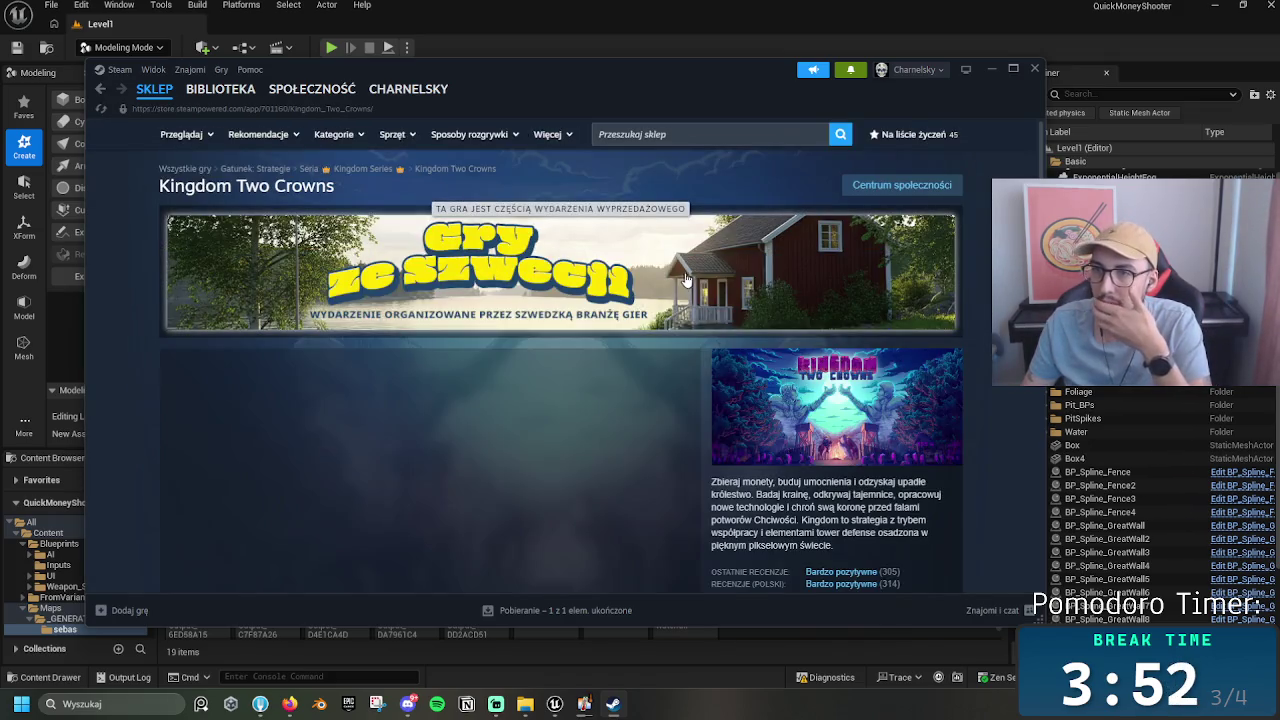
Step: Browse the store page, pause the trailer, and minimize Steam back to the editor
scroll(621, 452, down, 3)
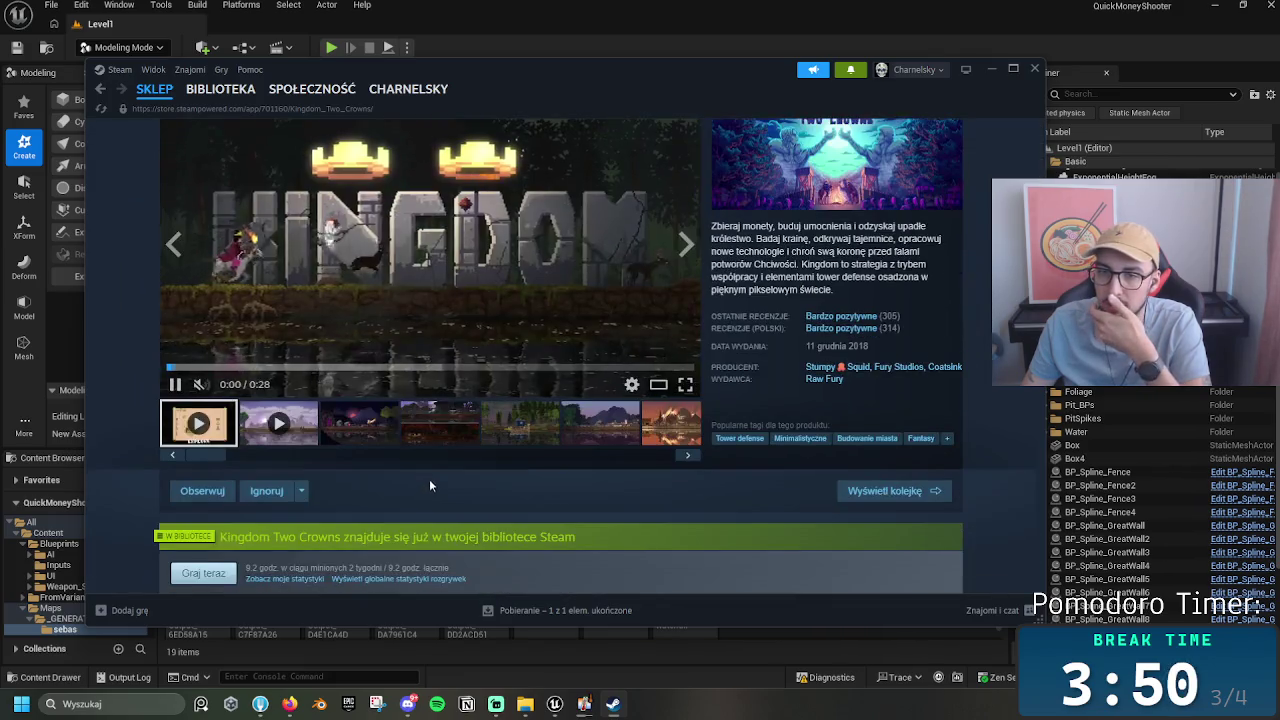
scroll(385, 312, up, 2)
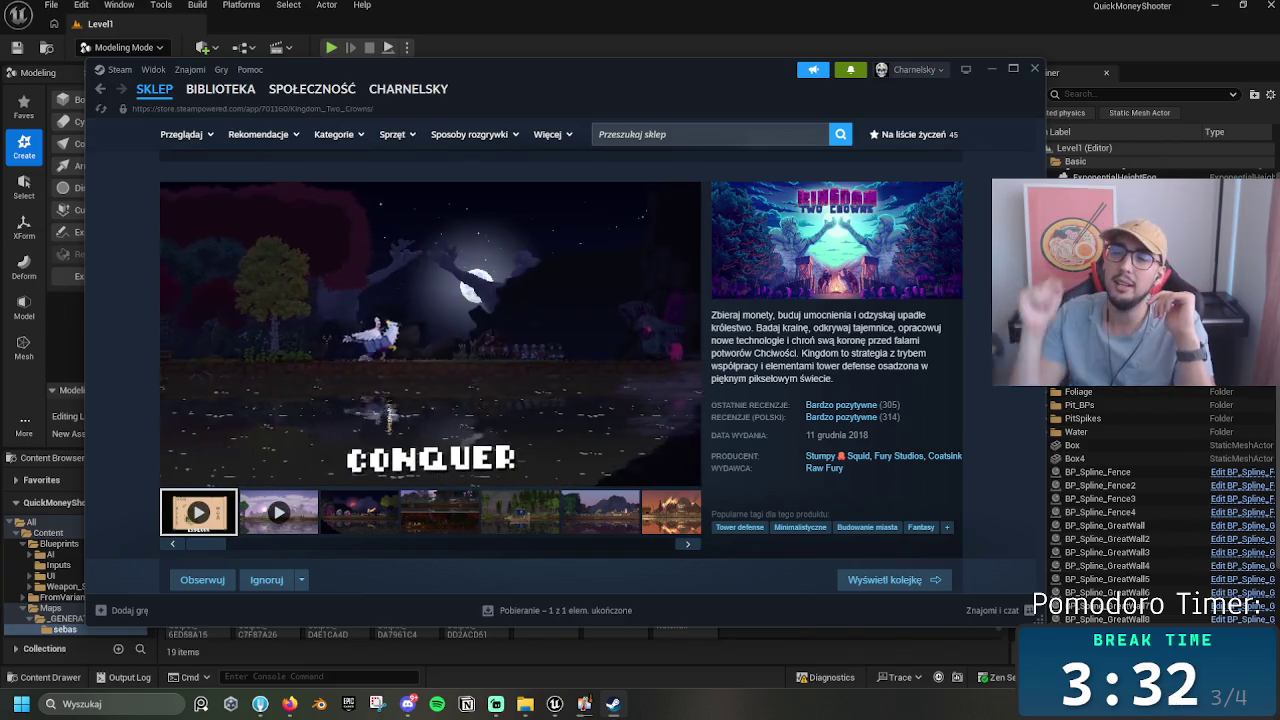
mouse_move(512, 300)
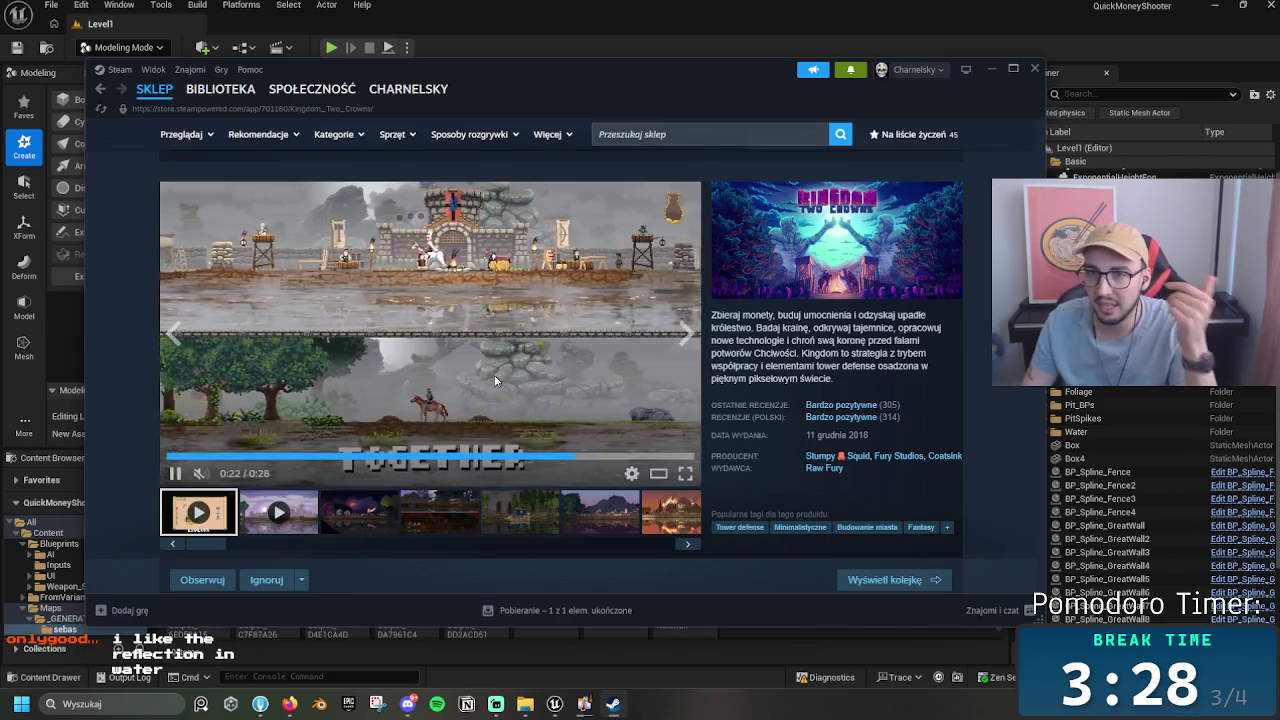
click(443, 410)
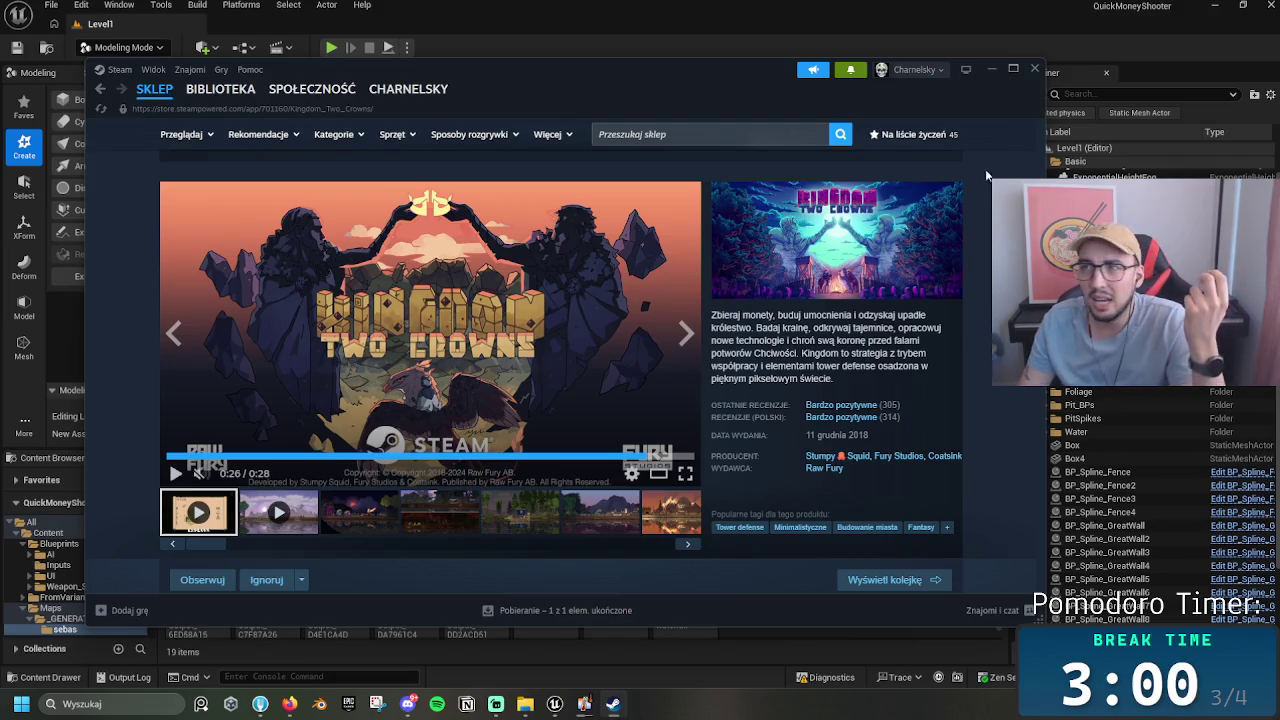
click(987, 68)
mouse_move(639, 280)
mouse_down()
mouse_move(605, 180)
mouse_move(637, 330)
mouse_move(637, 293)
mouse_up()
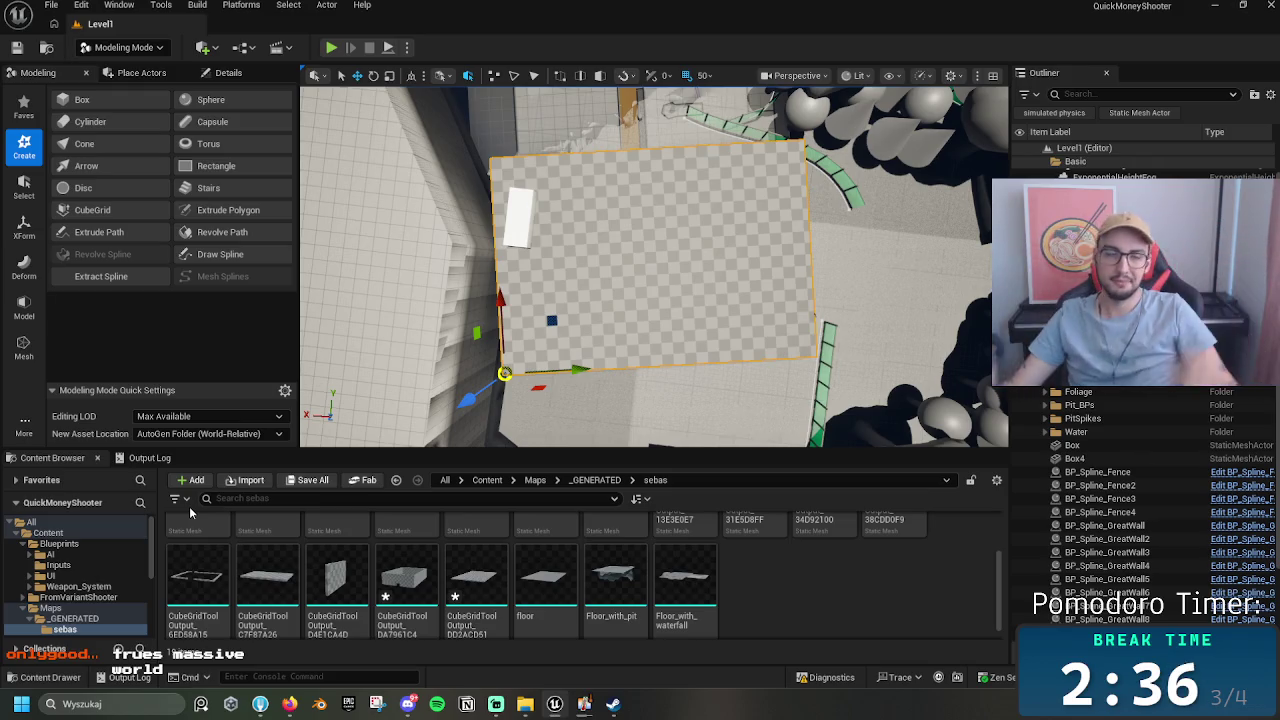
scroll(633, 369, up, 3)
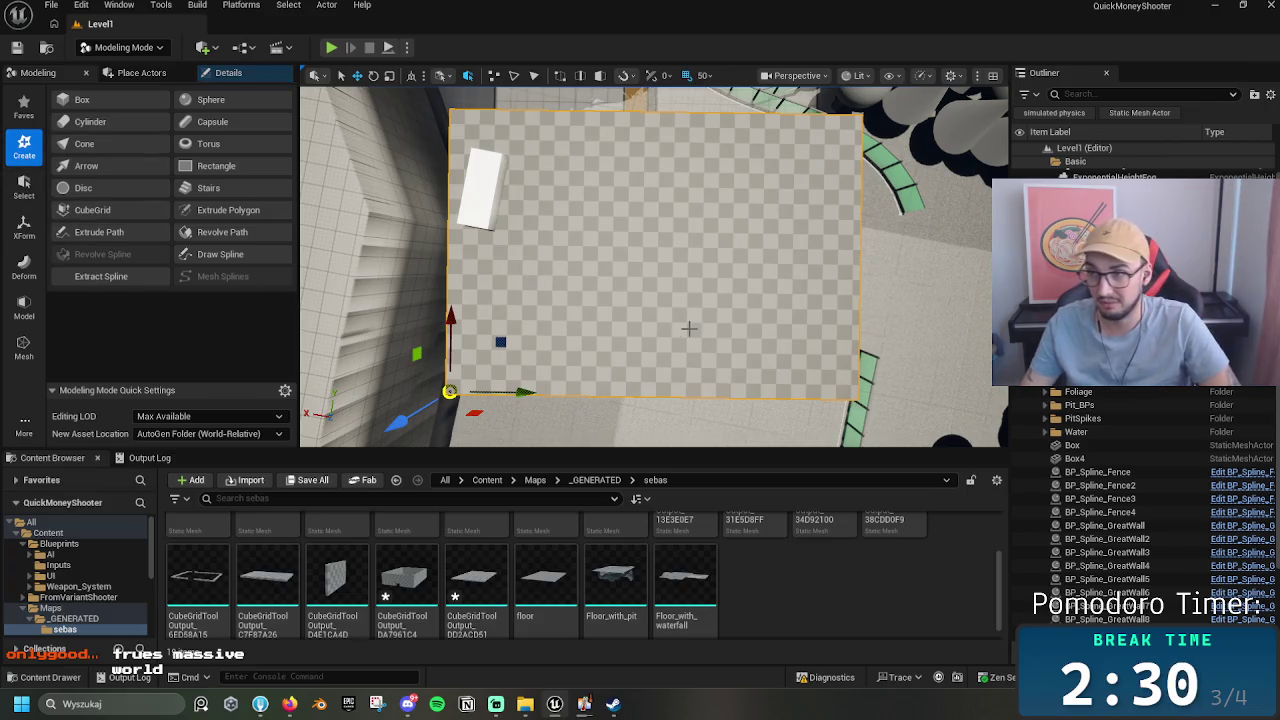
drag(686, 326, 690, 322)
mouse_move(628, 251)
mouse_down()
mouse_move(674, 280)
mouse_move(655, 250)
mouse_up()
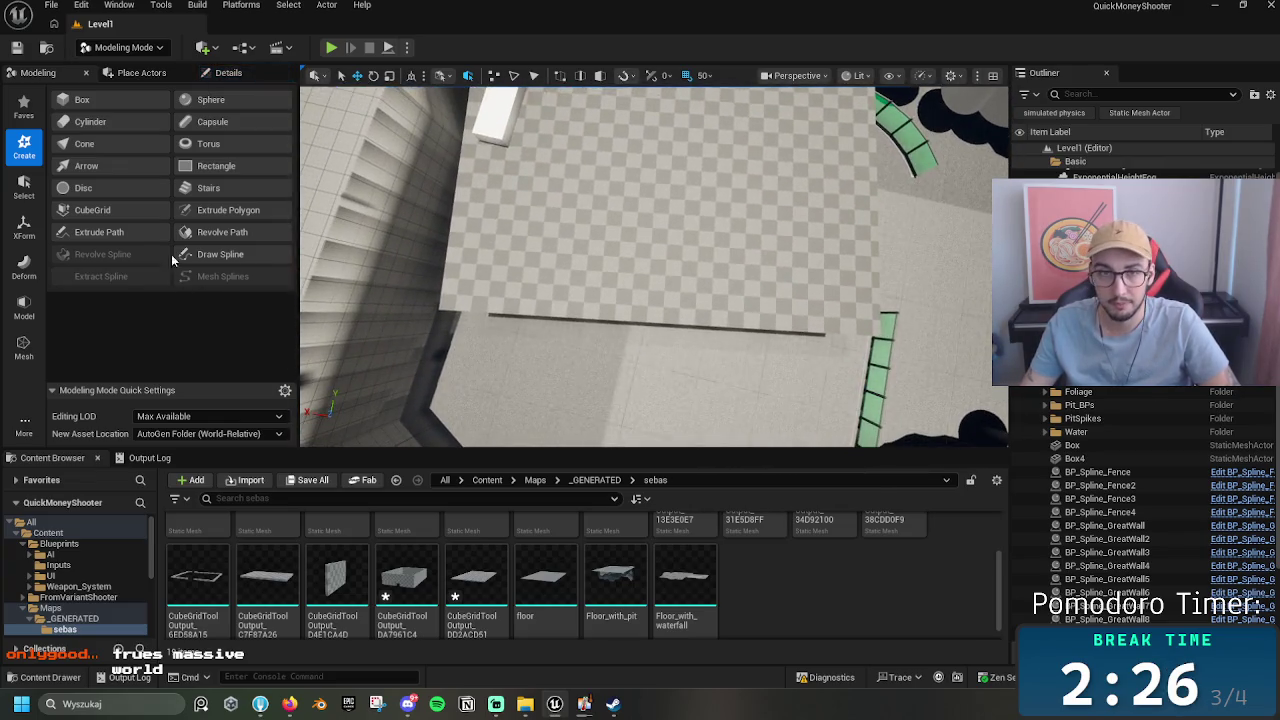
click(92, 210)
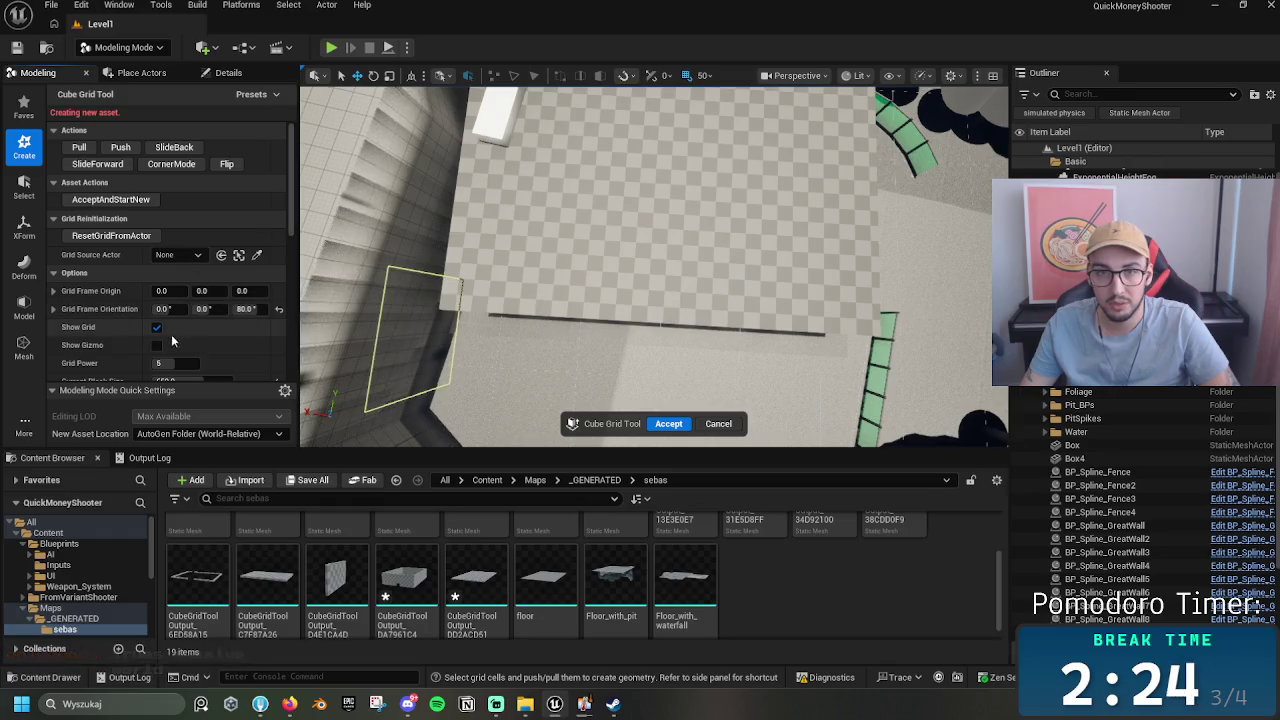
Step: At block size 50, select cells over the whole room floor plan and extrude them upward
scroll(174, 336, down, 1)
click(175, 339)
key(Return)
drag(440, 308, 888, 330)
scroll(654, 266, down, 5)
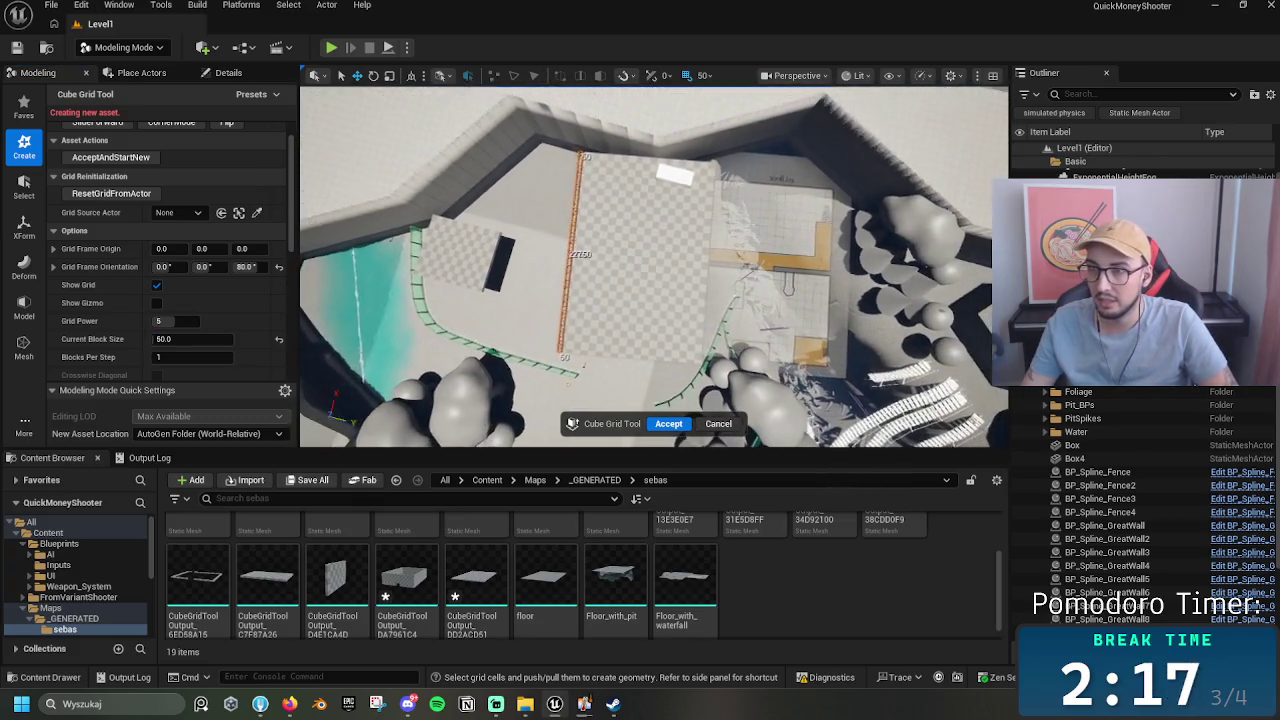
scroll(654, 266, down, 1)
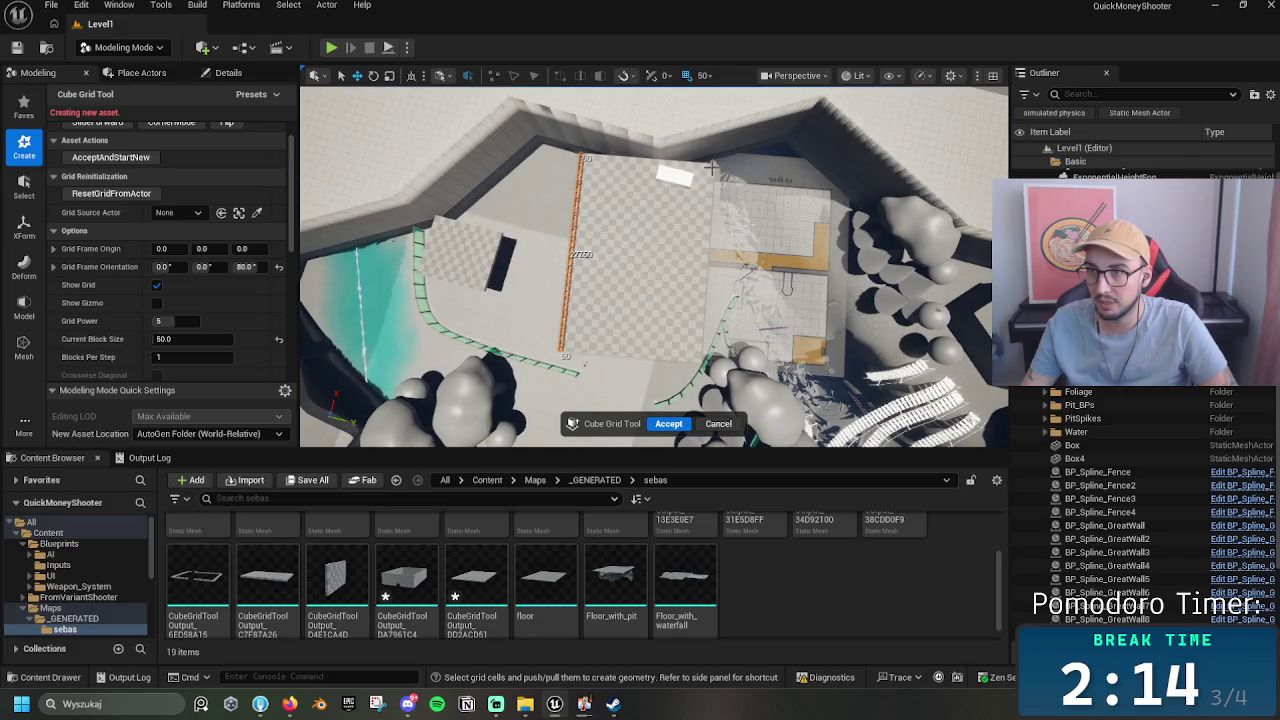
scroll(711, 168, up, 3)
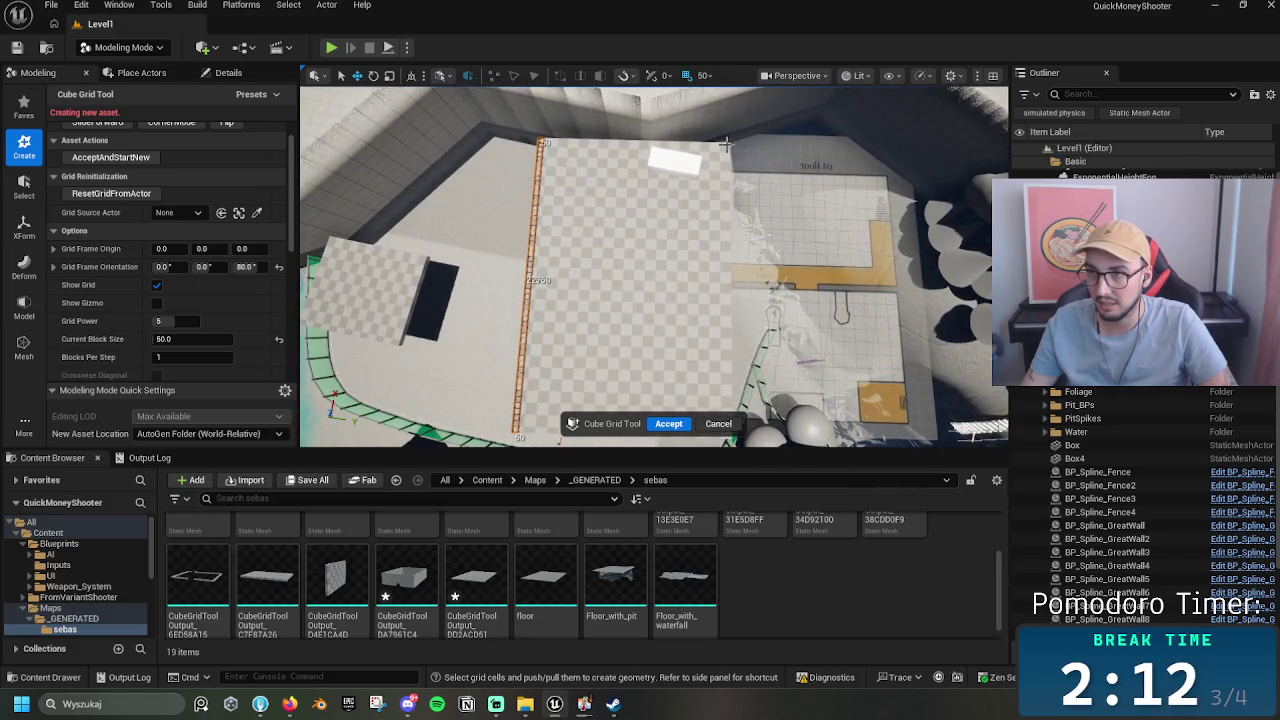
drag(726, 146, 515, 438)
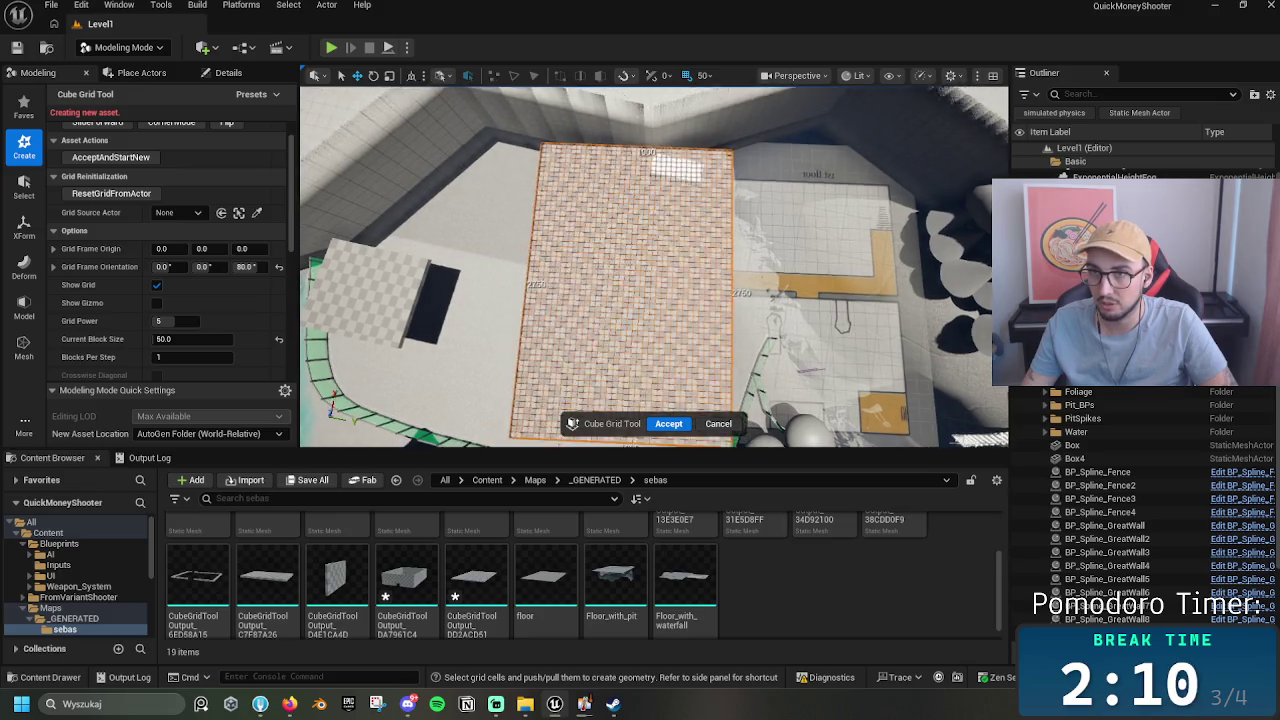
key(e)
Step: From a top-down view, mark a one-cell, 2750-long strip along the block's top edge
scroll(551, 413, down, 4)
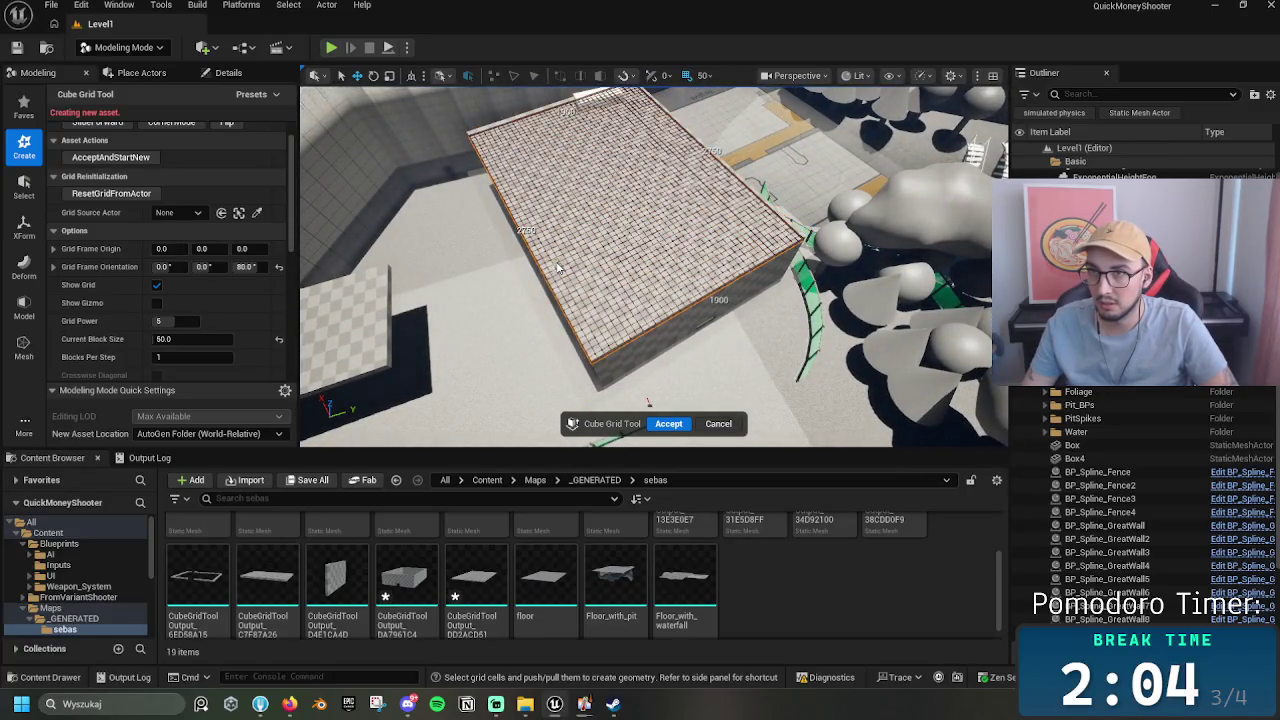
mouse_move(558, 268)
mouse_down()
mouse_move(580, 230)
mouse_move(572, 250)
mouse_up()
scroll(701, 312, up, 2)
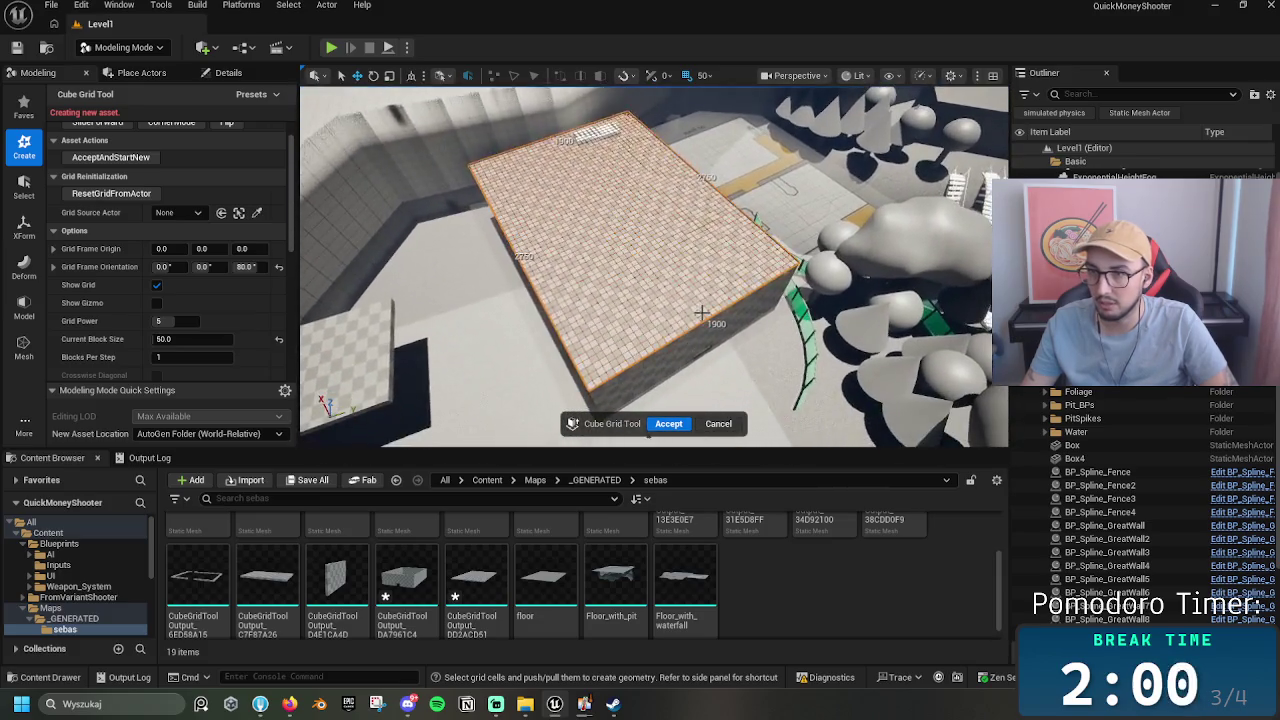
drag(701, 312, 690, 330)
drag(693, 390, 584, 229)
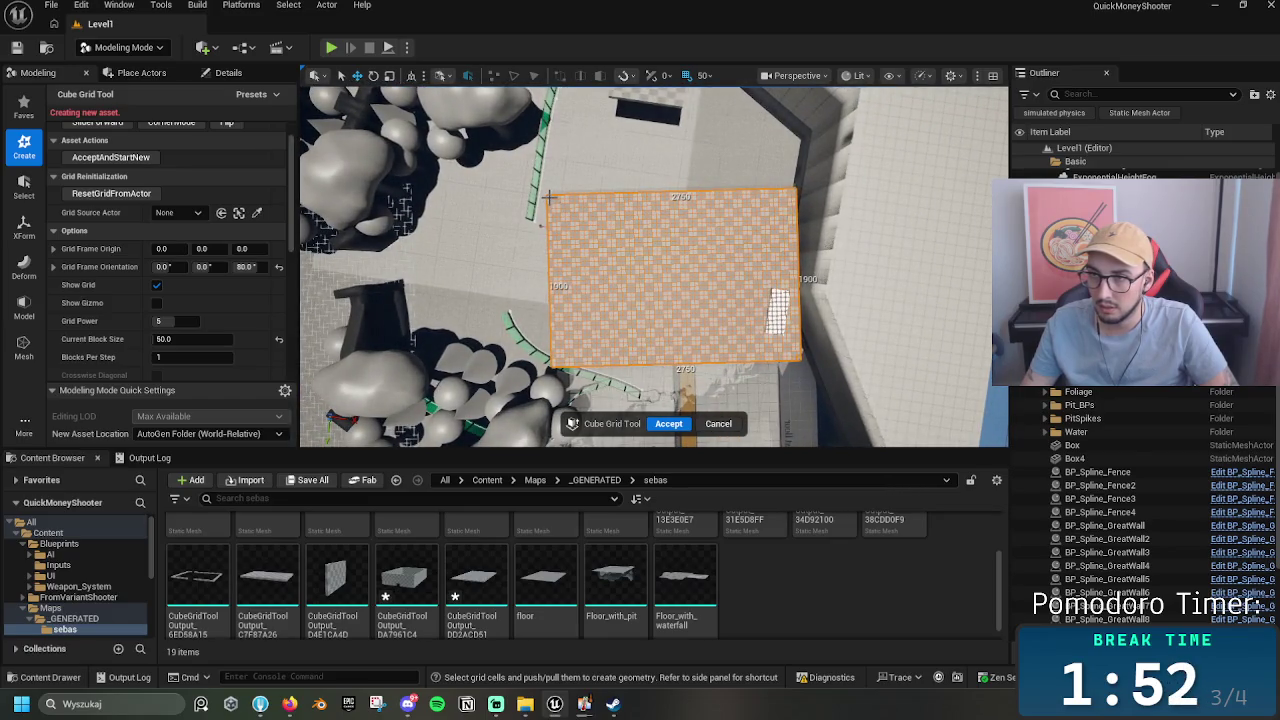
drag(548, 197, 672, 207)
drag(810, 204, 800, 195)
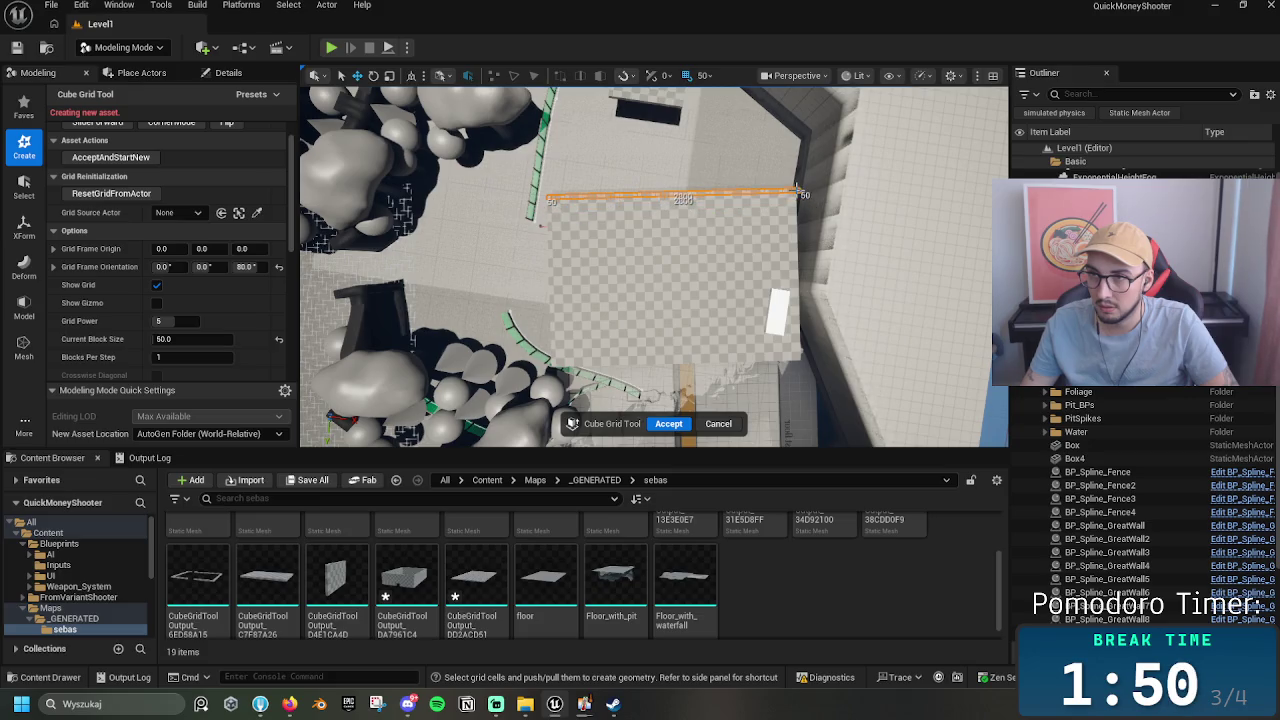
drag(457, 234, 500, 300)
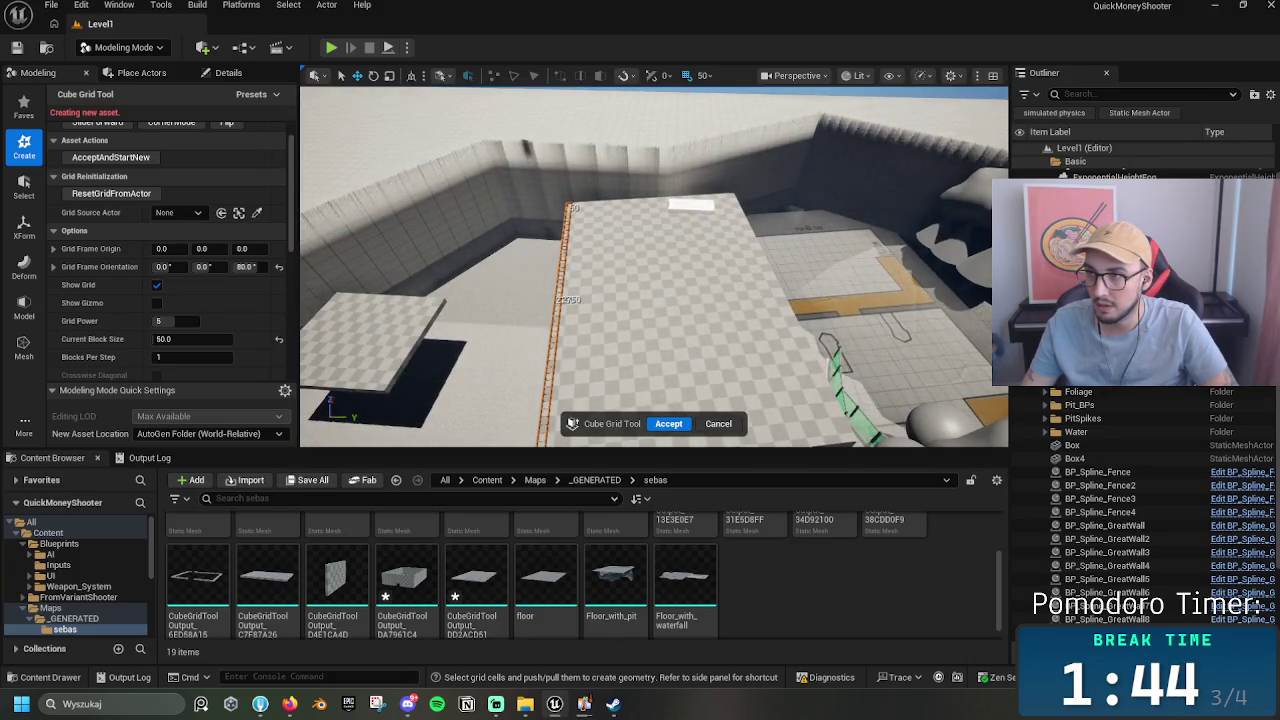
drag(500, 300, 620, 290)
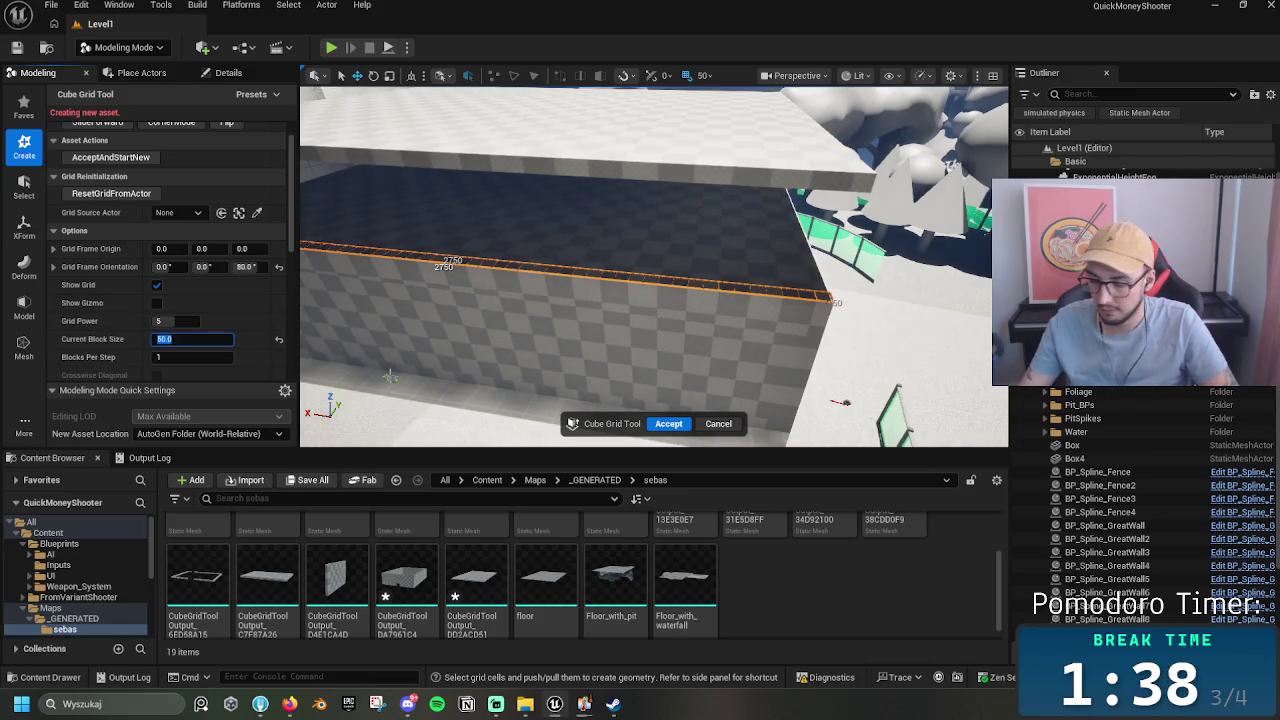
text(250)
Step: Step the grid block size through 250, 350 and 400, then nudge the top face down
key(Return)
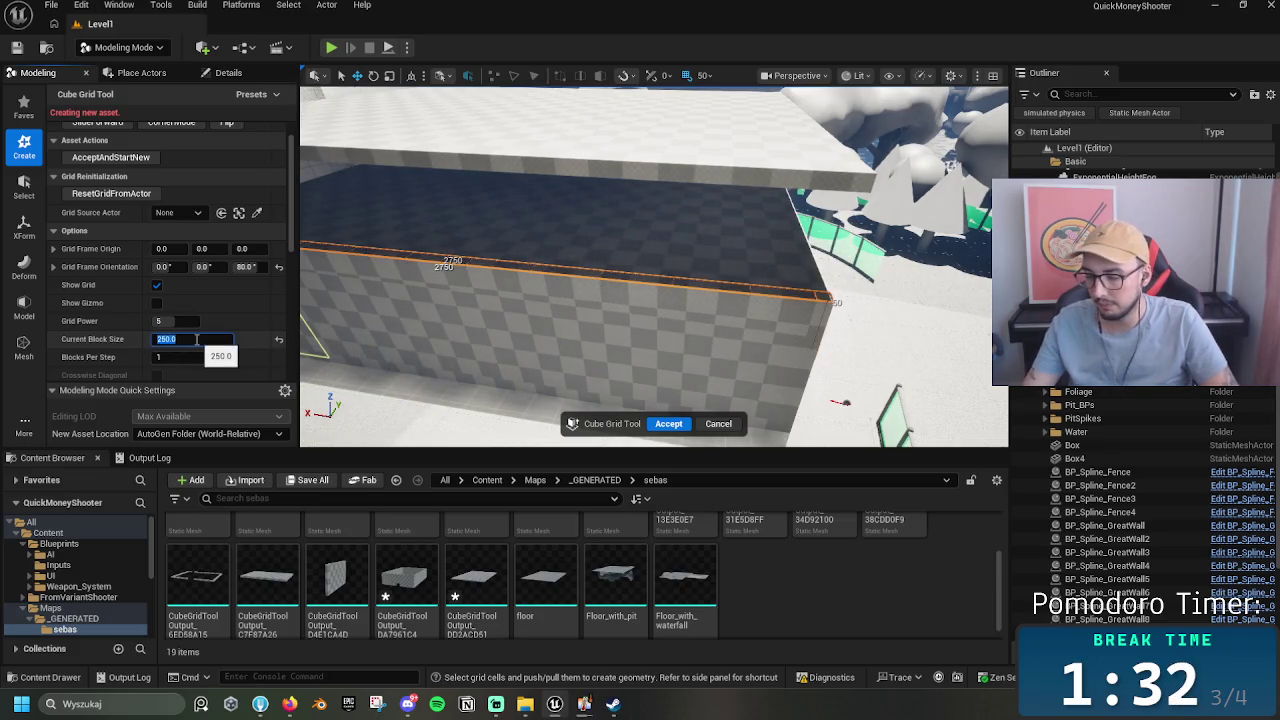
text(400)
key(Return)
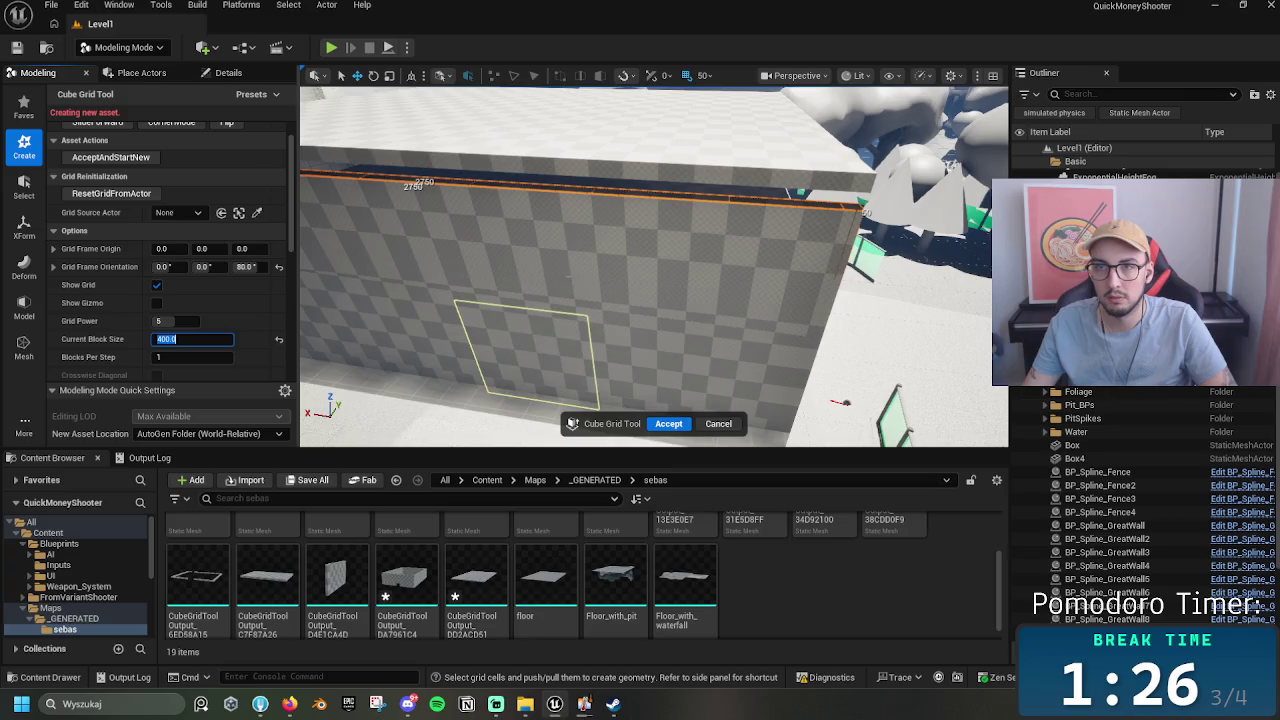
key(Return)
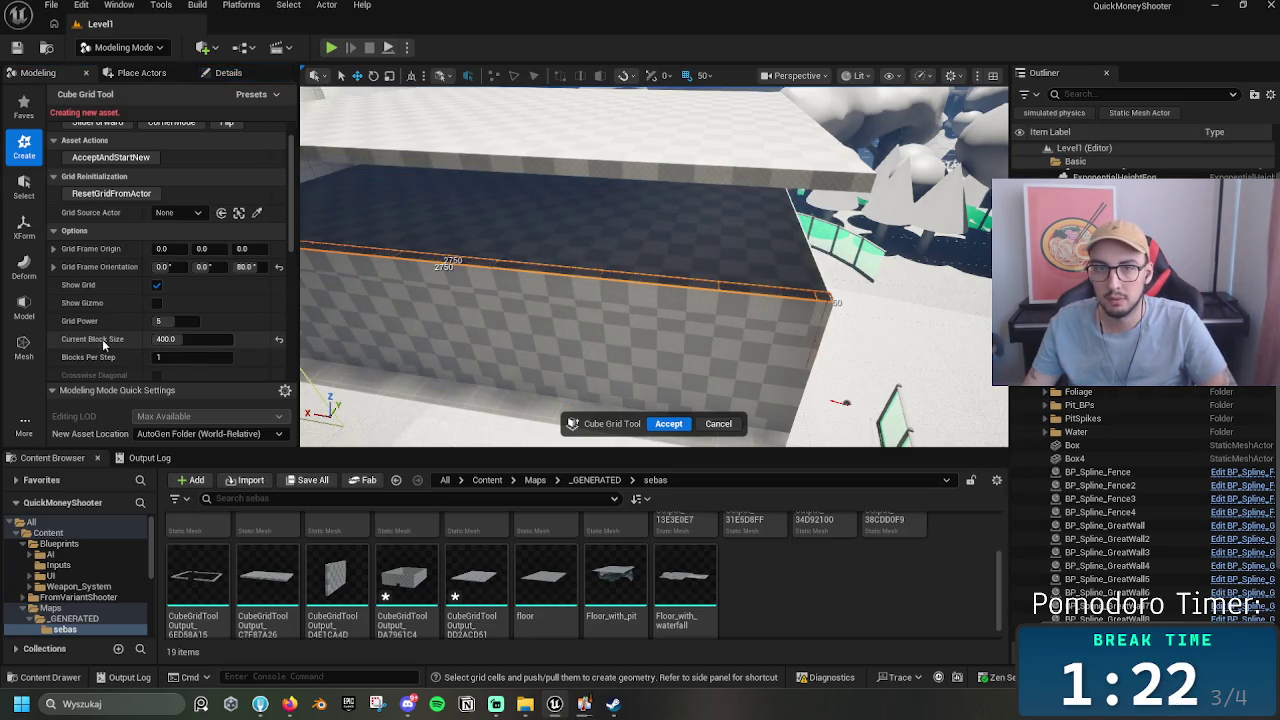
key(q)
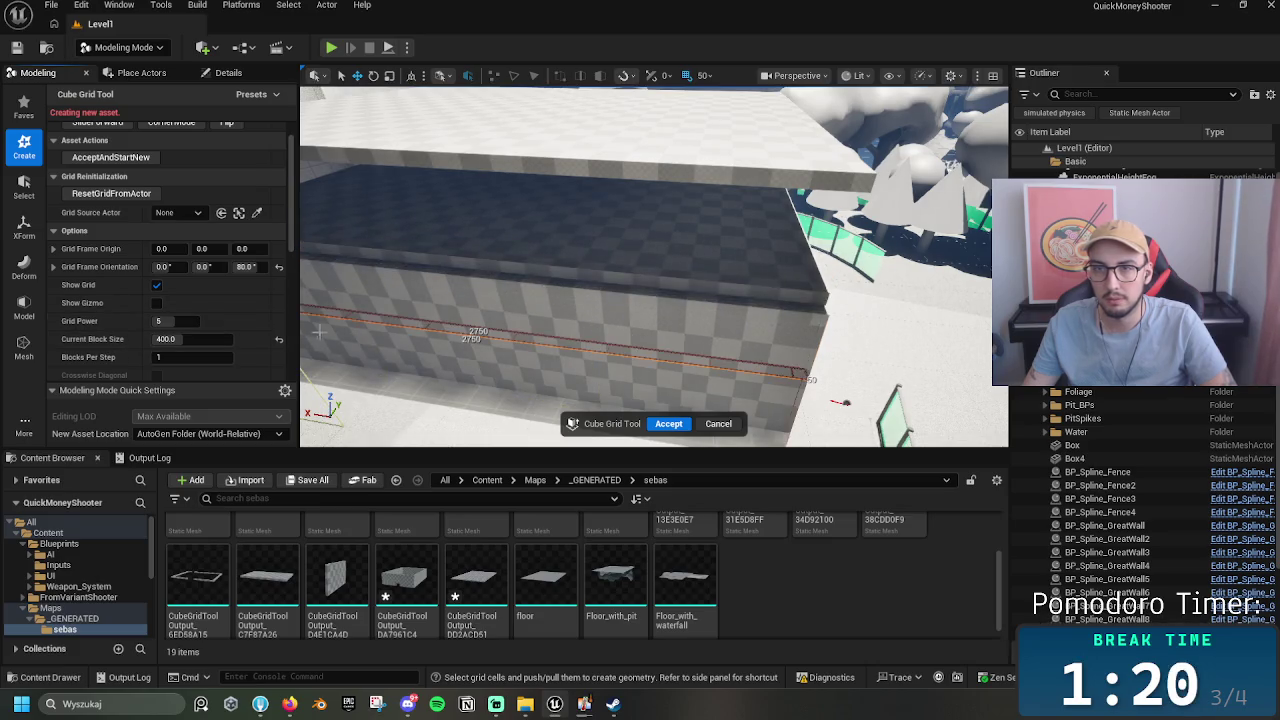
key(e)
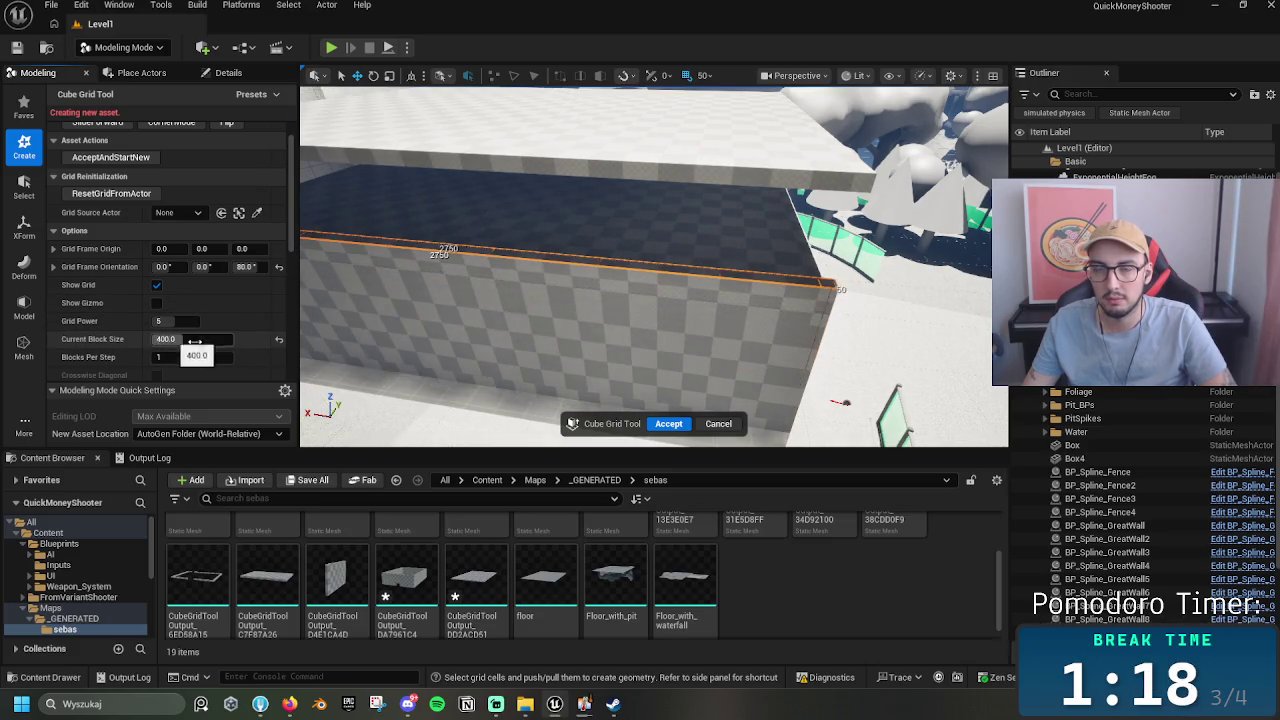
key(q)
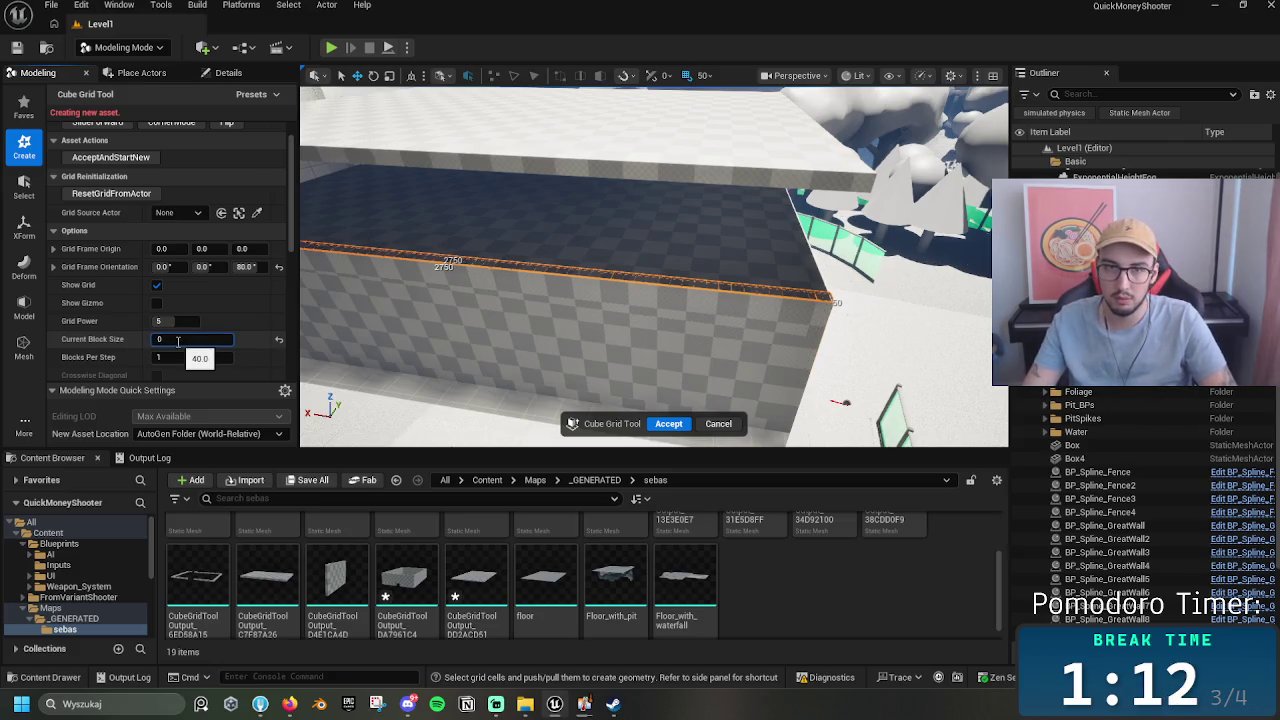
text(4)
Step: Re-enter 400 as the block size and lower the block's top face several steps
key(BackSpace)
text(00.0)
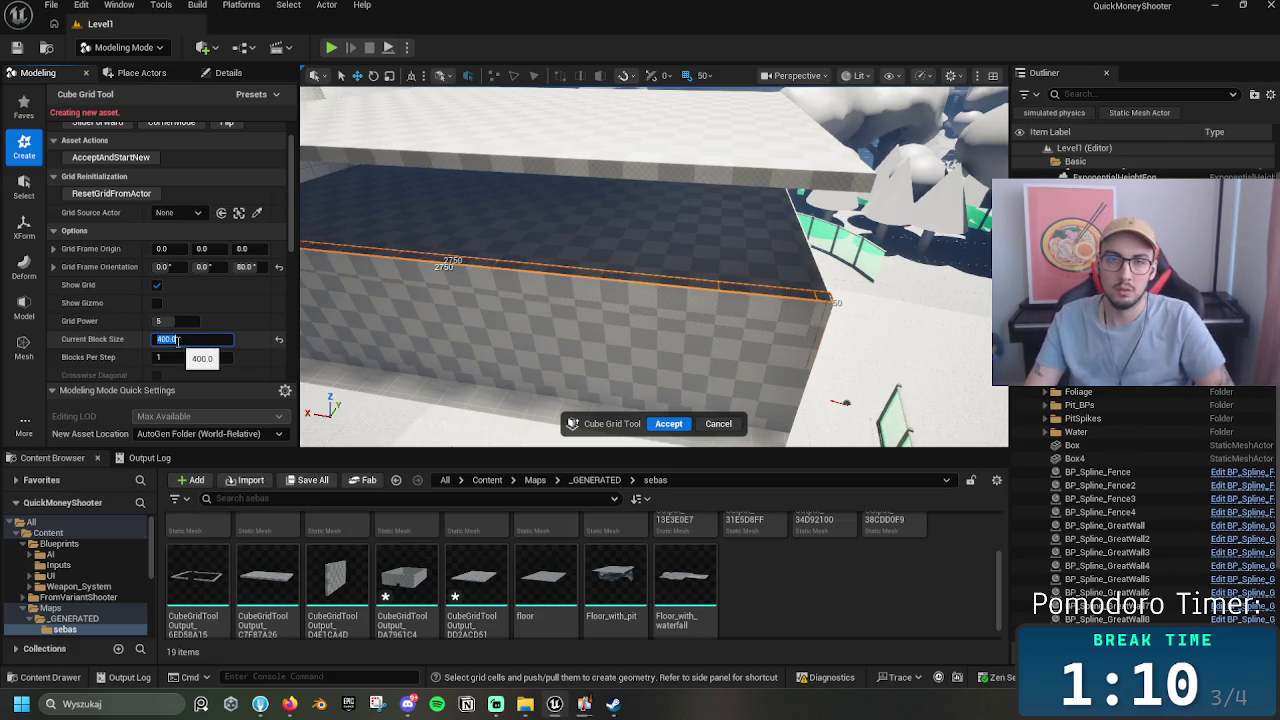
key(Return)
drag(643, 300, 643, 300)
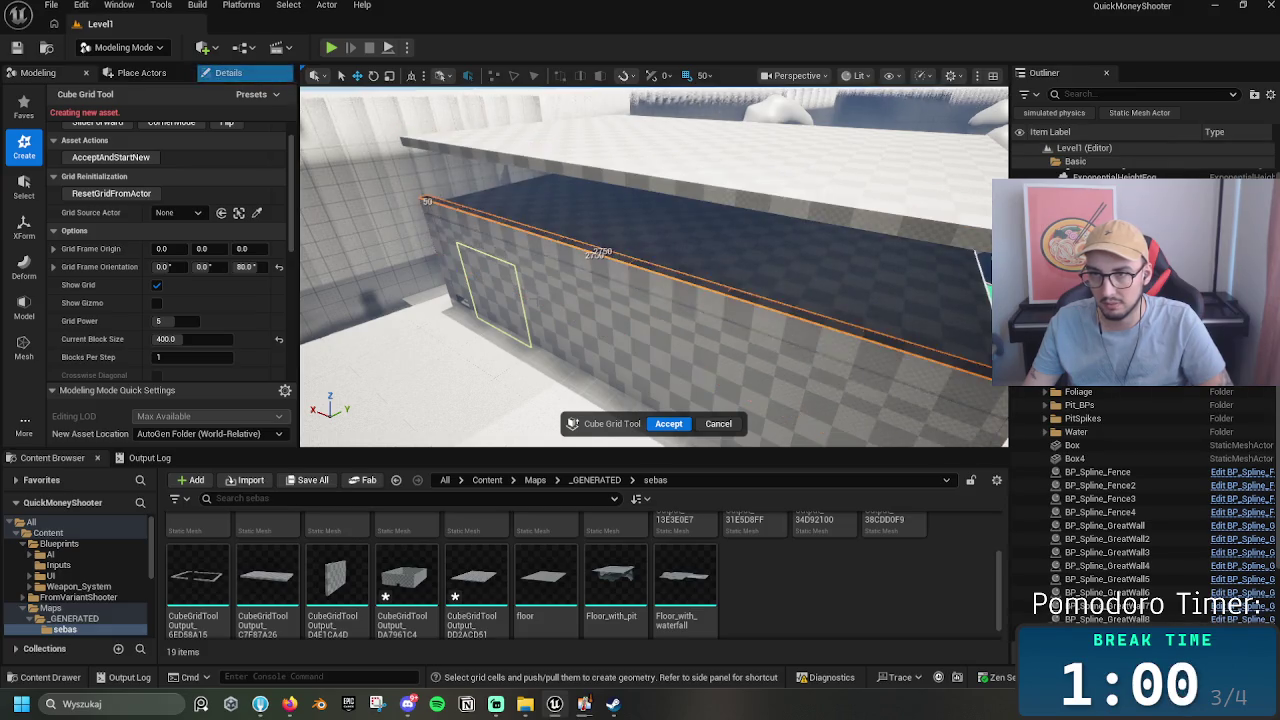
key(e)
key(q)
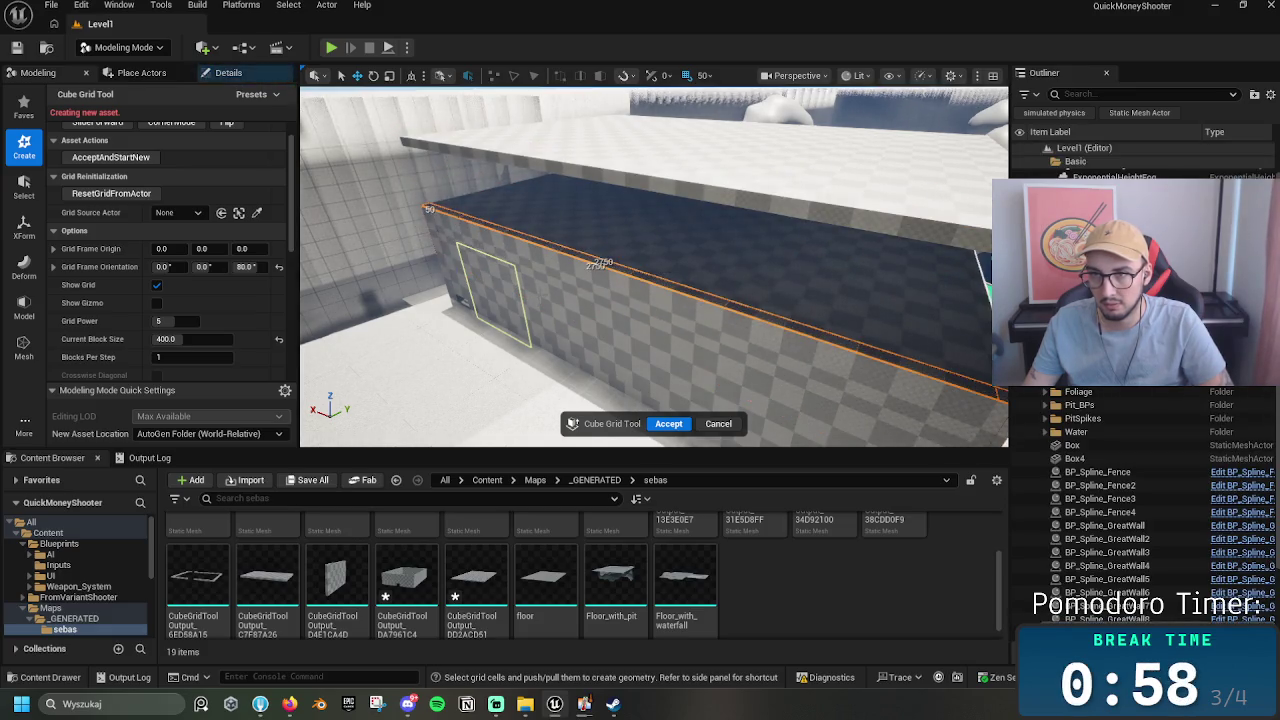
key(q)
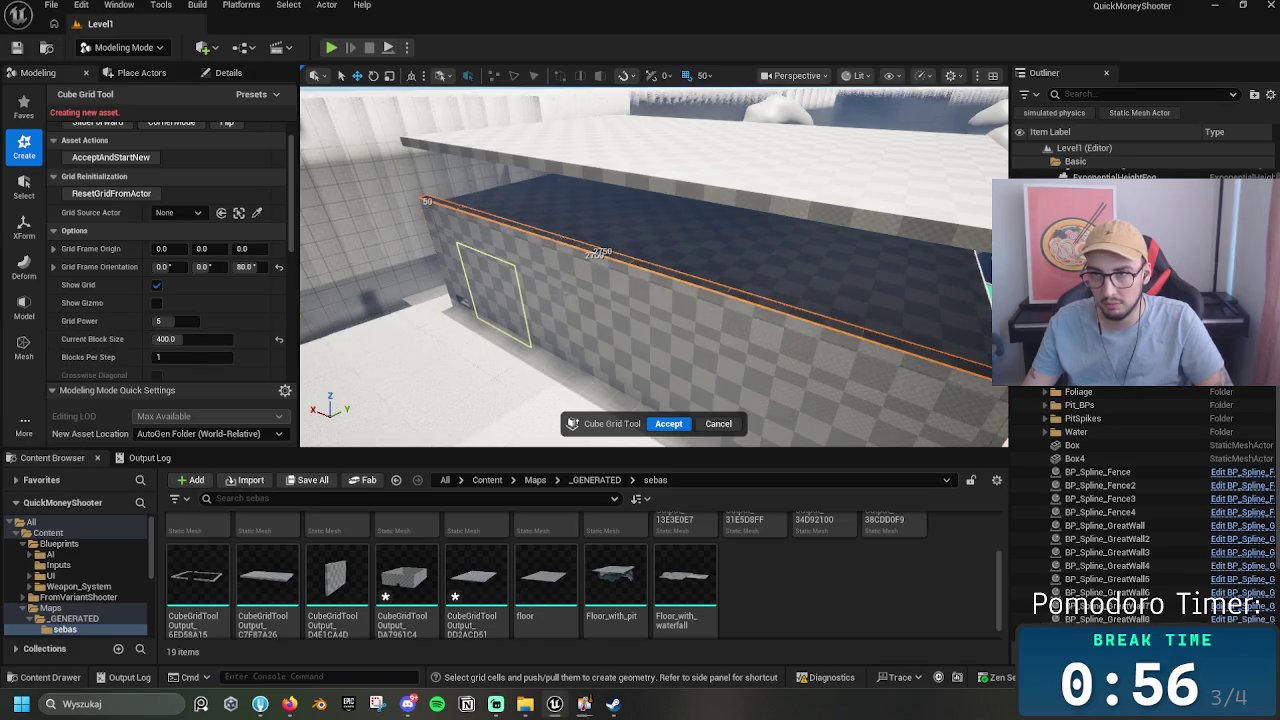
key(q)
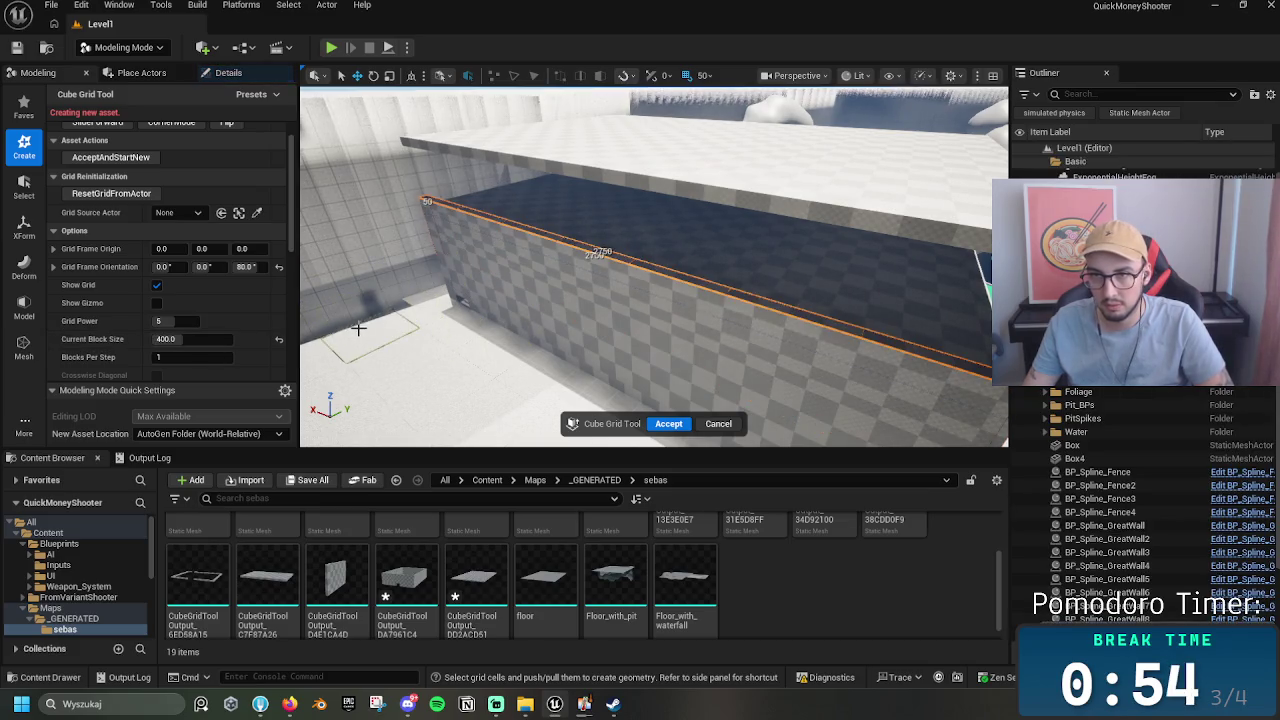
Step: Inspect the thin slab from several angles and accept it as a new mesh
mouse_move(927, 305)
mouse_down()
mouse_move(655, 355)
mouse_move(644, 323)
mouse_up()
drag(706, 288, 631, 257)
drag(726, 306, 735, 424)
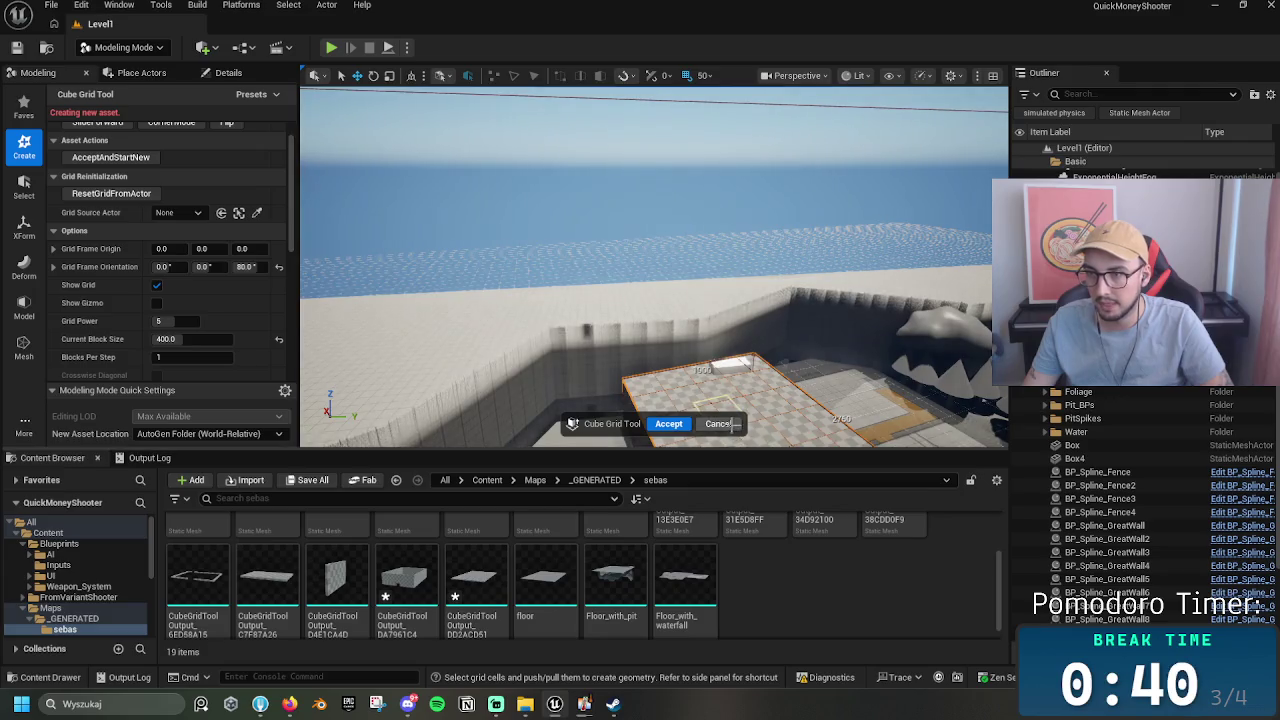
key(Return)
Step: Raise the new slab to 12.0 m height and view it from above
drag(654, 266, 654, 266)
drag(558, 224, 558, 224)
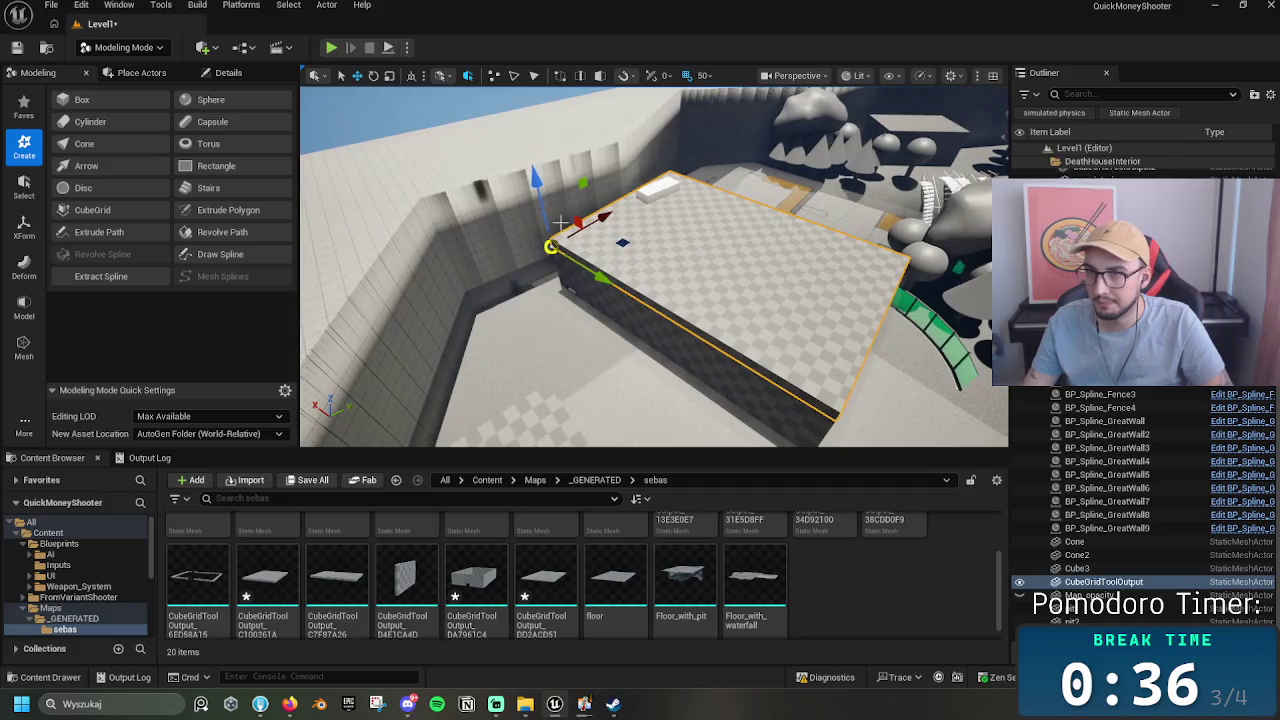
drag(541, 161, 522, 118)
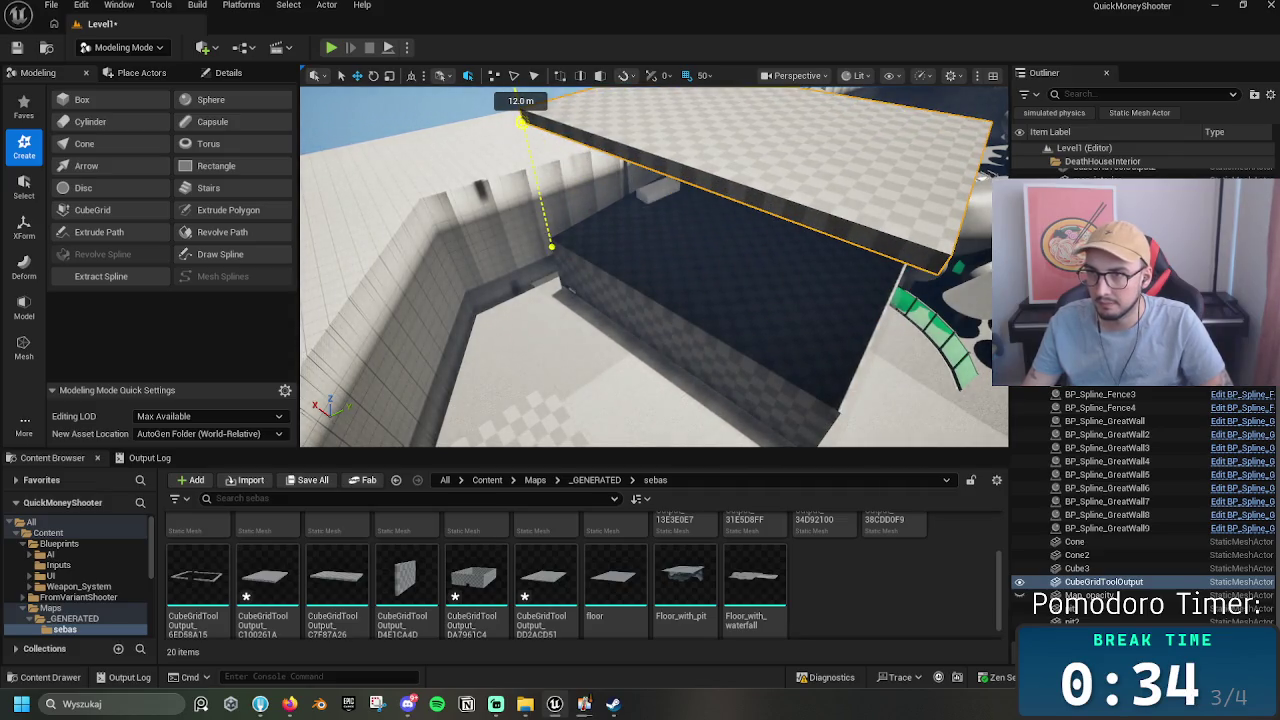
mouse_move(679, 270)
mouse_down()
mouse_move(640, 314)
mouse_move(636, 263)
mouse_move(616, 268)
mouse_up()
Step: Delete the floor slab, then try selecting the white box, room walls and floor objects
key(Delete)
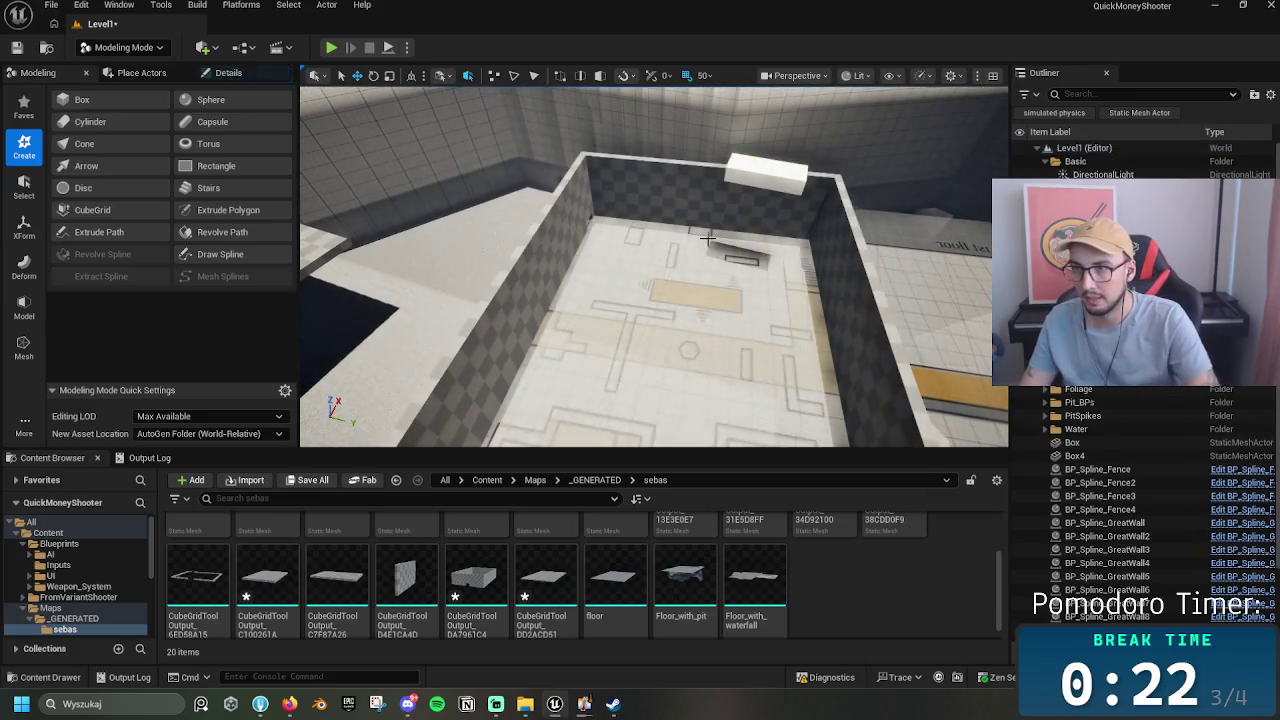
click(754, 169)
click(589, 218)
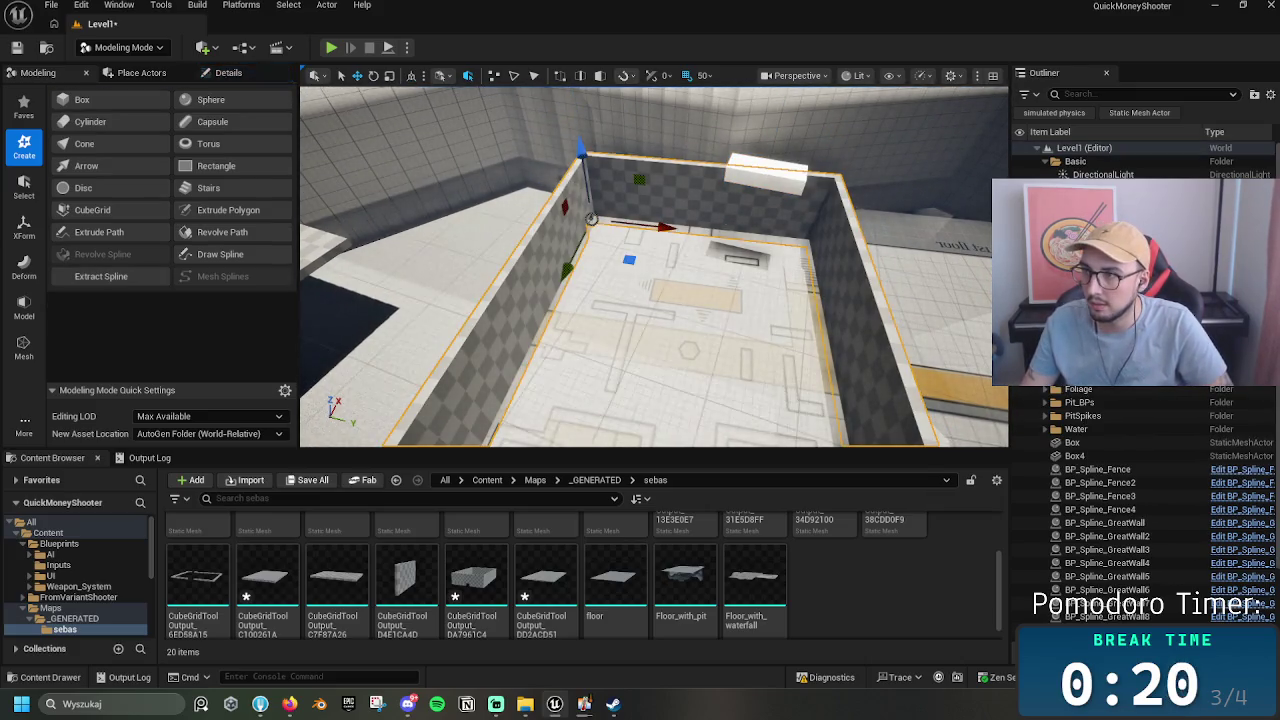
click(688, 356)
key(Escape)
click(762, 170)
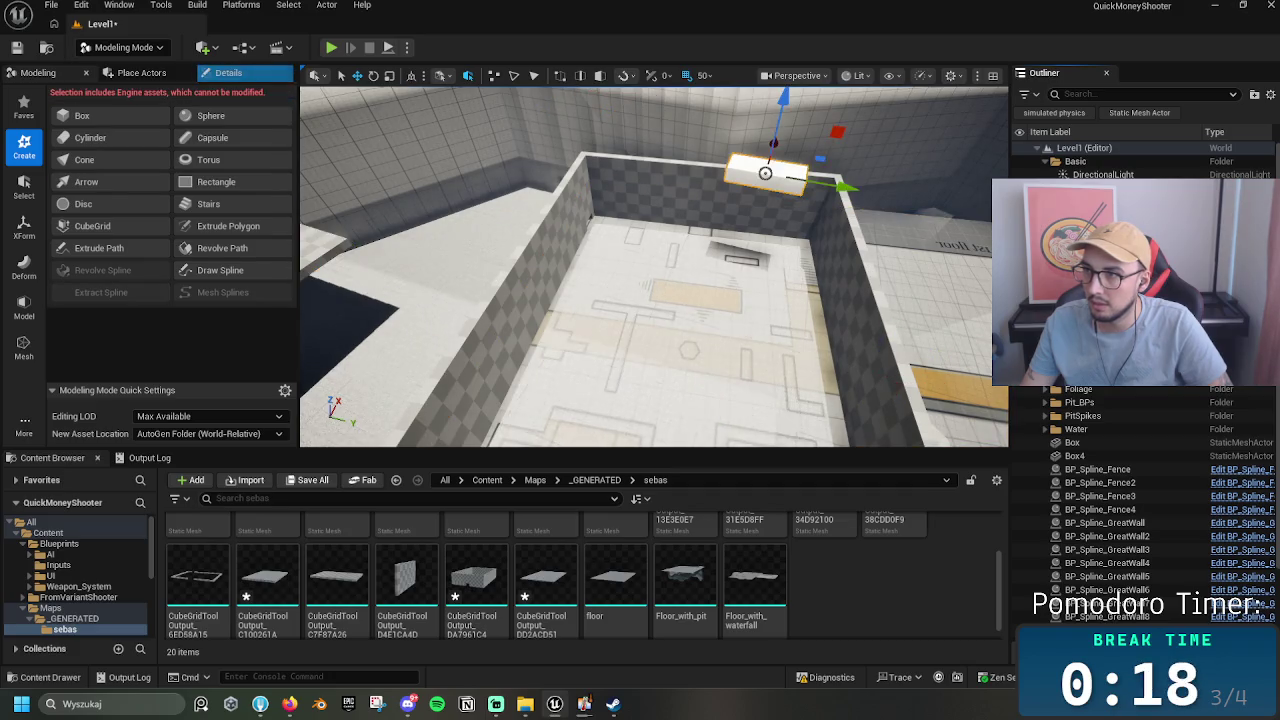
key(Escape)
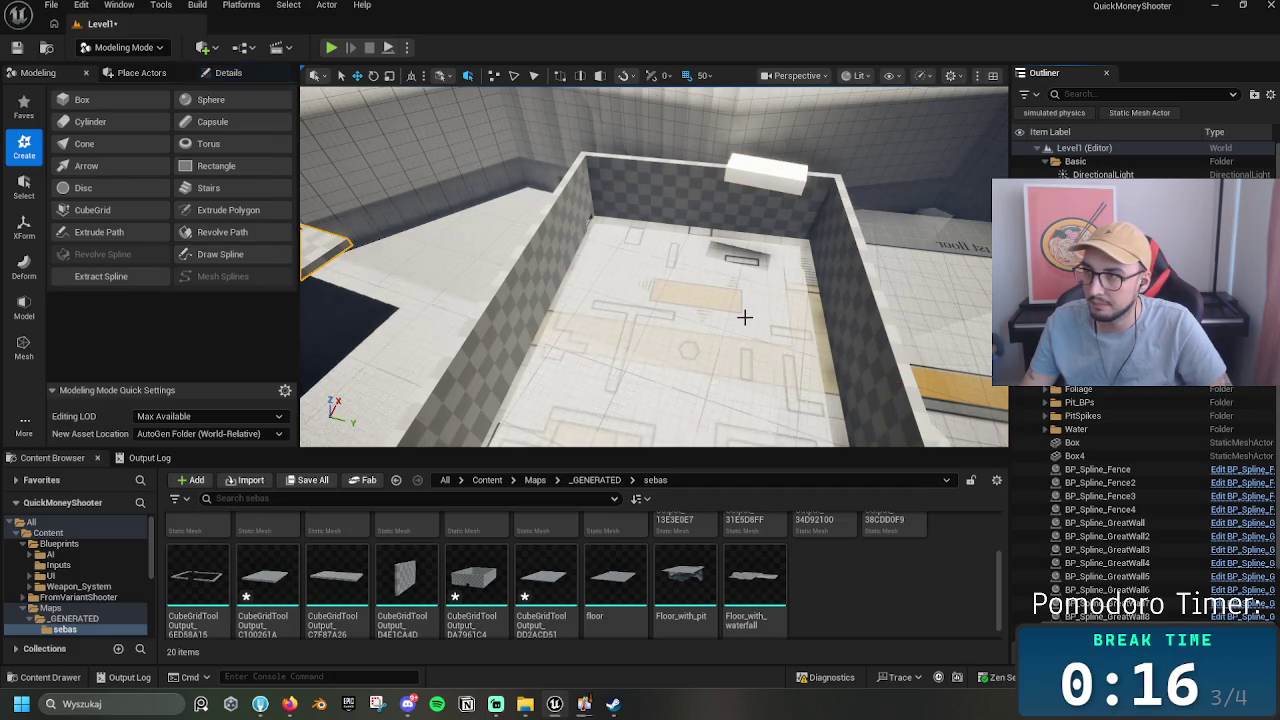
drag(747, 317, 747, 317)
click(747, 317)
click(747, 317)
key(Escape)
click(747, 317)
Step: Undo to restore the floor slab, lower the white box slightly, and select the slab
key(ctrl+z)
key(ctrl+z)
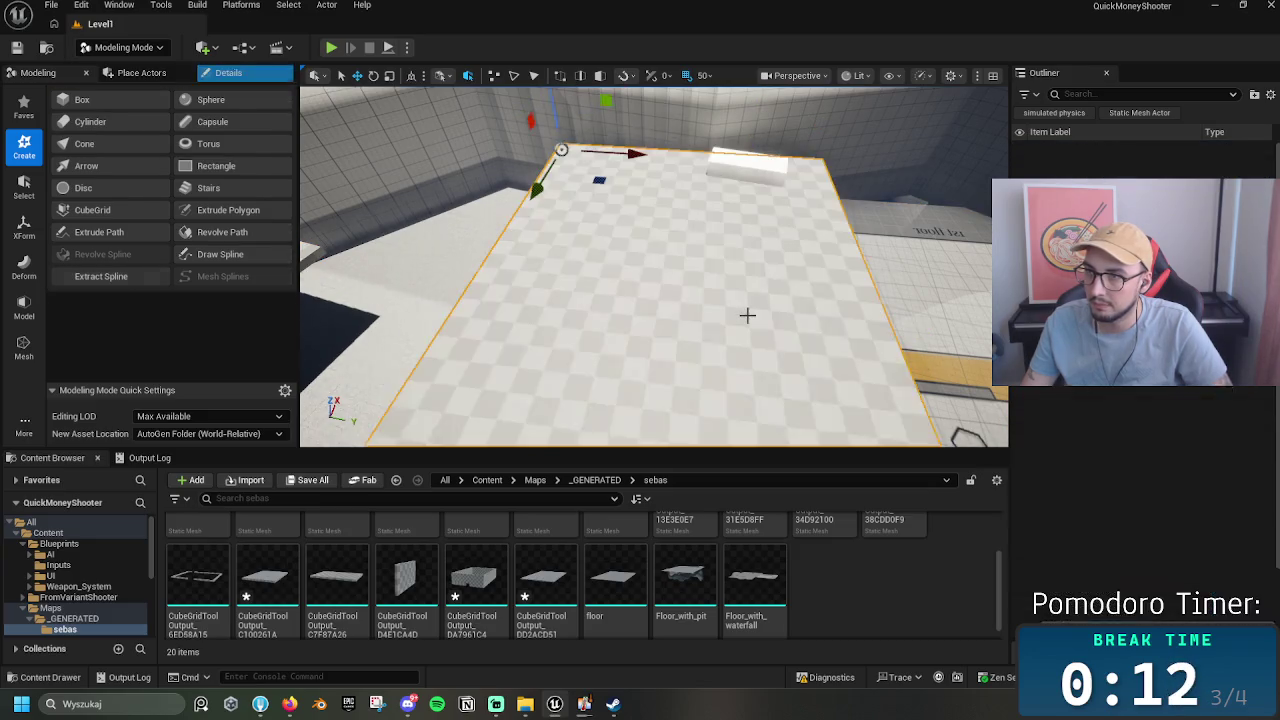
click(764, 176)
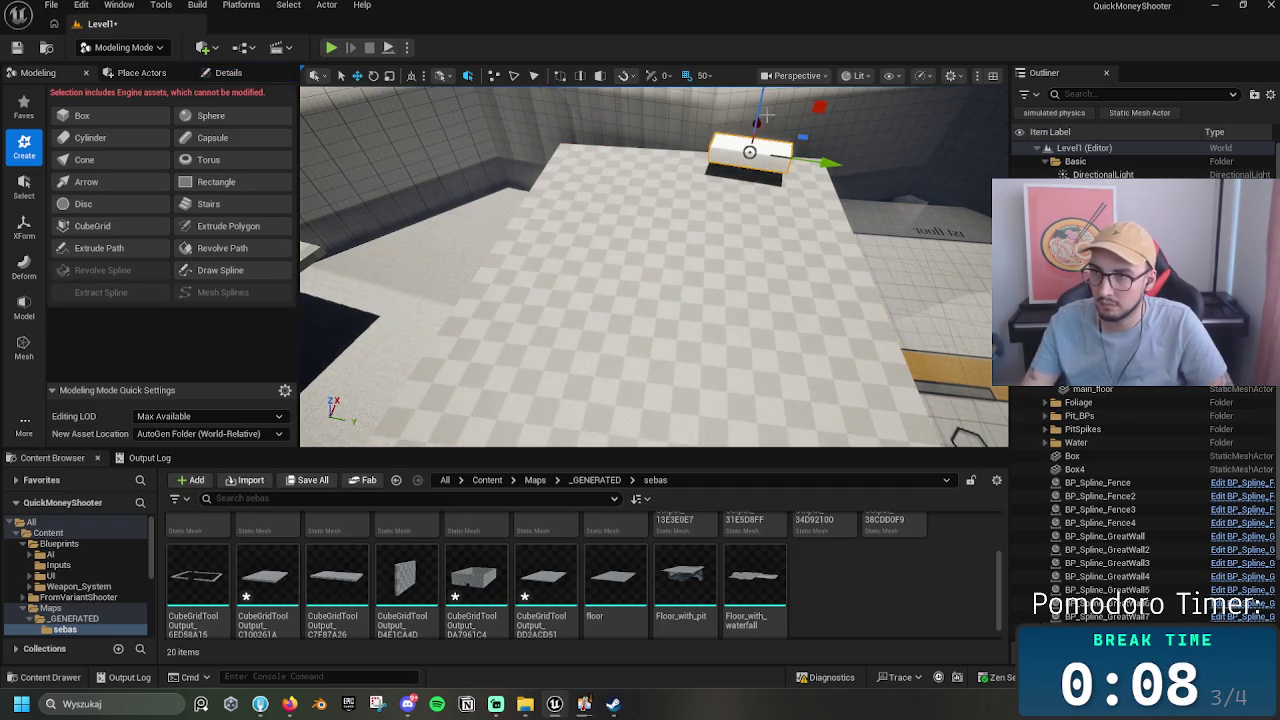
mouse_move(760, 101)
mouse_down()
mouse_move(758, 60)
mouse_move(757, 150)
mouse_up()
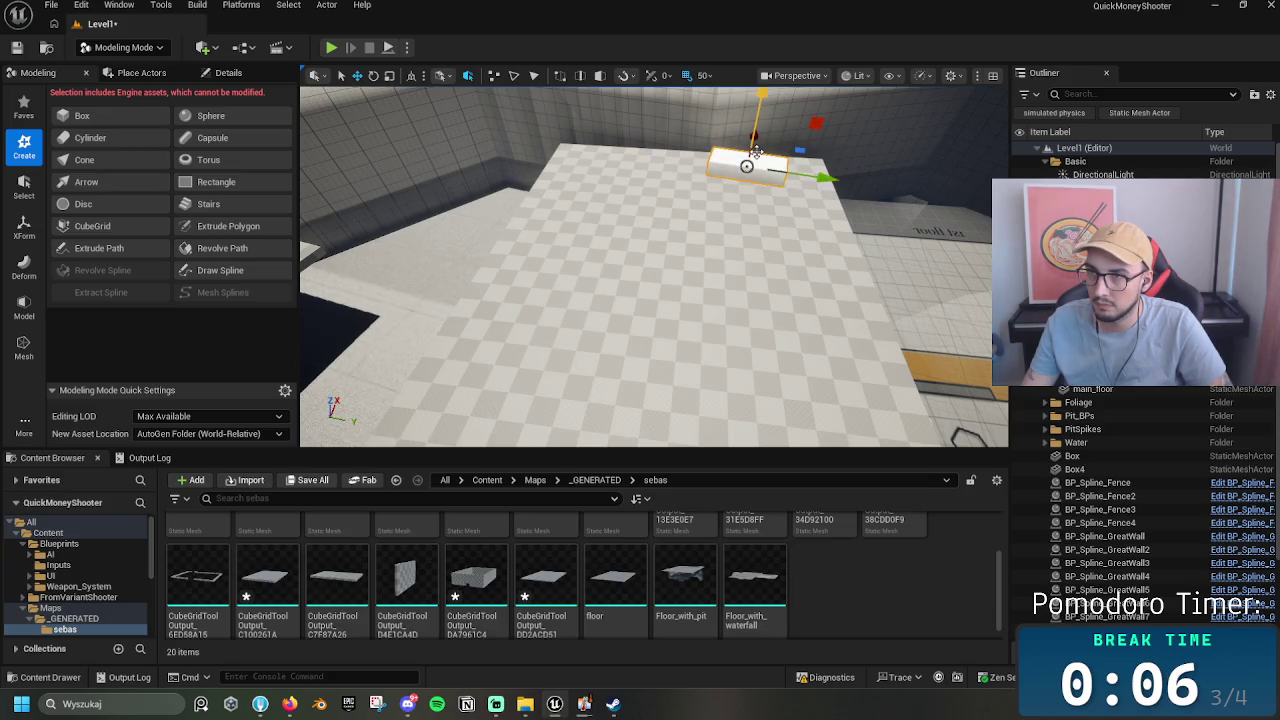
click(809, 254)
mouse_move(804, 254)
mouse_down()
mouse_move(707, 440)
mouse_move(703, 247)
mouse_move(640, 285)
mouse_up()
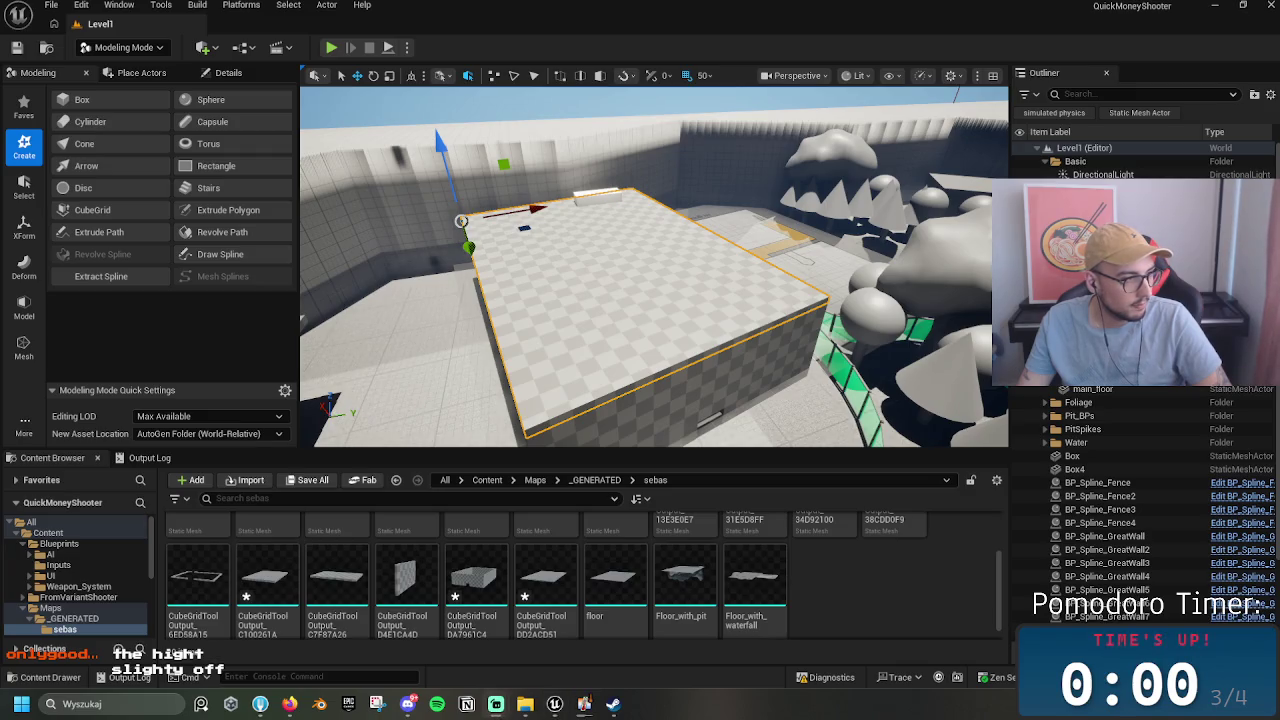
drag(460, 330, 566, 309)
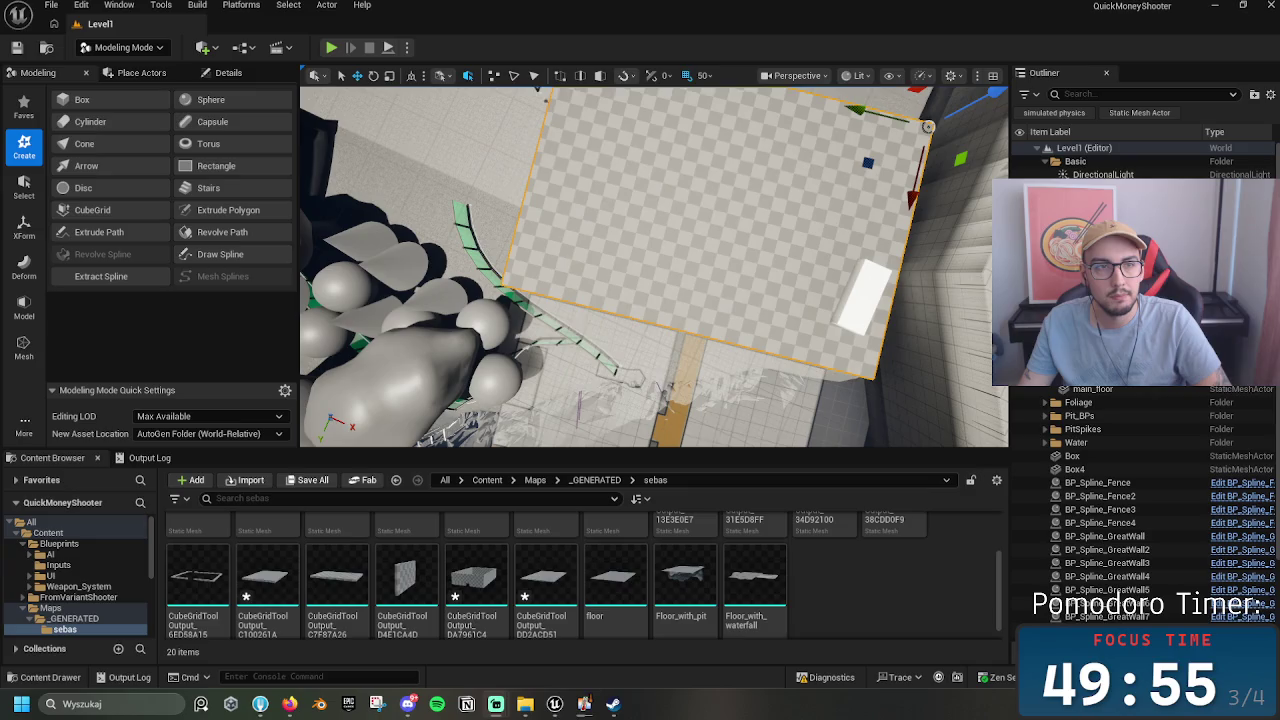
Step: Start Cube Grid editing on the floor block, enter a block size, and pick its front bottom edge
drag(628, 225, 628, 225)
drag(734, 251, 734, 251)
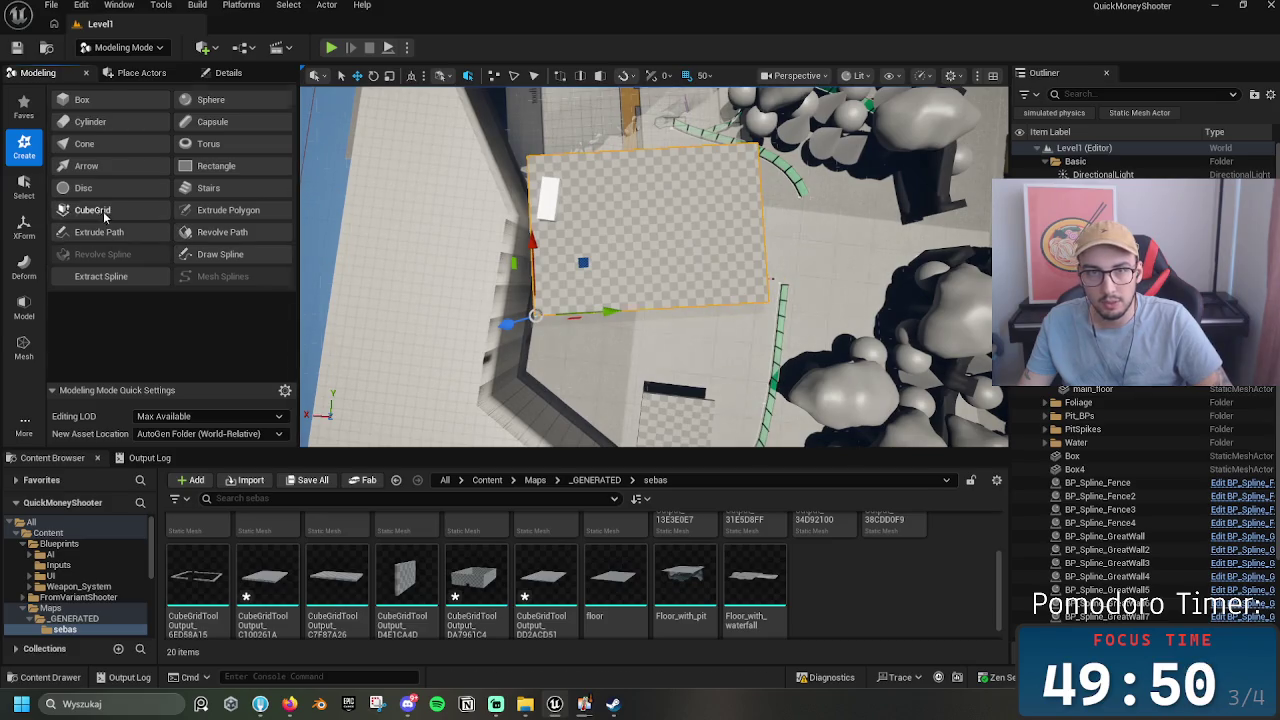
click(92, 210)
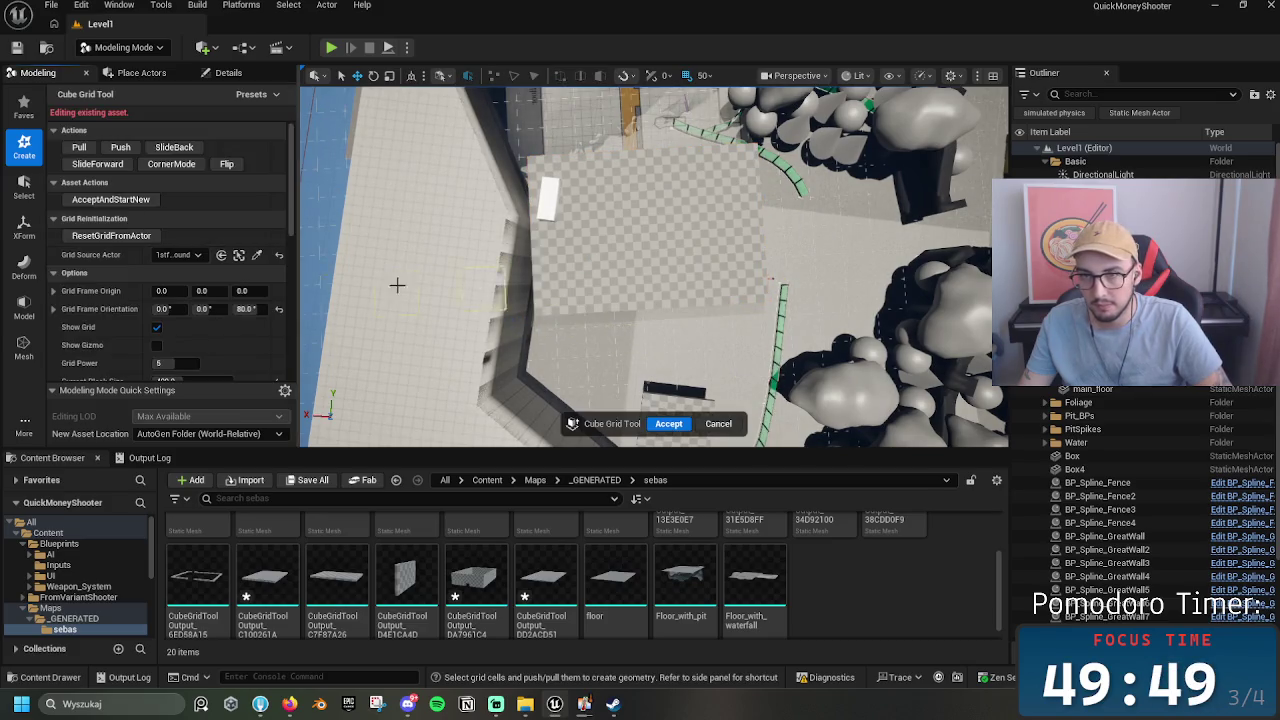
click(170, 381)
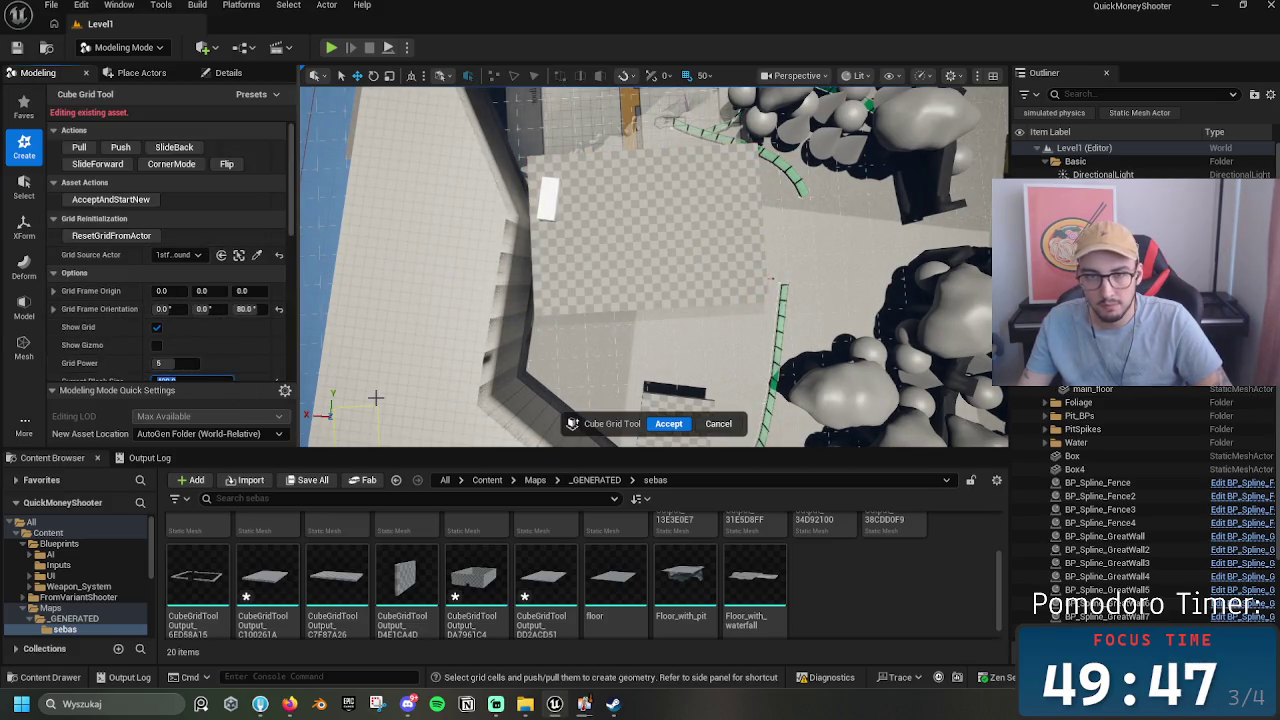
text(8)
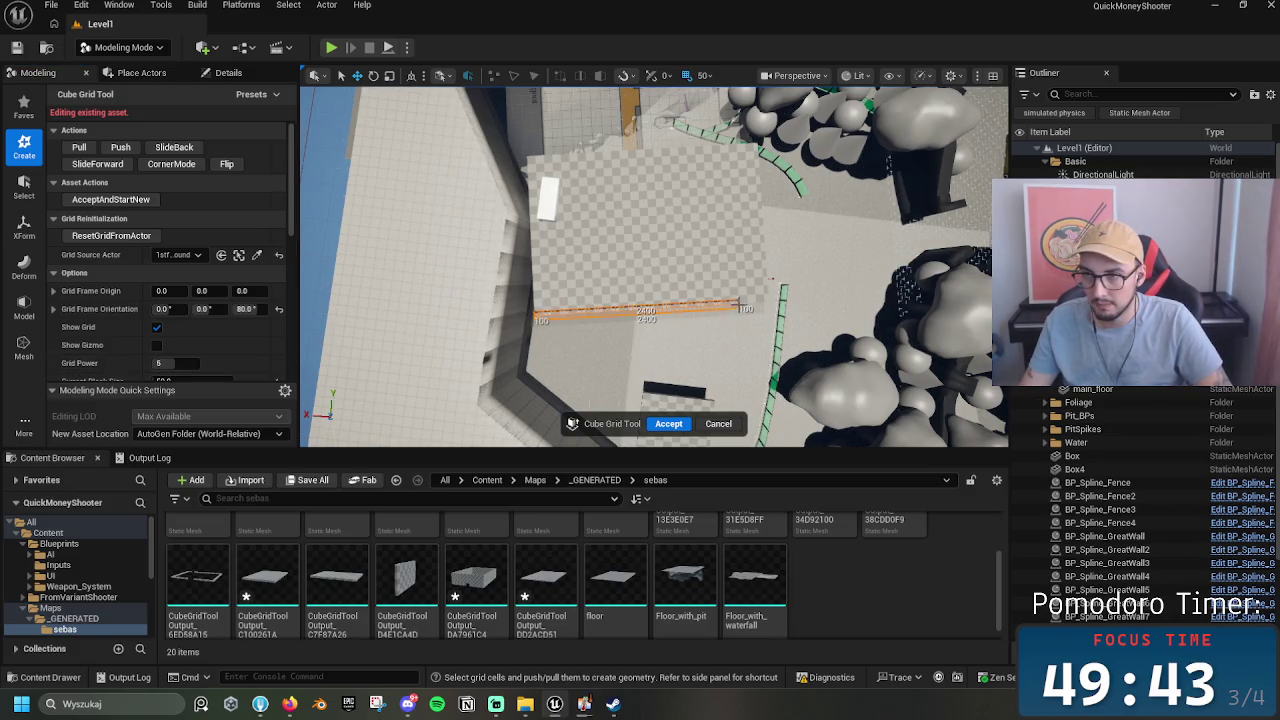
mouse_move(768, 300)
mouse_down()
mouse_move(608, 390)
mouse_move(583, 333)
mouse_move(824, 343)
mouse_up()
click(822, 348)
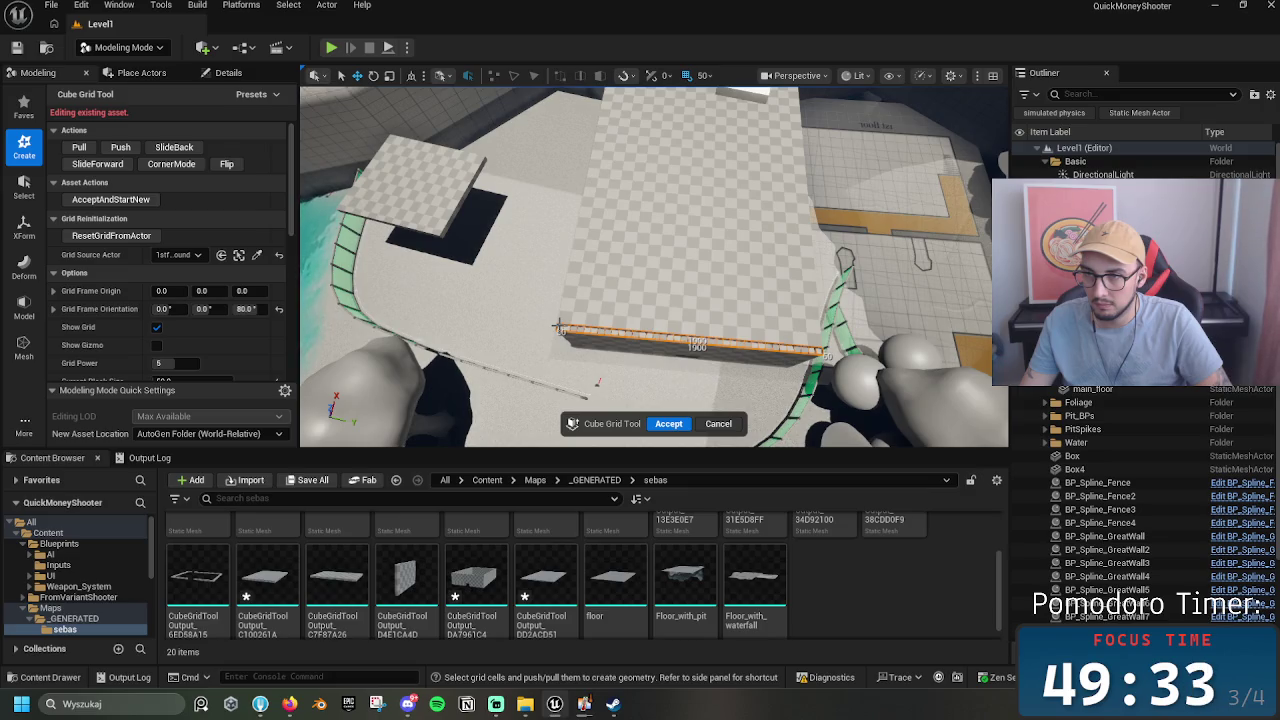
Step: Re-edit the grid block size to 400 while inspecting the block's side, then exit the edit
drag(597, 381, 550, 345)
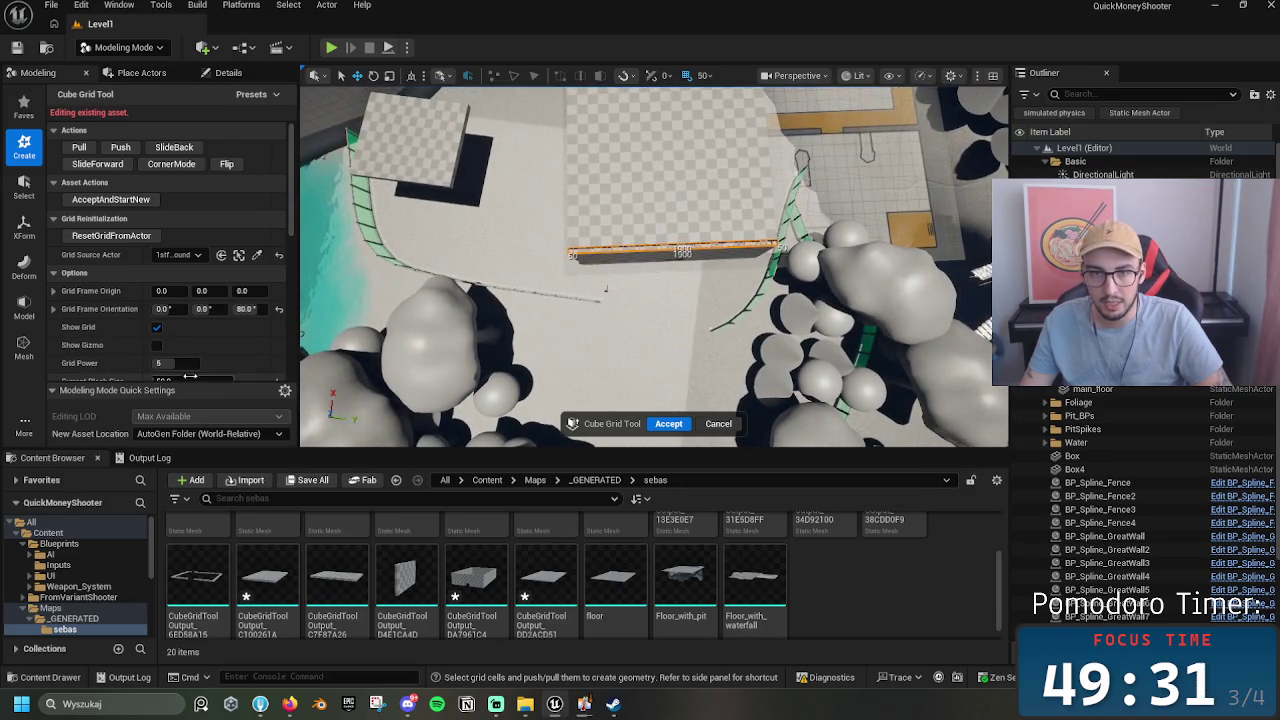
scroll(182, 317, down, 2)
click(182, 317)
text(400)
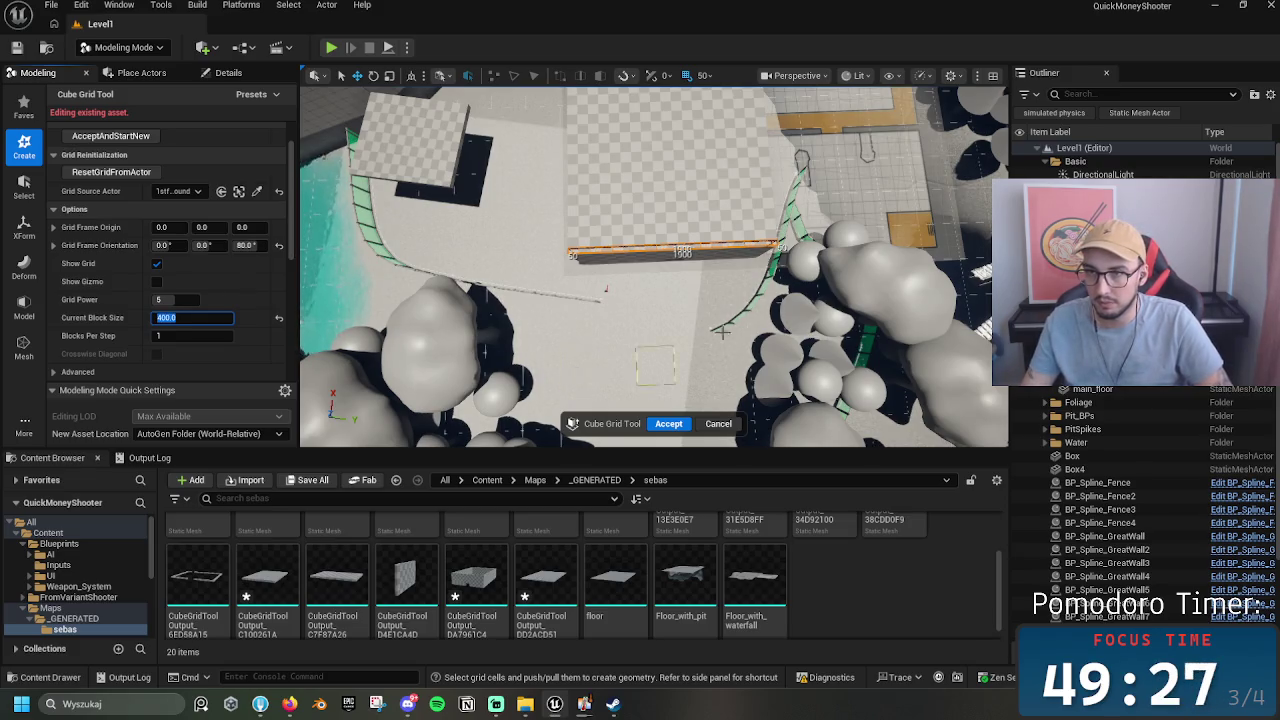
mouse_move(577, 375)
mouse_down()
mouse_move(681, 410)
mouse_move(703, 443)
mouse_up()
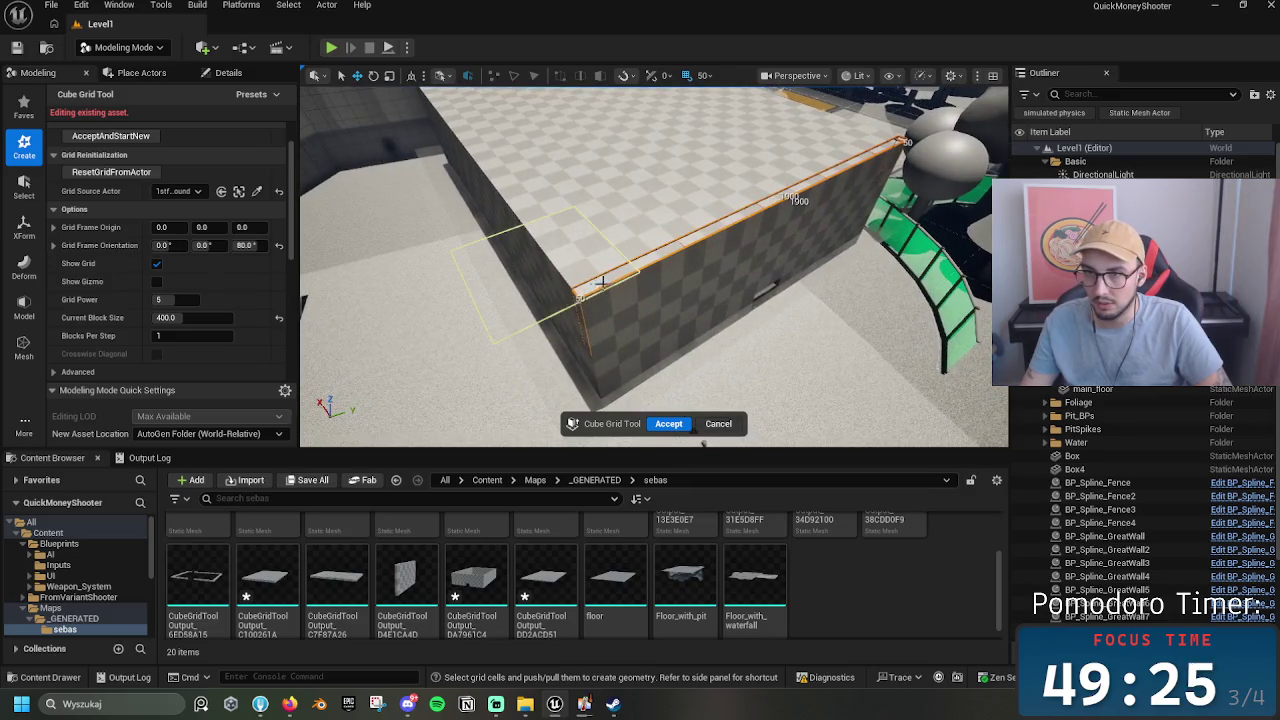
click(170, 318)
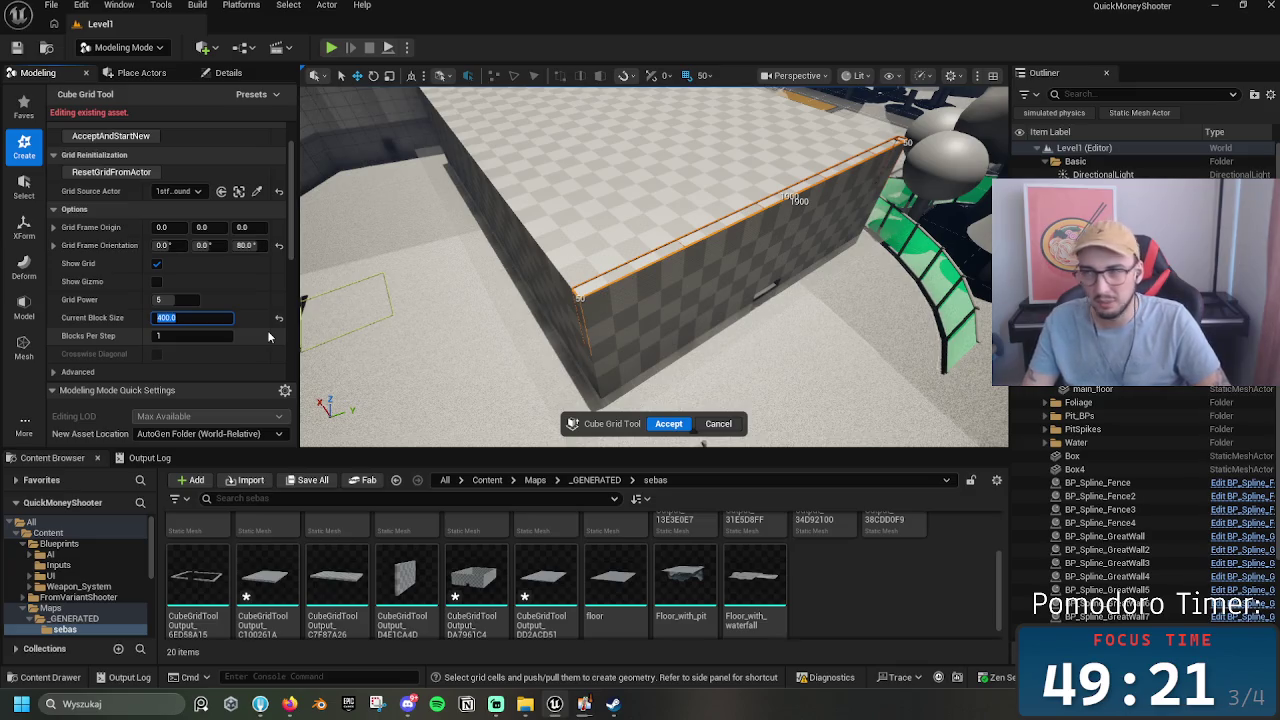
mouse_move(660, 300)
mouse_down()
mouse_move(663, 218)
mouse_move(600, 150)
mouse_move(600, 120)
mouse_up()
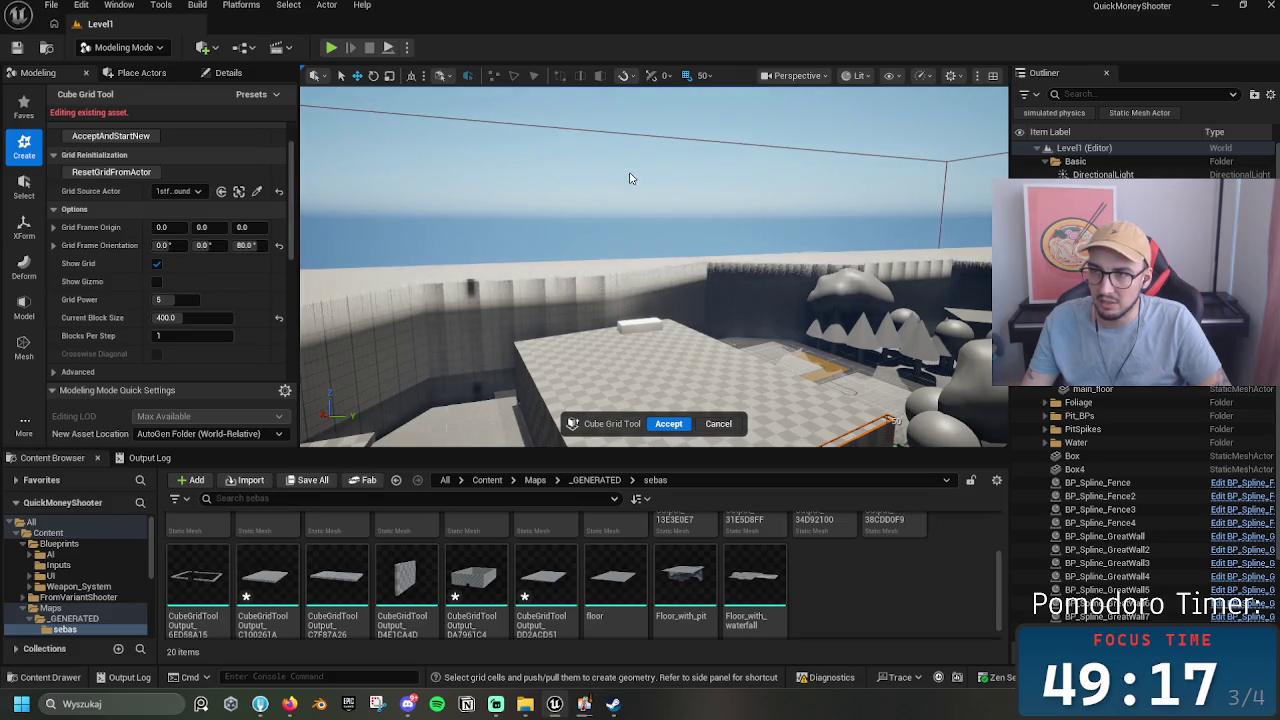
click(718, 423)
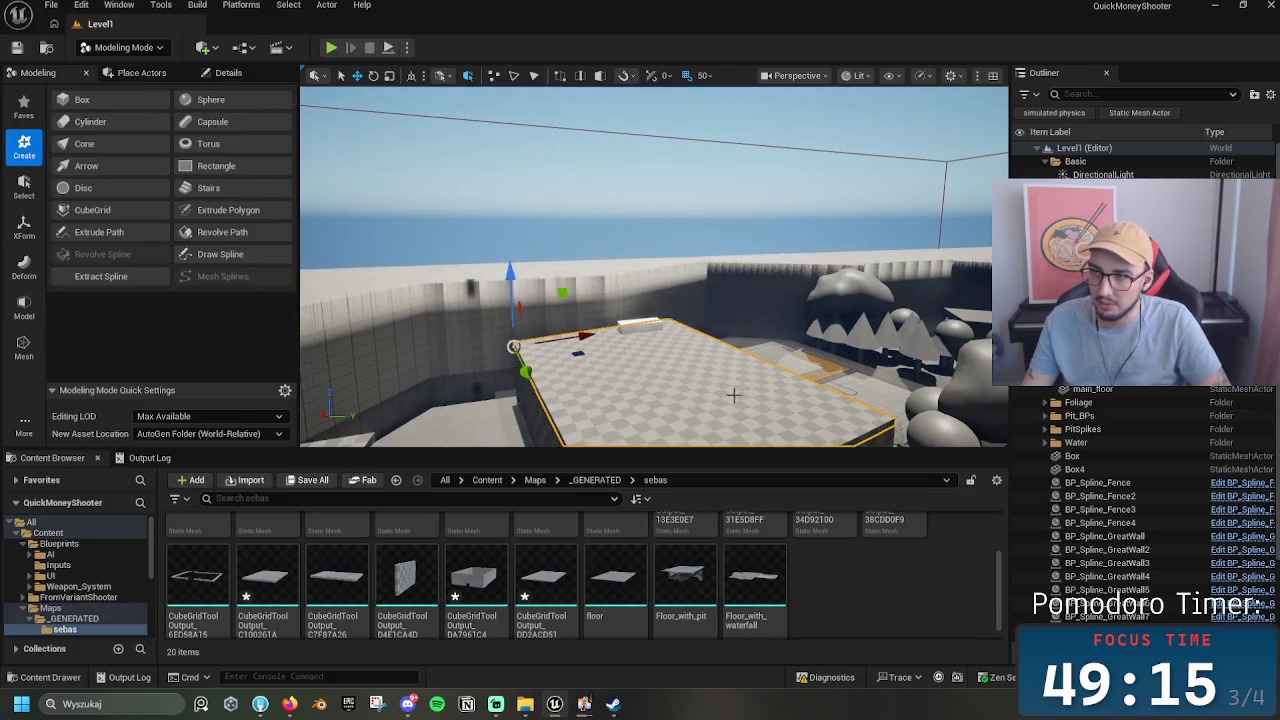
Step: Raise a 1900-long wall from cells along the floor block's edge, drop it one step, and accept
click(91, 210)
drag(640, 300, 664, 212)
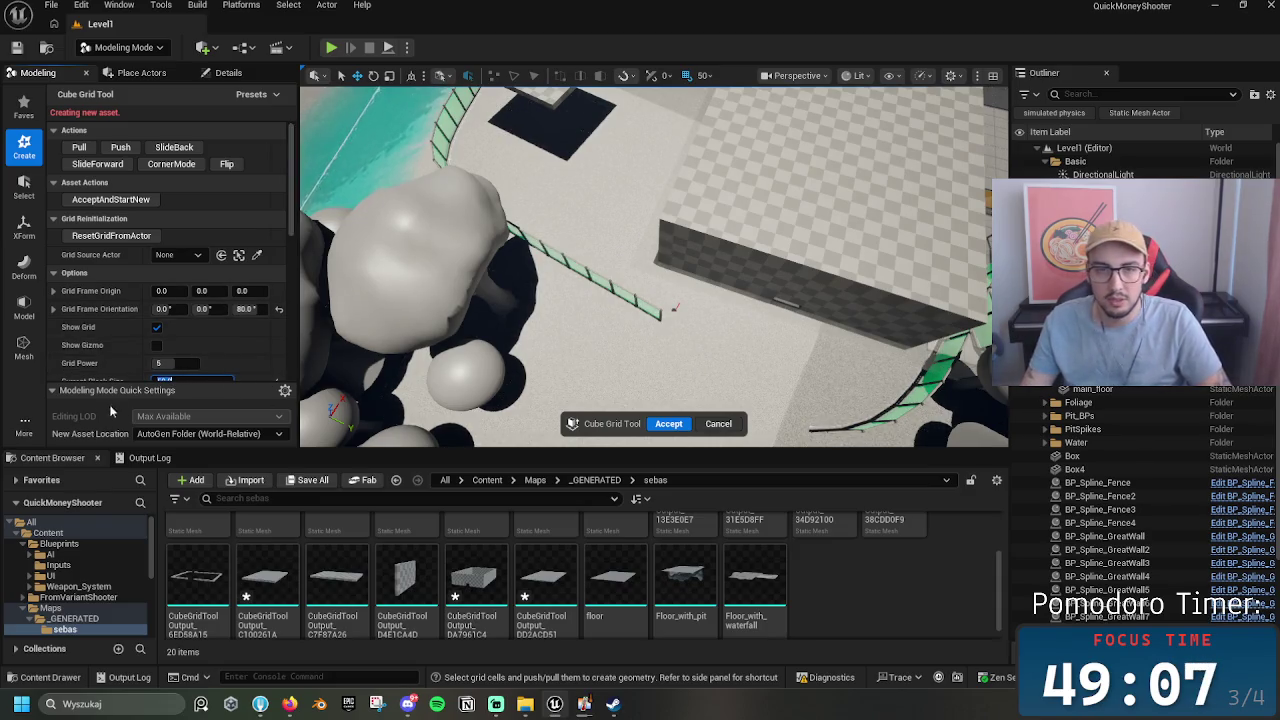
mouse_move(710, 230)
mouse_down()
mouse_move(728, 291)
mouse_move(700, 280)
mouse_move(675, 290)
mouse_up()
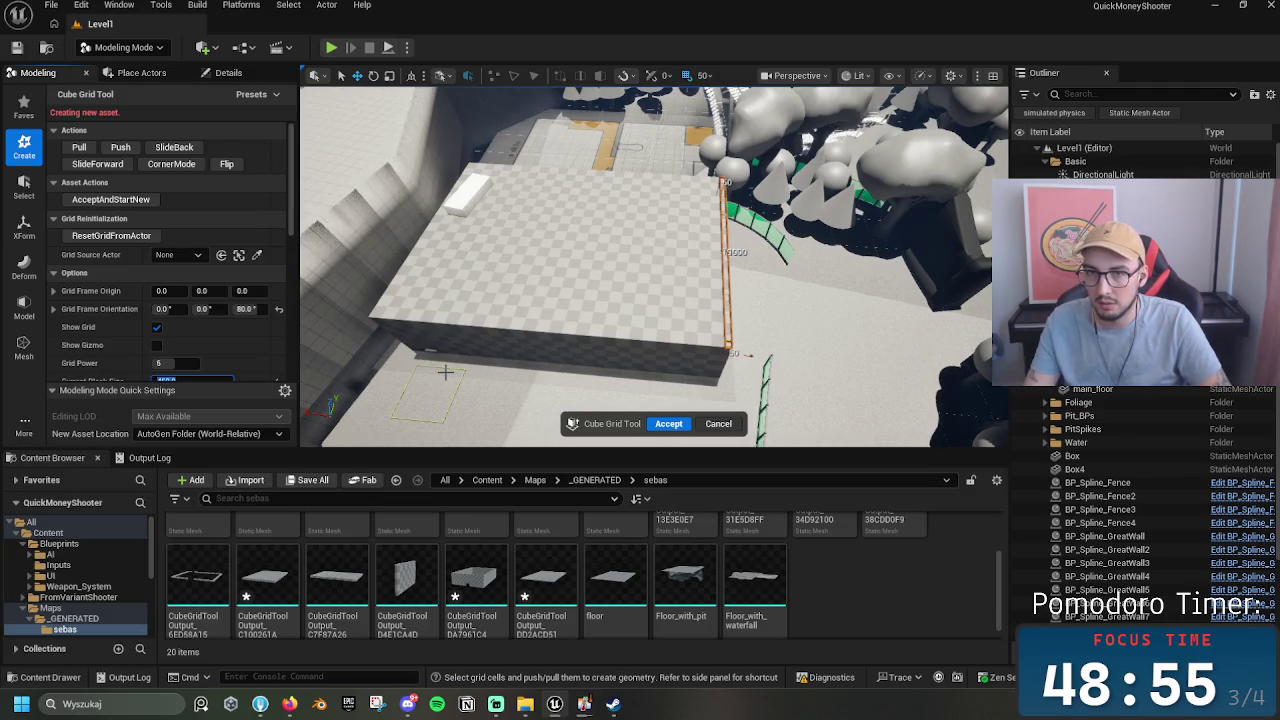
mouse_move(844, 302)
mouse_down()
mouse_move(745, 294)
mouse_move(840, 305)
mouse_up()
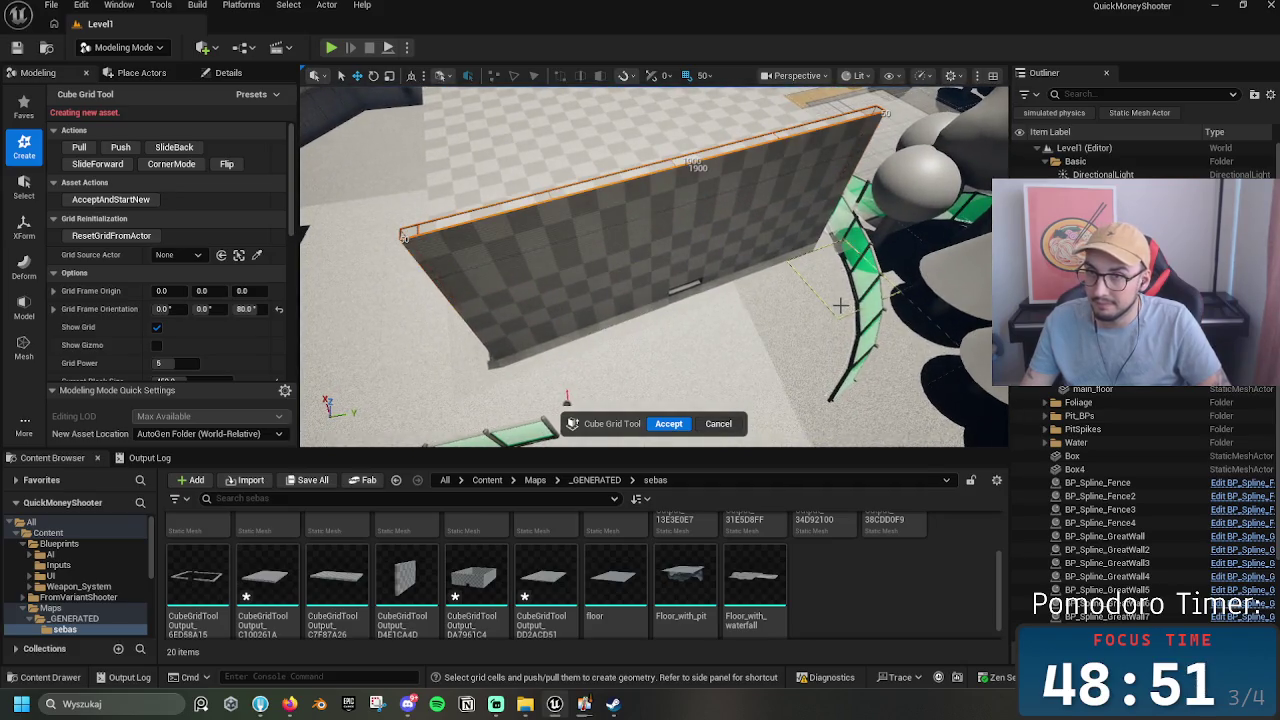
key(q)
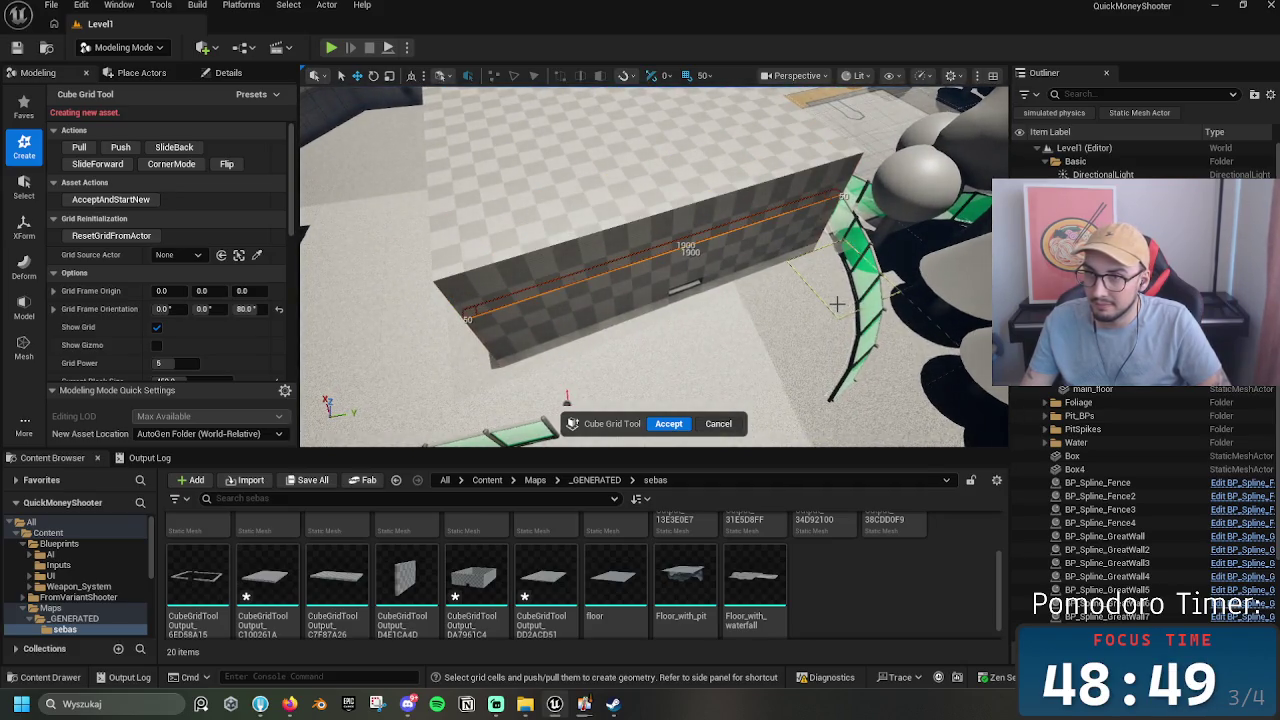
drag(836, 303, 660, 300)
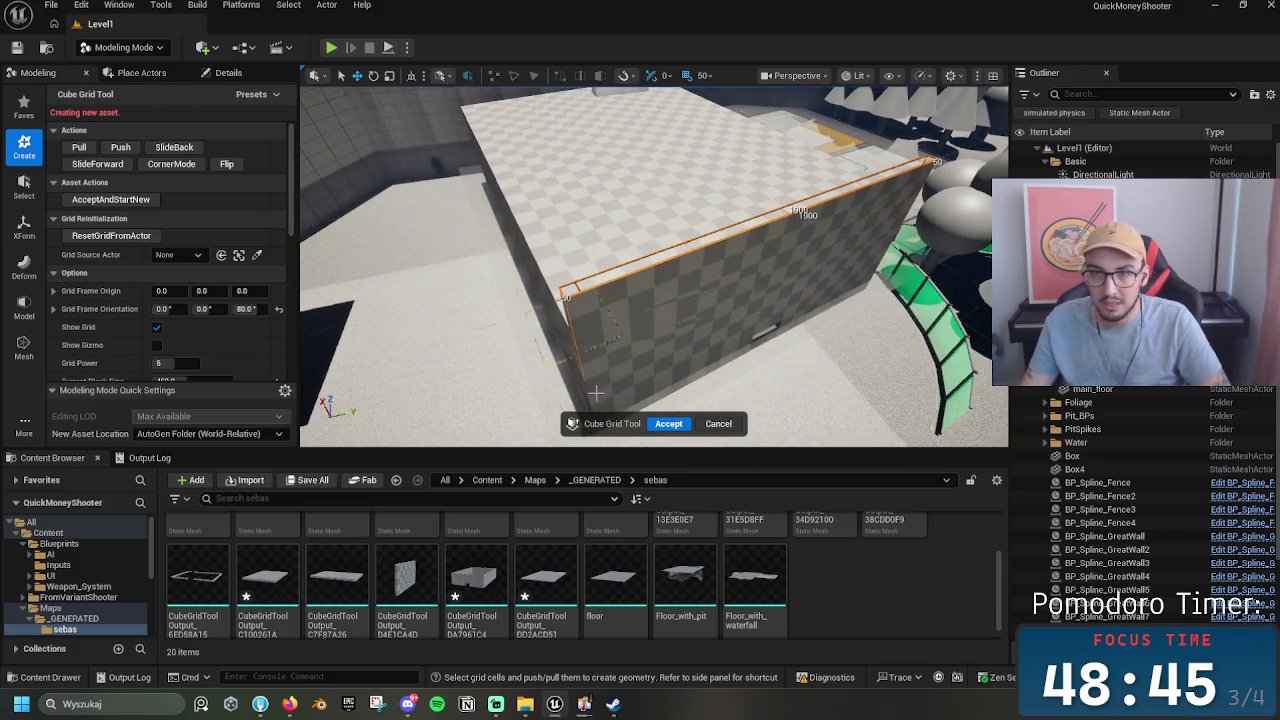
click(668, 424)
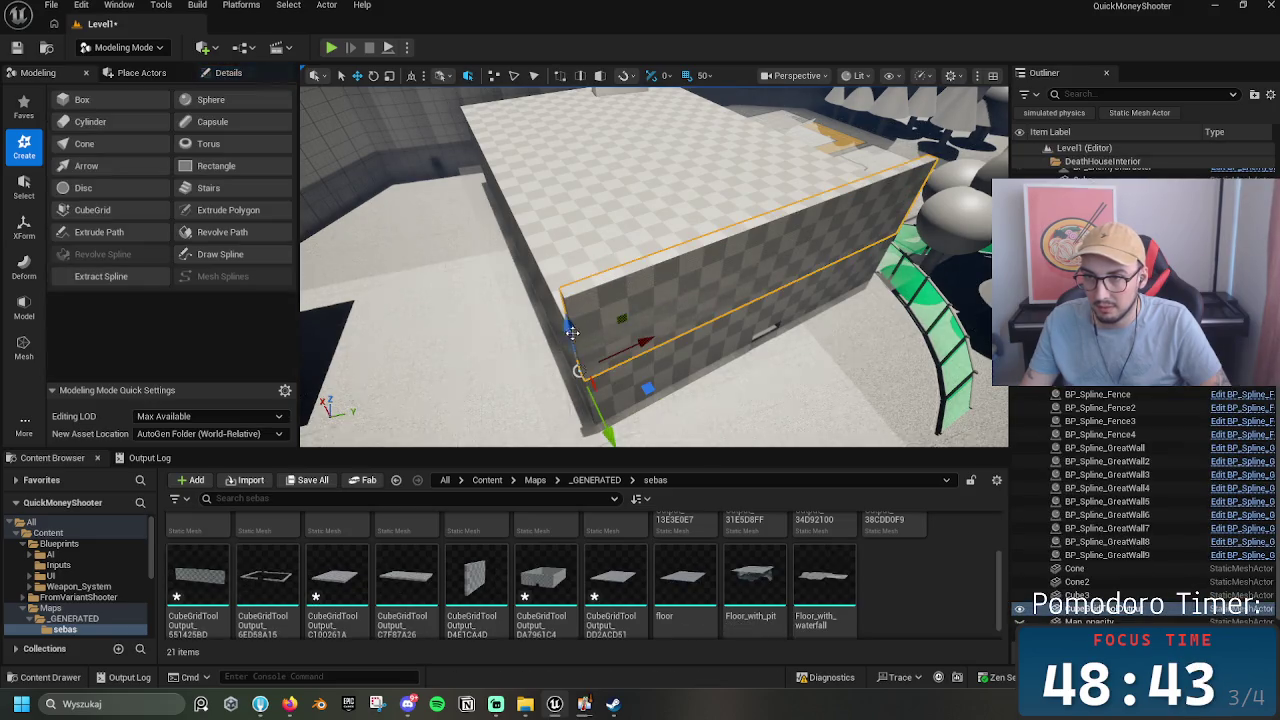
Step: Reopen the wall in Cube Grid, check its block size, and leave without changes
drag(549, 268, 450, 240)
drag(652, 267, 620, 265)
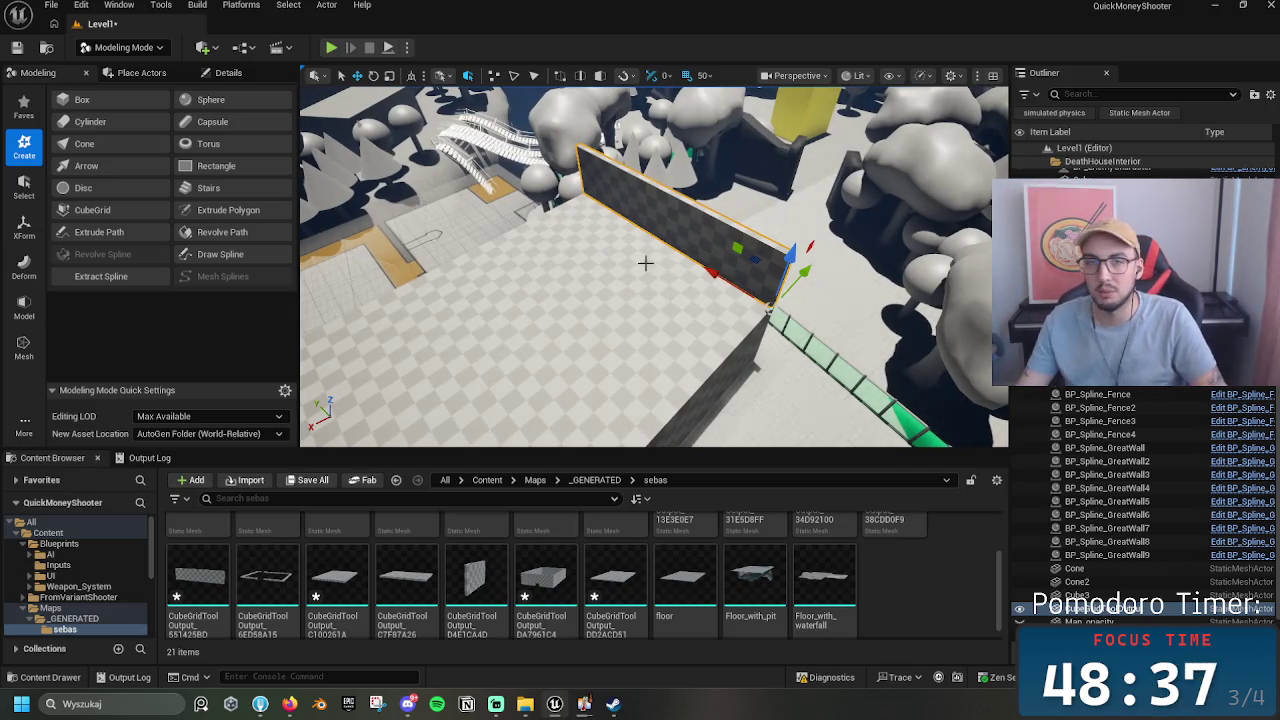
click(112, 209)
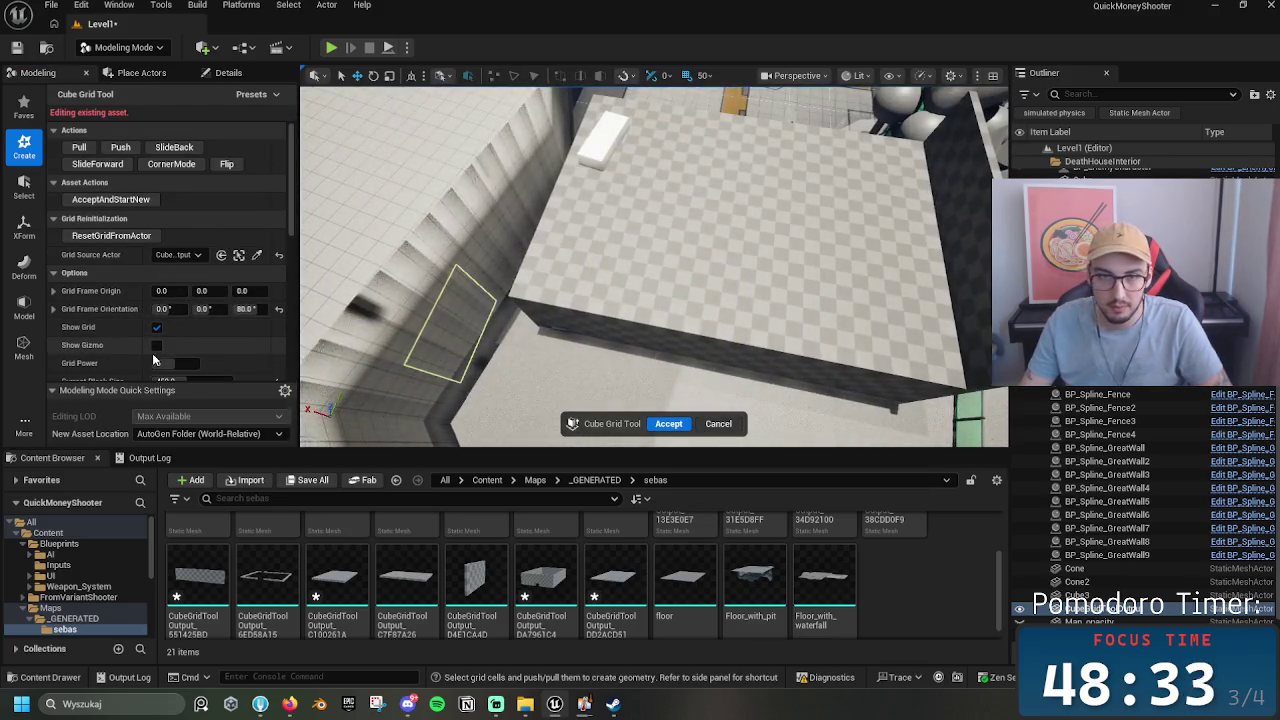
scroll(160, 360, down, 1)
click(195, 360)
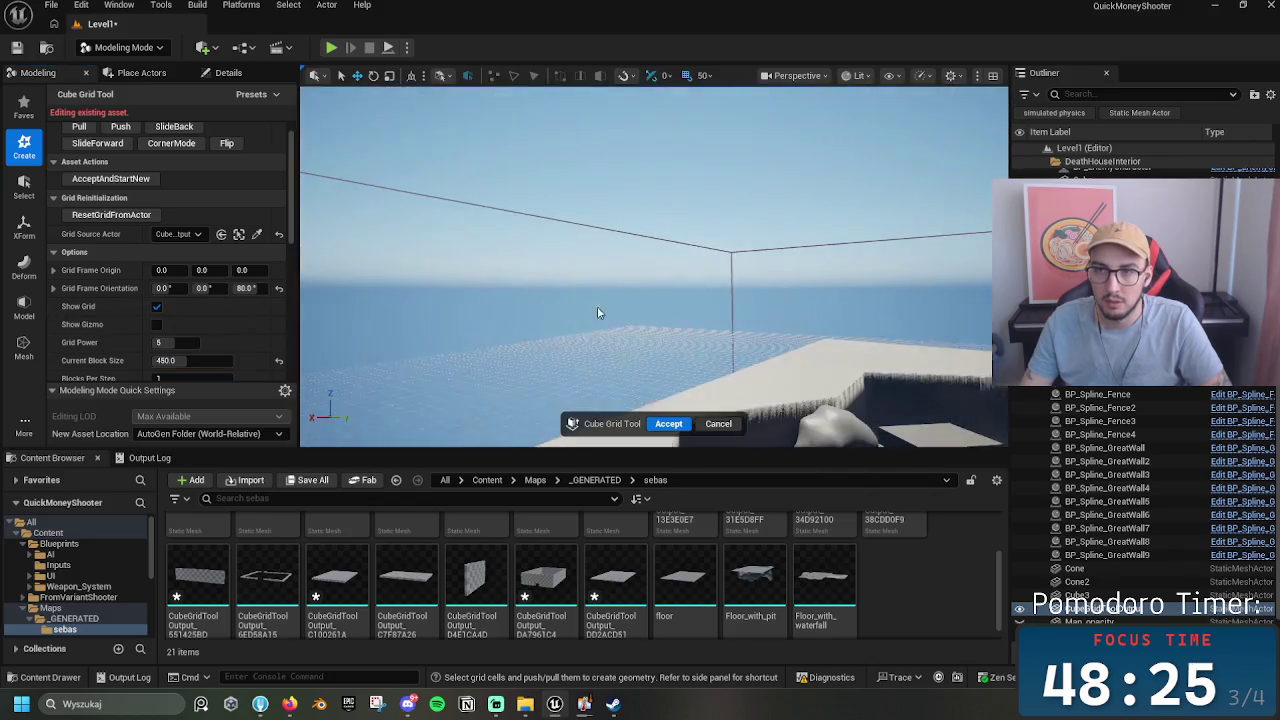
click(718, 423)
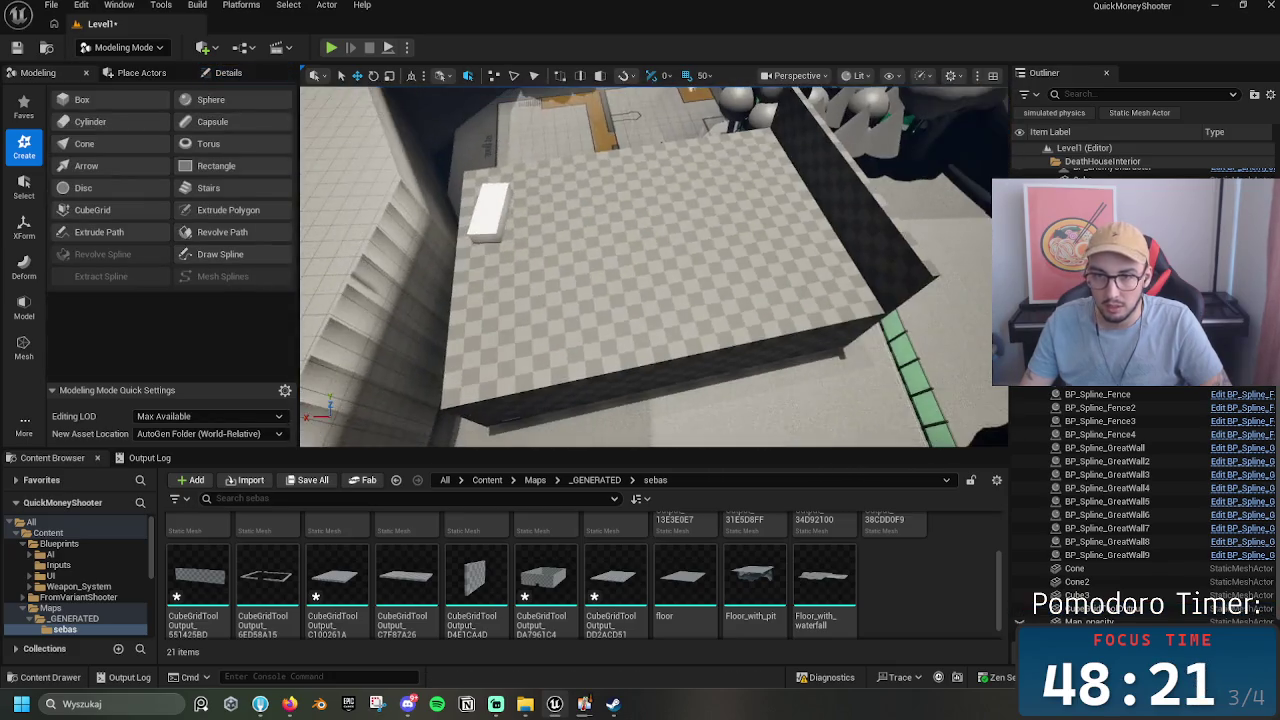
Step: Frame the floor top-down with F and start a new Cube Grid asset
drag(532, 136, 532, 136)
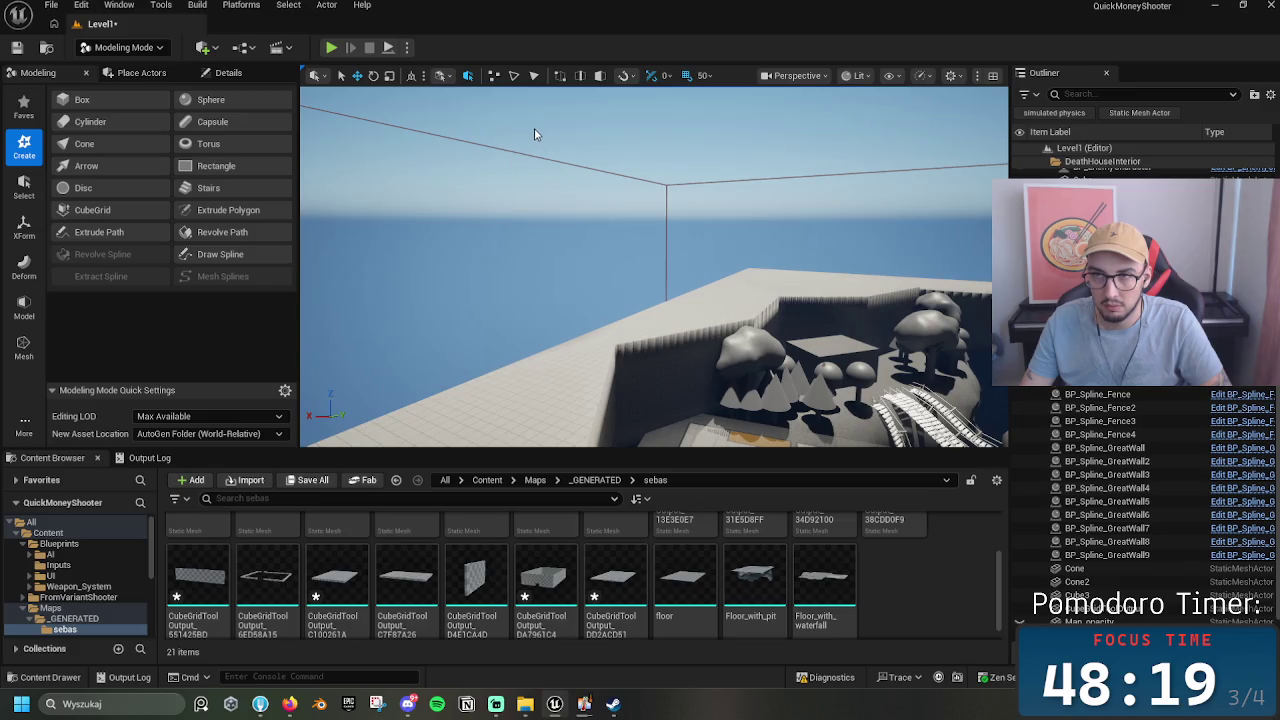
key(f)
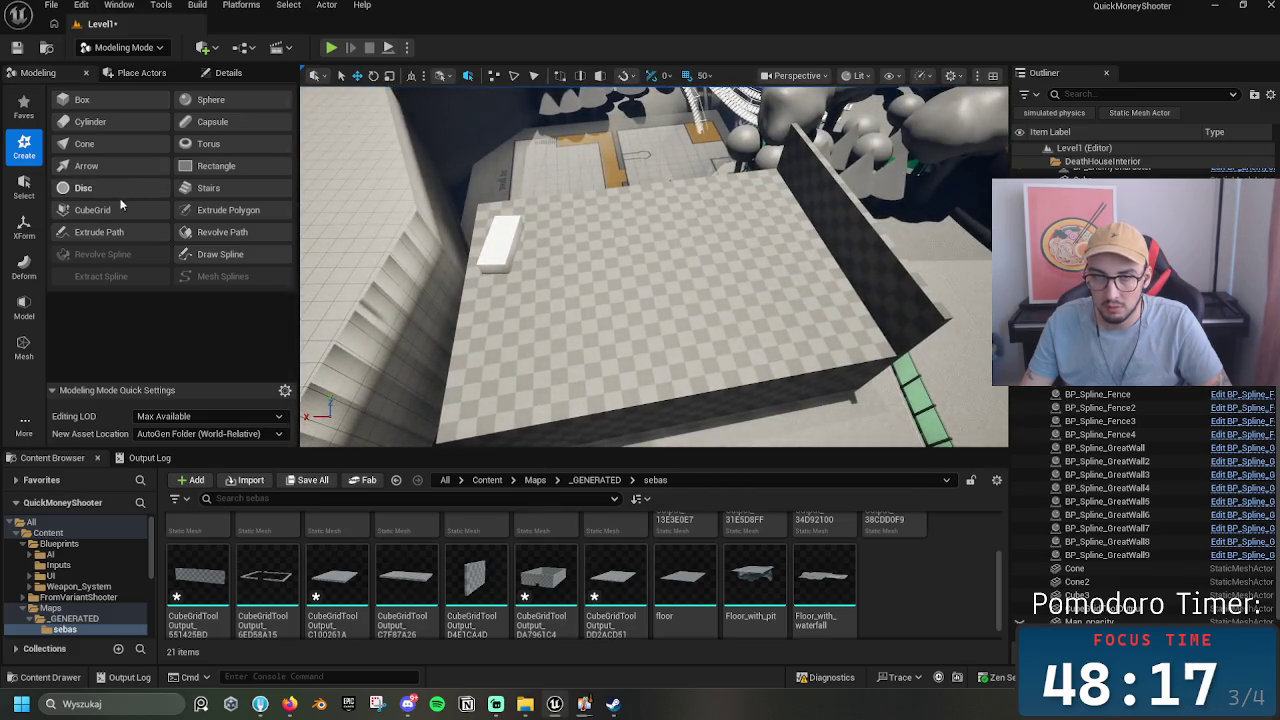
click(126, 211)
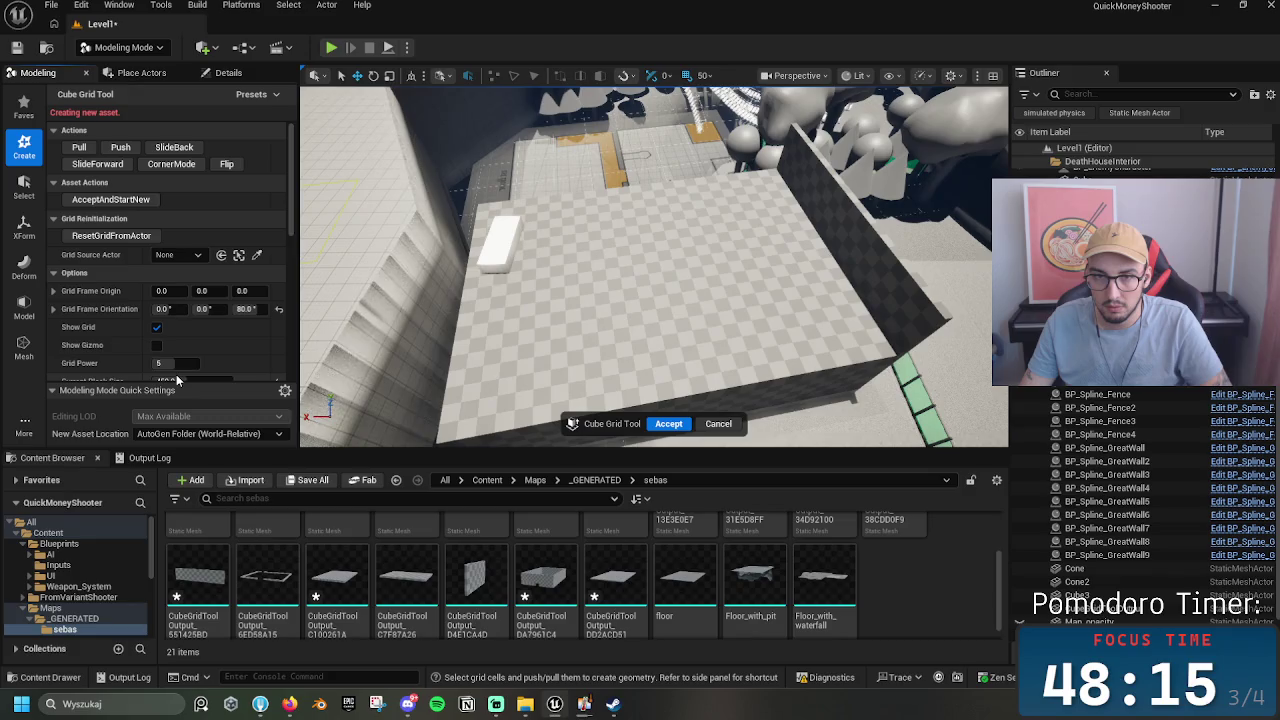
Step: Build a 450-size strip along the floor's left edge, then delete it as misplaced
click(178, 379)
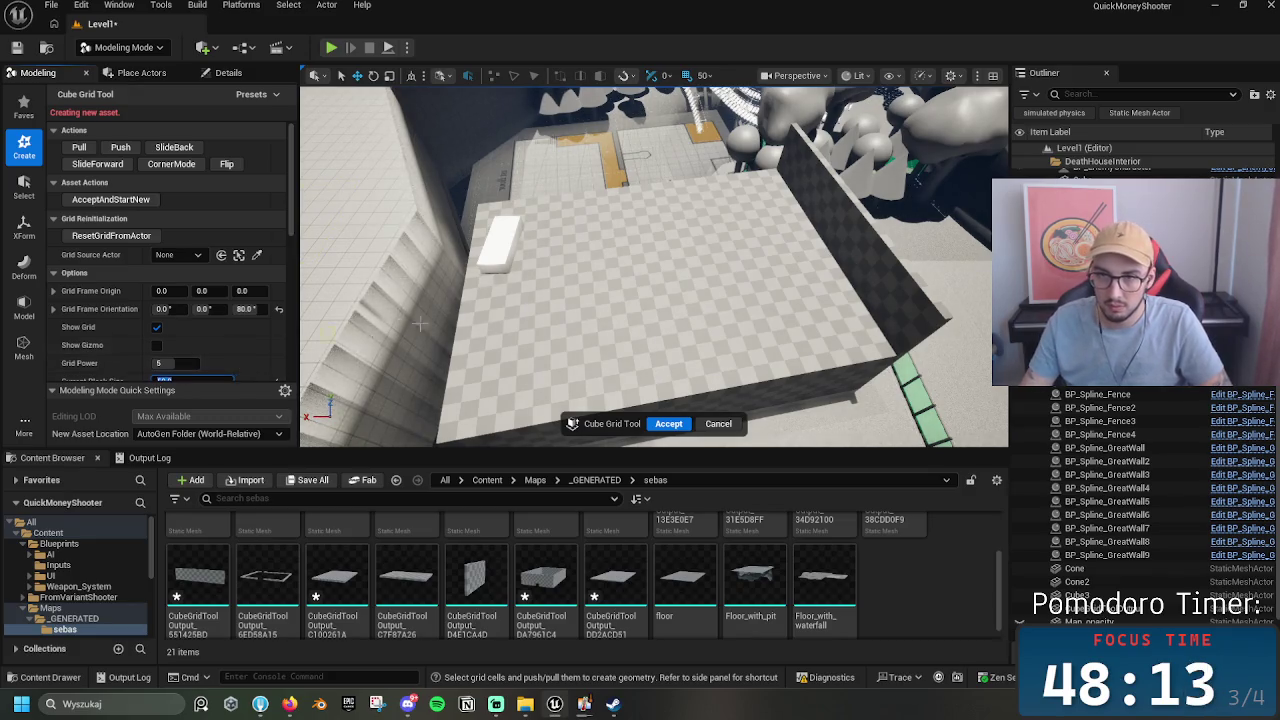
drag(482, 205, 460, 410)
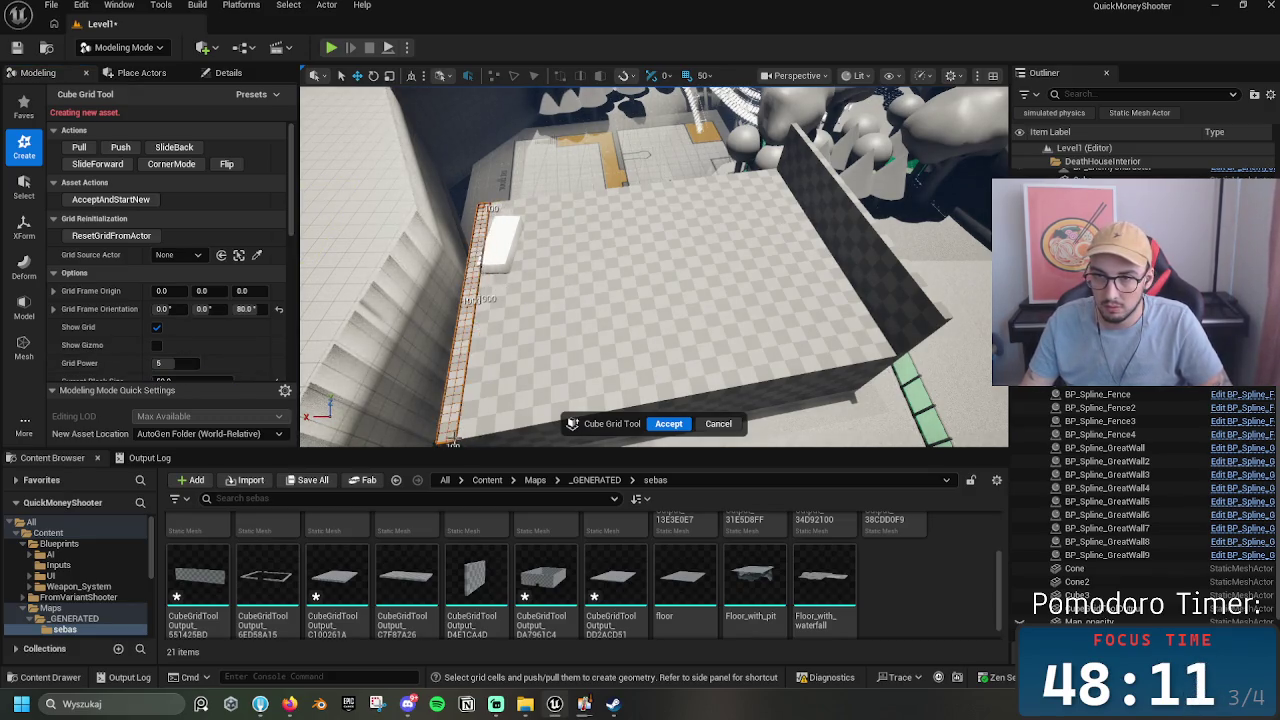
scroll(188, 338, down, 2)
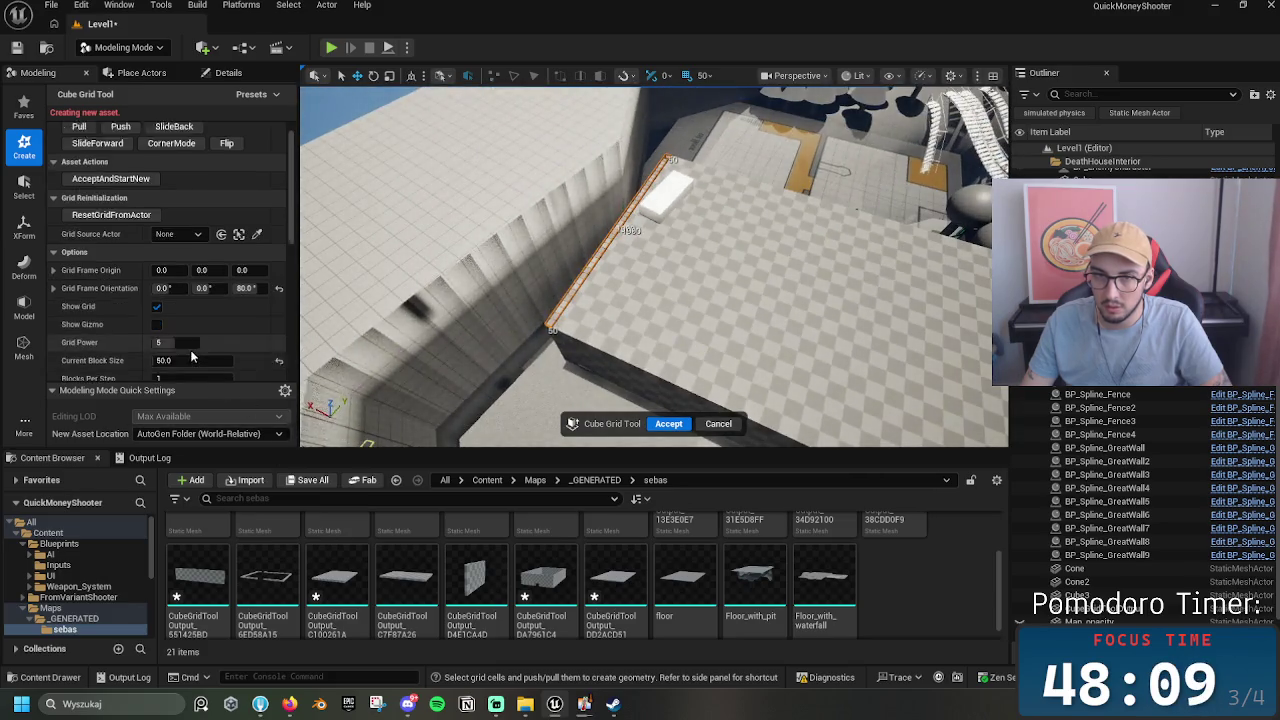
text(4025)
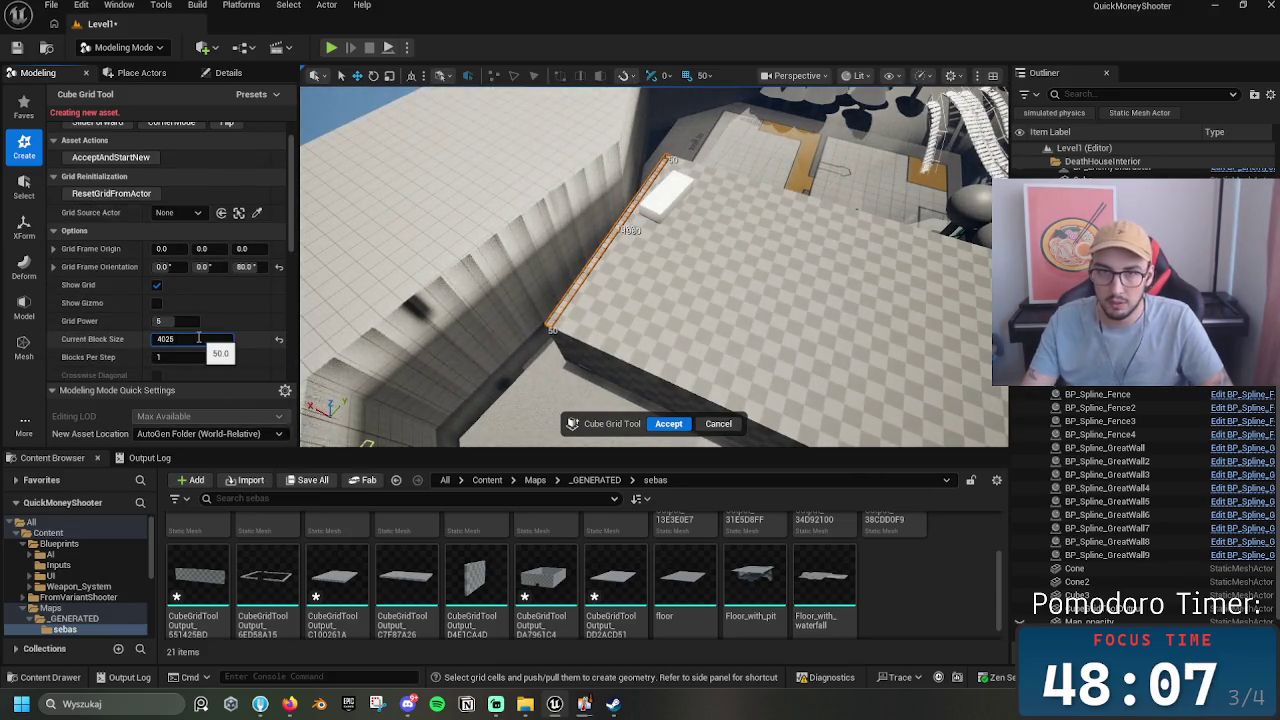
key(BackSpace)
key(Return)
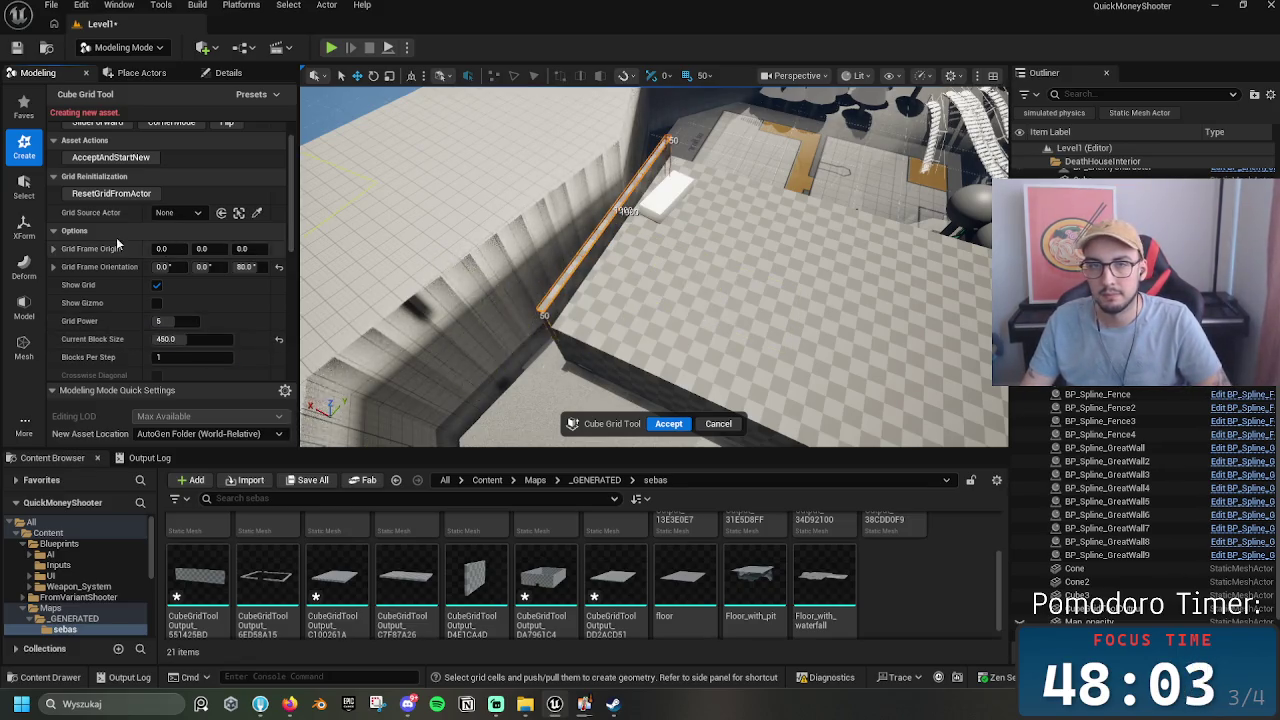
click(668, 423)
mouse_move(522, 288)
mouse_down()
mouse_move(514, 322)
mouse_move(500, 228)
mouse_move(520, 256)
mouse_up()
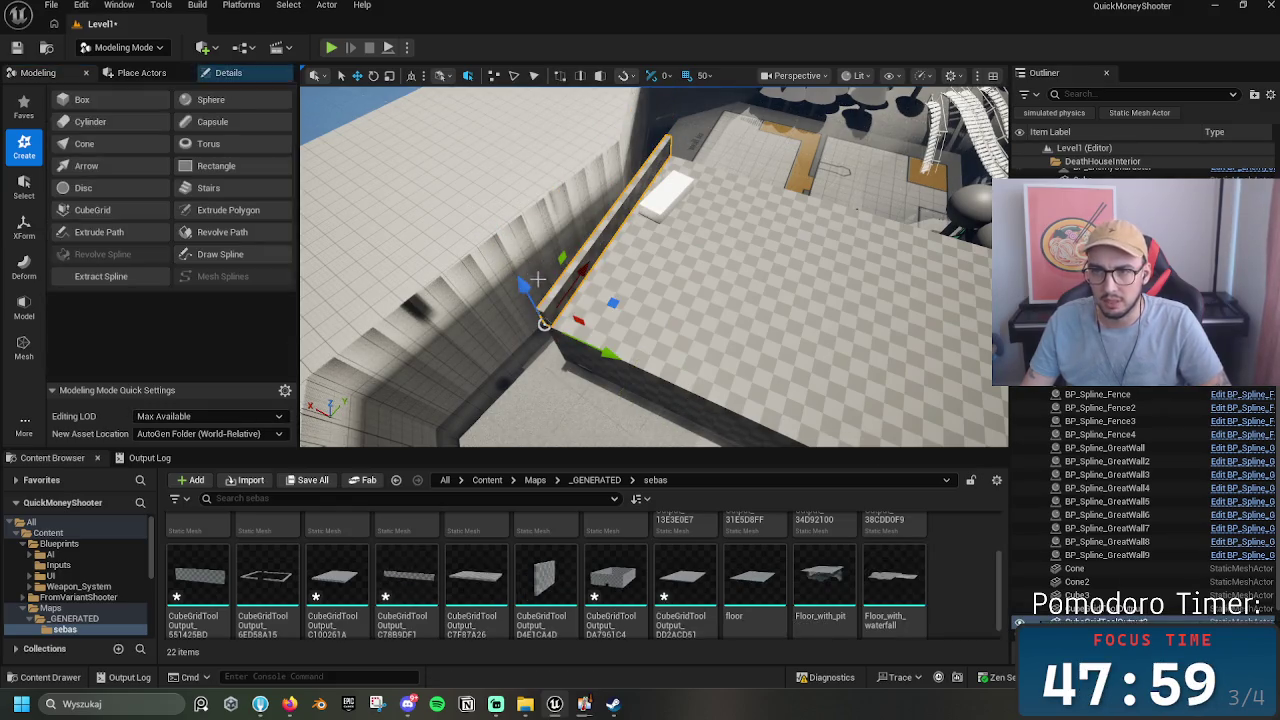
key(Delete)
Step: Start a new Cube Grid, mark cells along the floor's left edge at block size 450, and accept
mouse_move(336, 323)
mouse_down()
mouse_move(540, 277)
mouse_move(606, 234)
mouse_move(618, 277)
mouse_move(566, 296)
mouse_up()
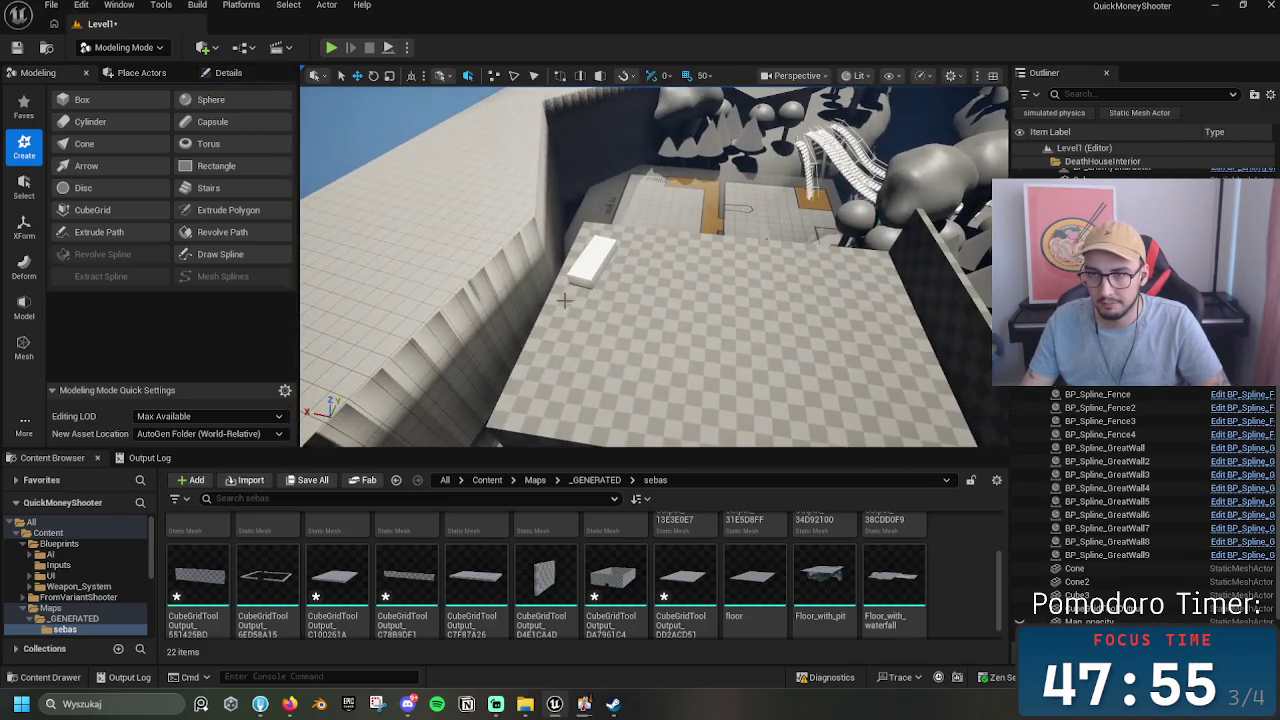
click(92, 210)
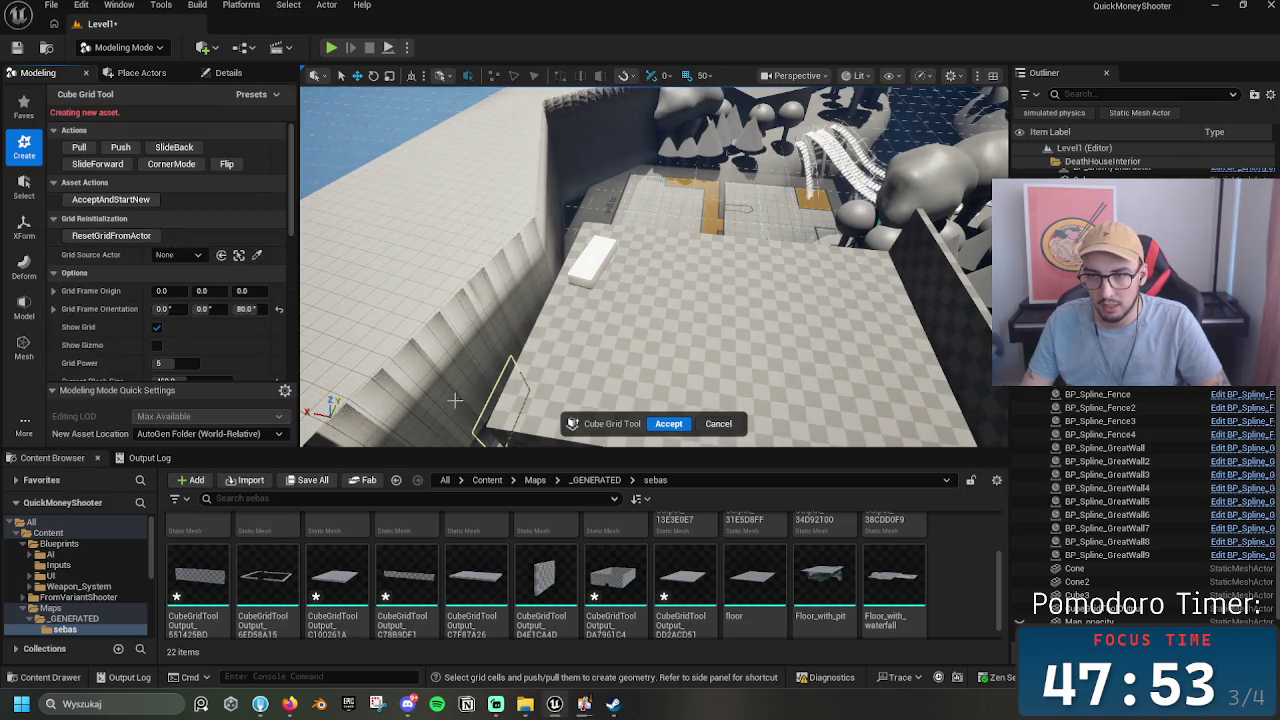
scroll(188, 359, down, 1)
click(170, 339)
text(50)
key(Return)
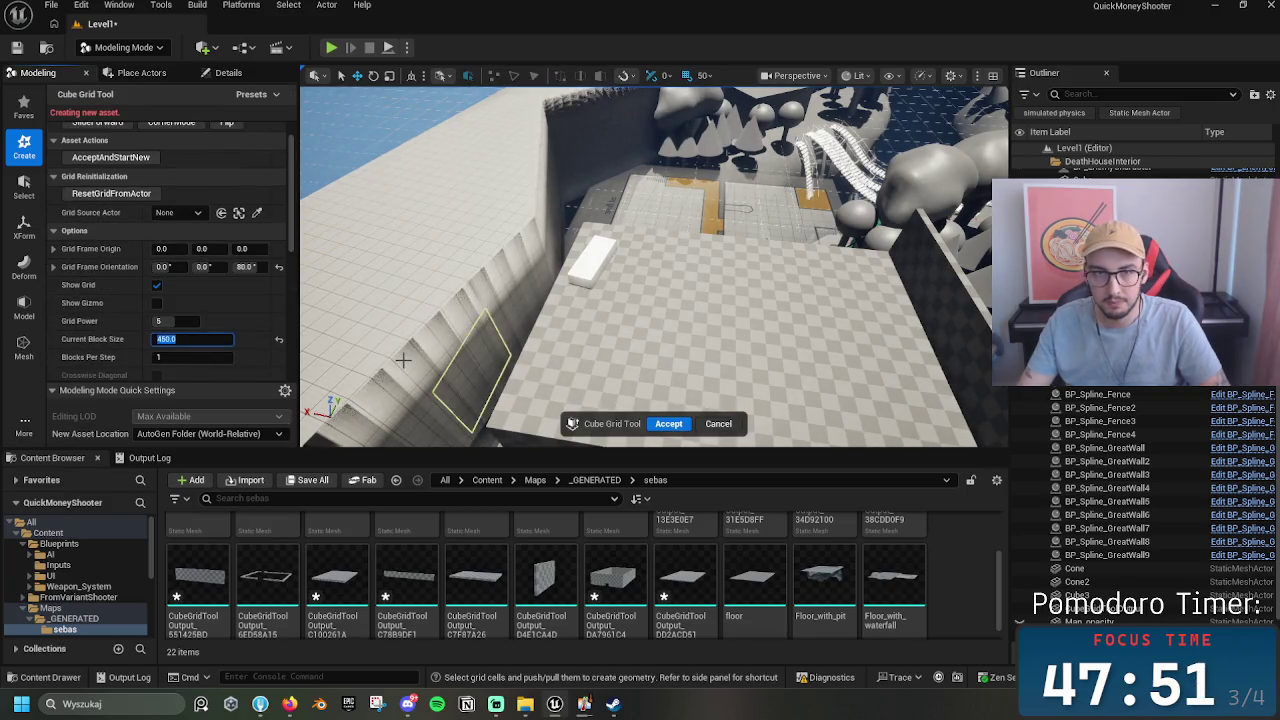
drag(585, 224, 491, 423)
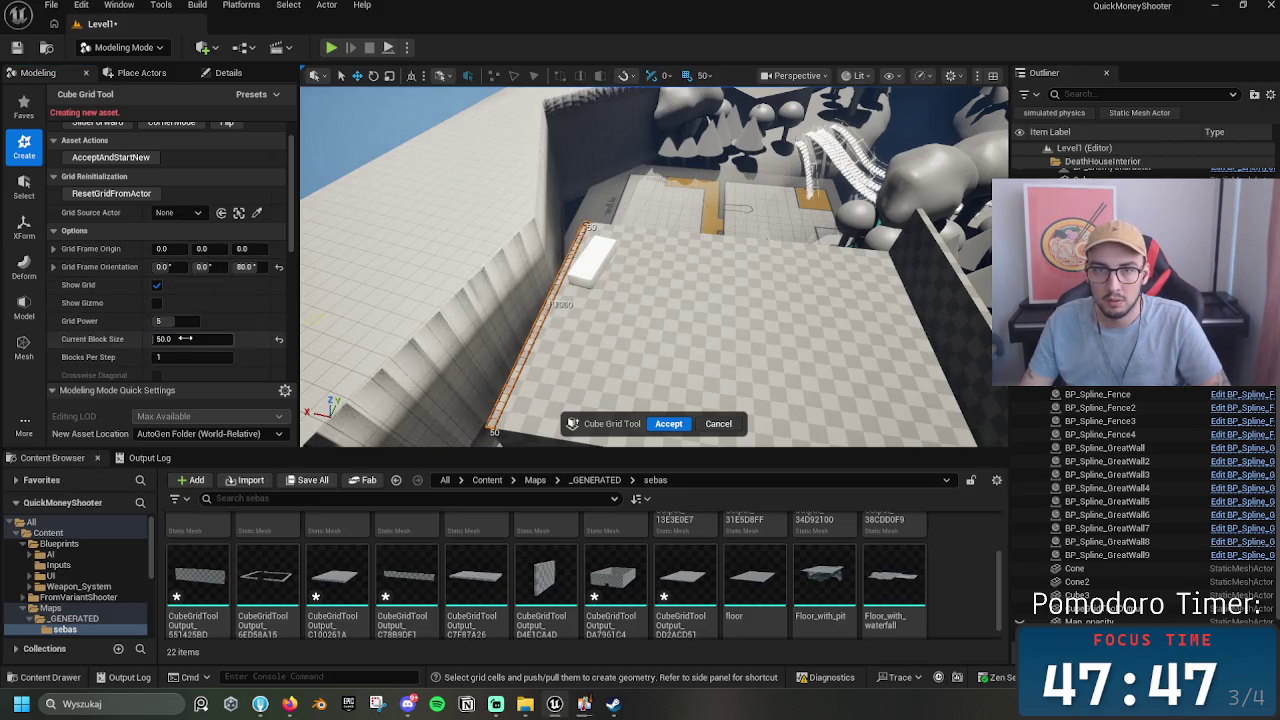
click(184, 339)
text(4)
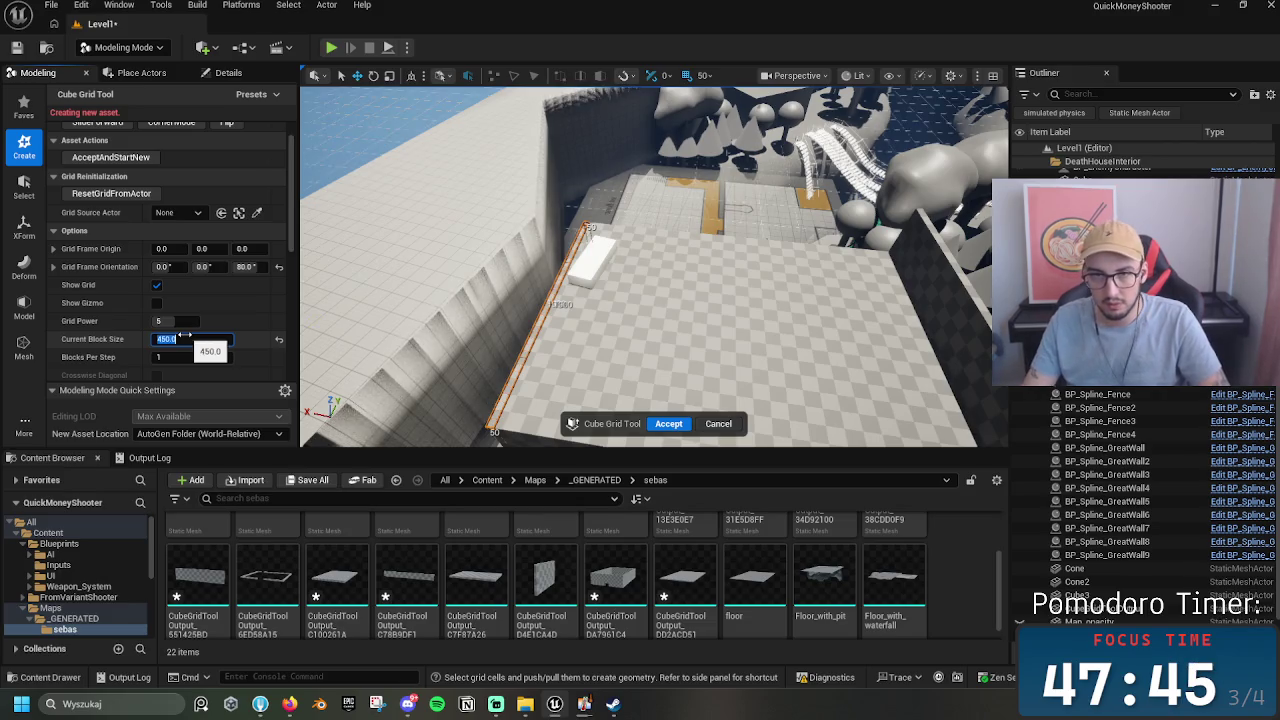
key(Return)
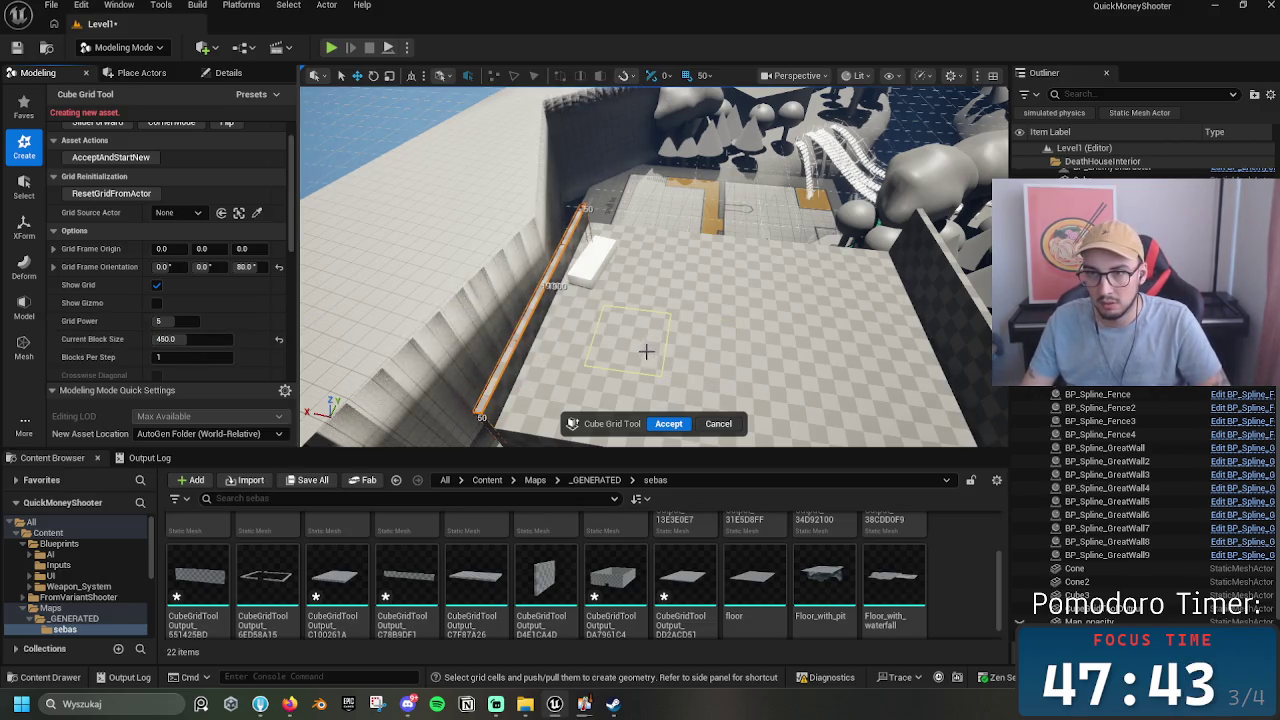
click(663, 424)
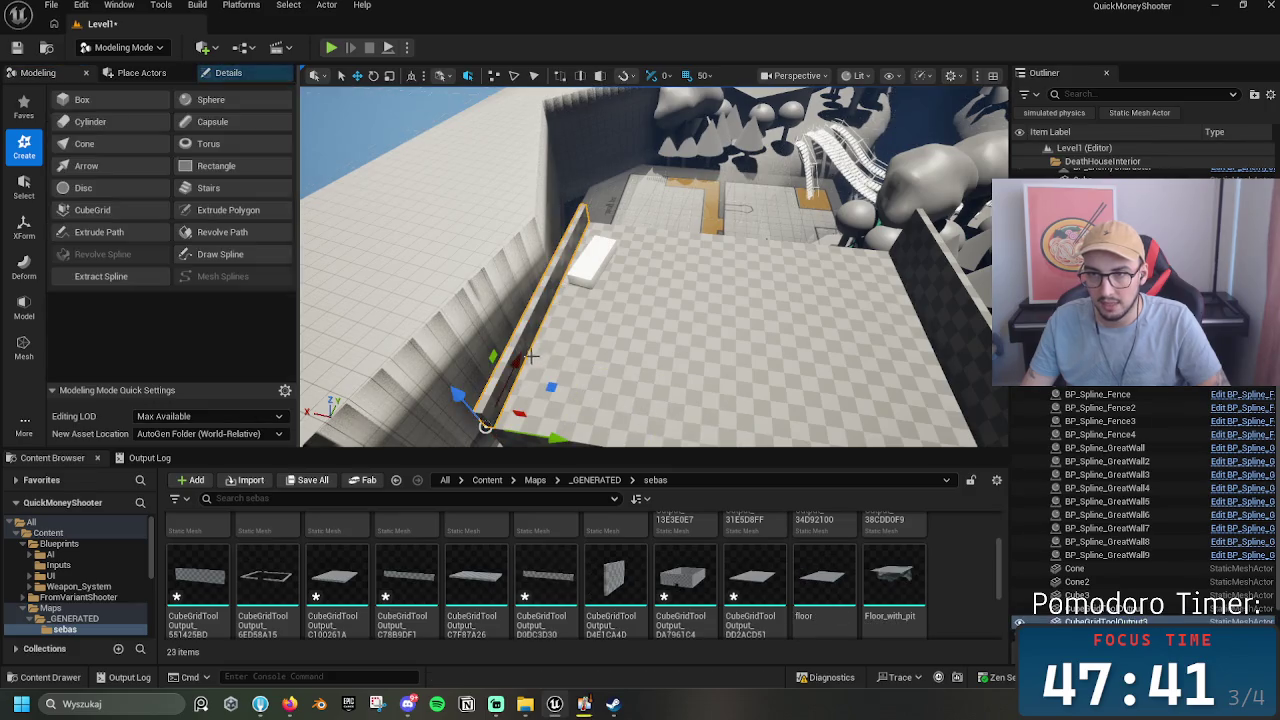
Step: Drop the new wall onto the floor with End, frame it, and return to Selection Mode
key(End)
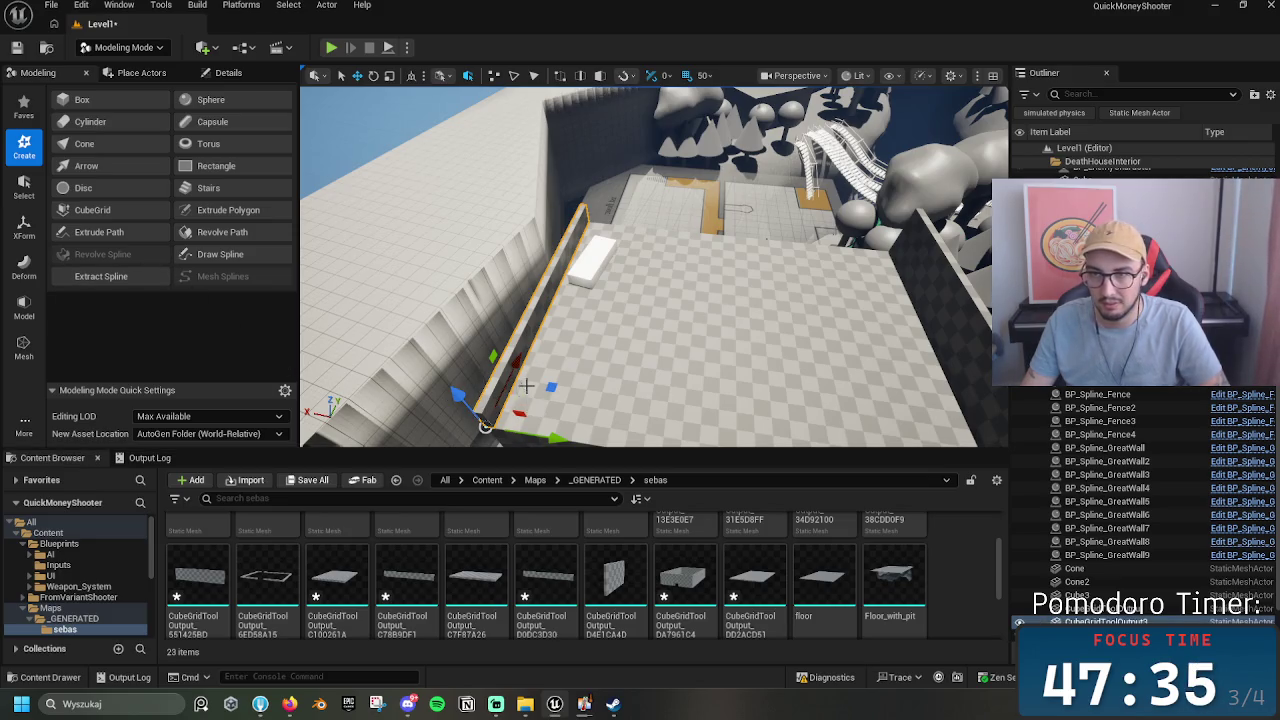
drag(522, 387, 600, 387)
key(f)
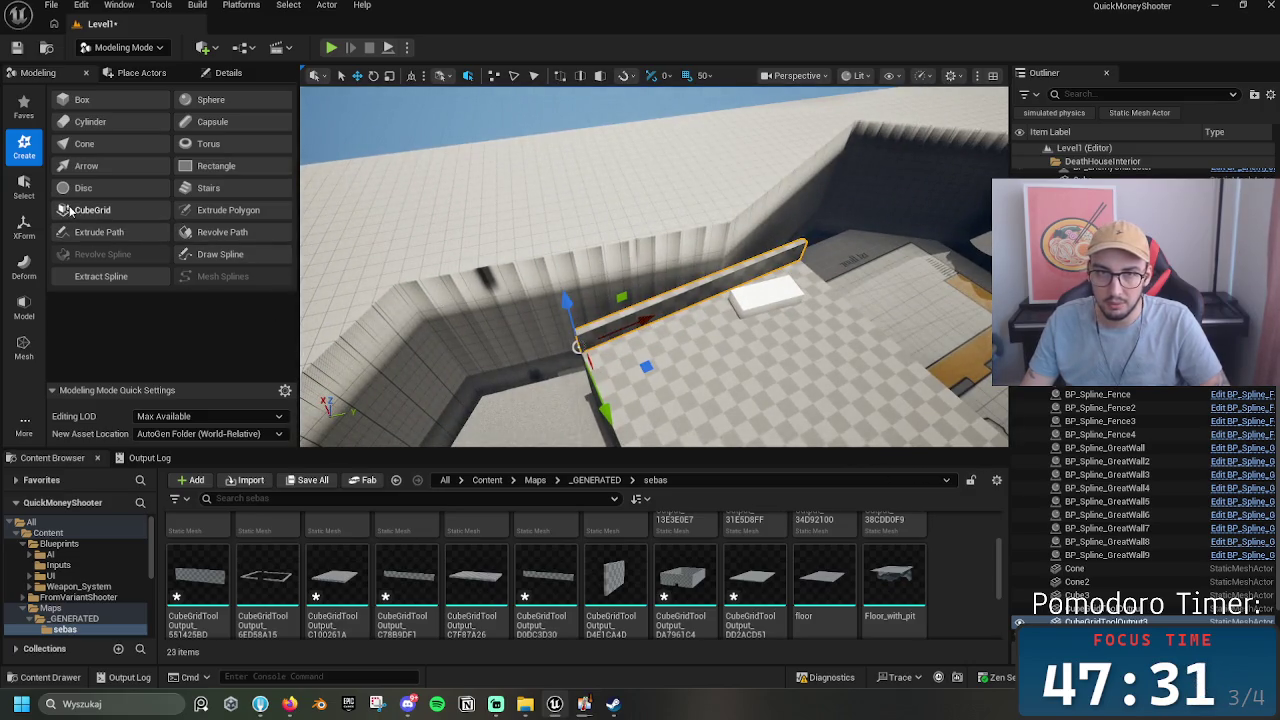
click(105, 212)
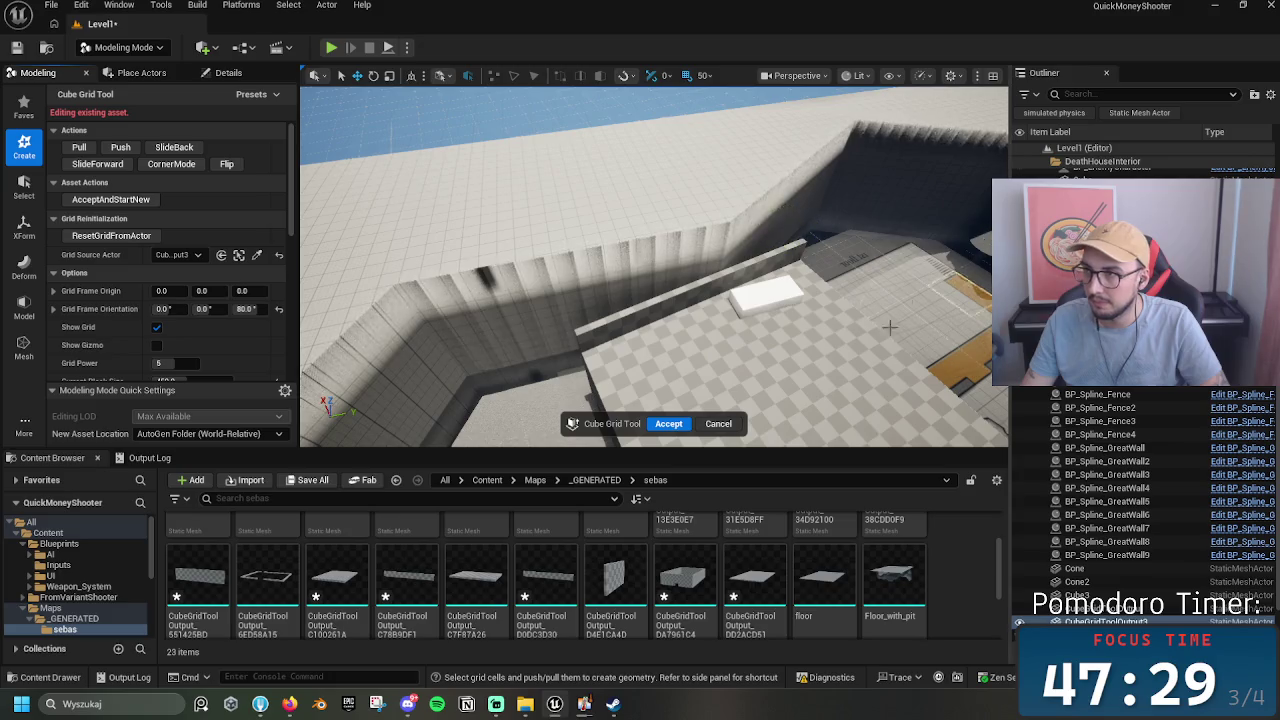
scroll(1214, 456, up, 3)
click(1214, 441)
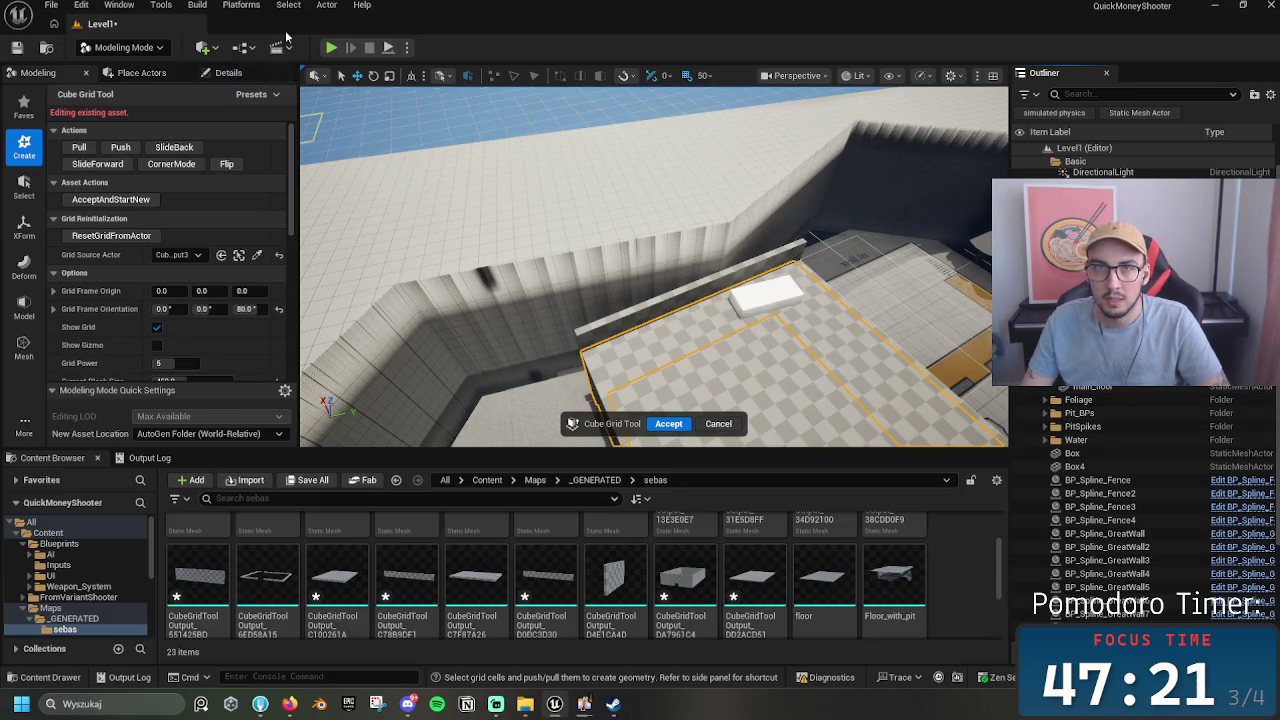
click(103, 49)
click(120, 66)
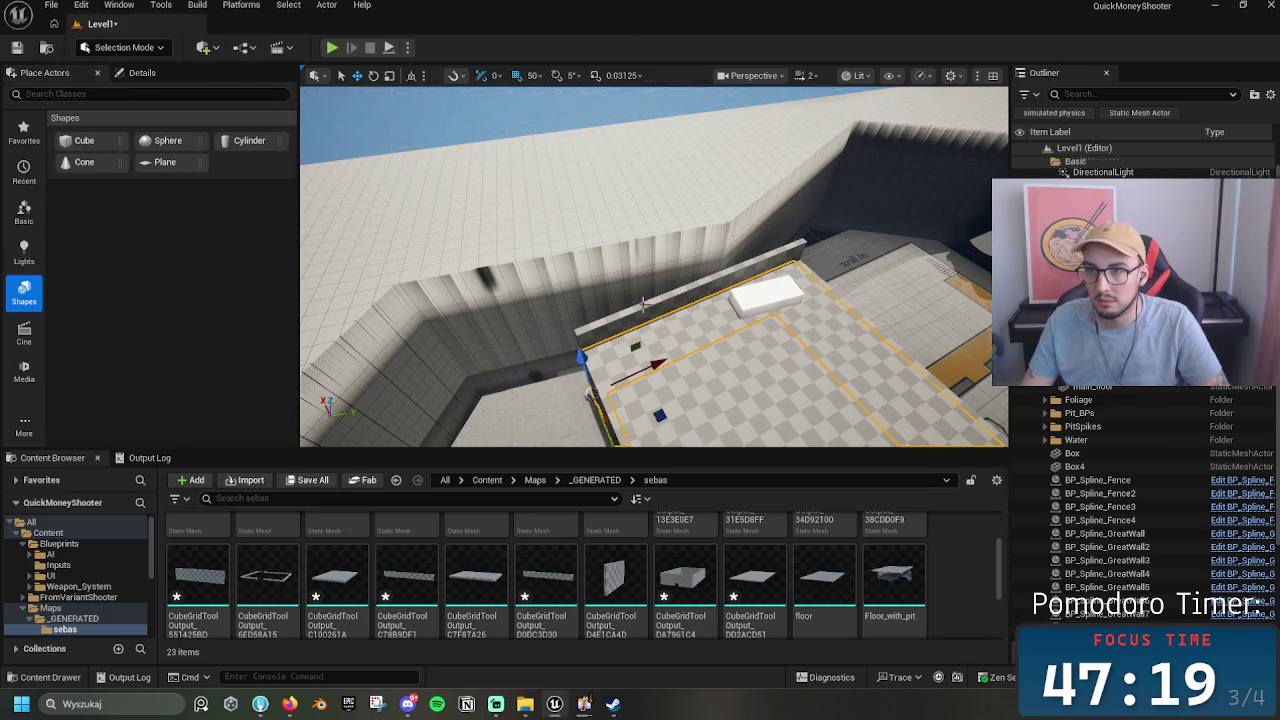
Step: Frame the wall strip, try the R scale gizmo on it, then go back to Modeling Mode
key(f)
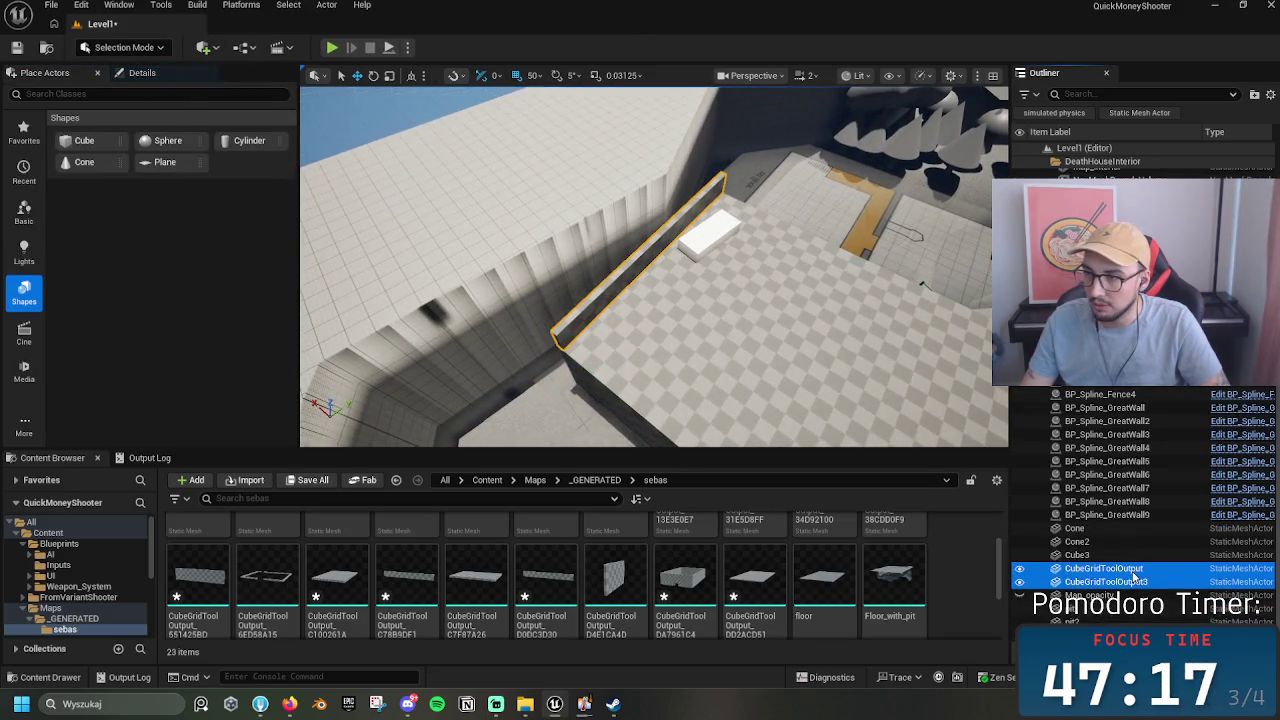
scroll(1140, 500, up, 2)
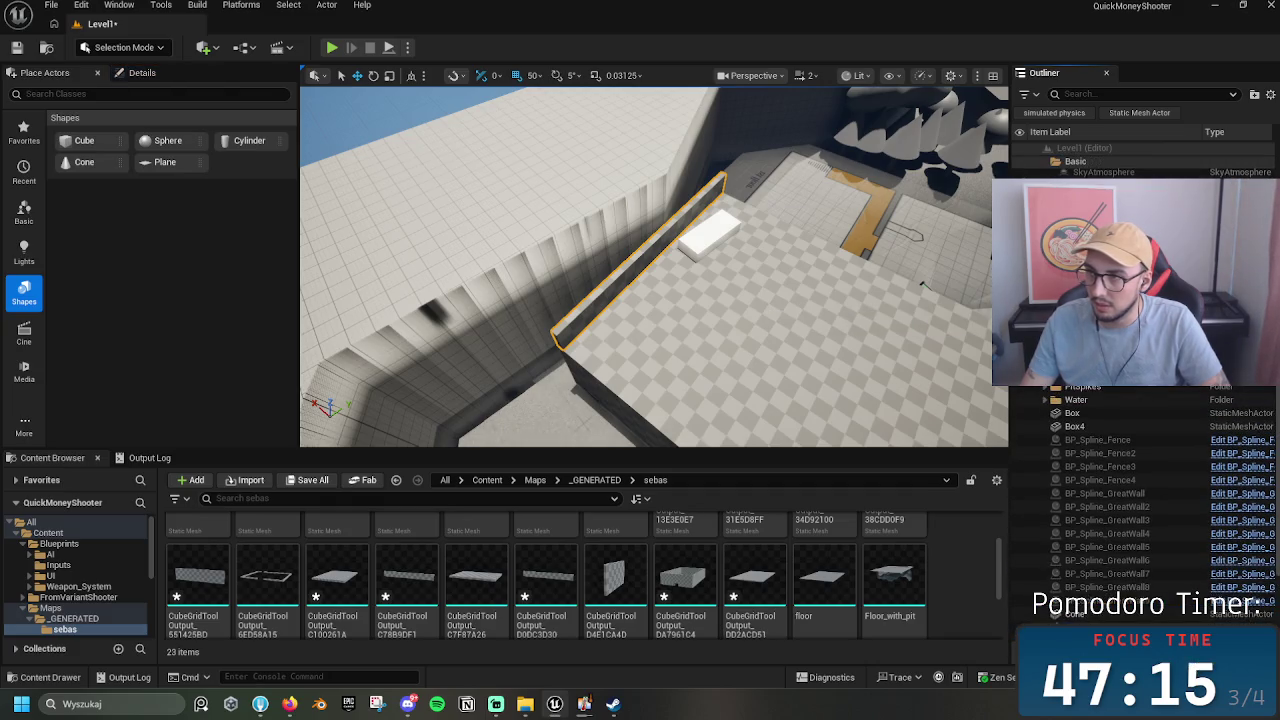
scroll(1140, 500, up, 1)
mouse_move(628, 270)
mouse_down()
mouse_move(500, 345)
mouse_move(468, 214)
mouse_up()
key(r)
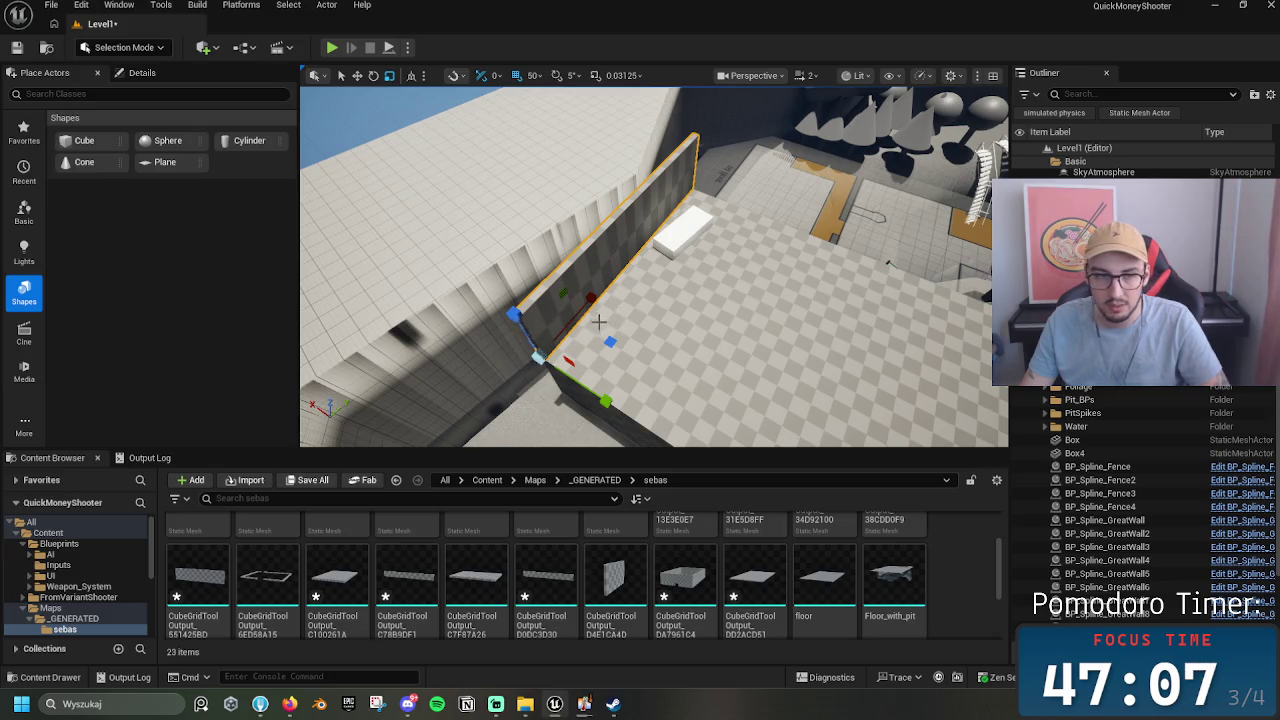
scroll(572, 315, down, 3)
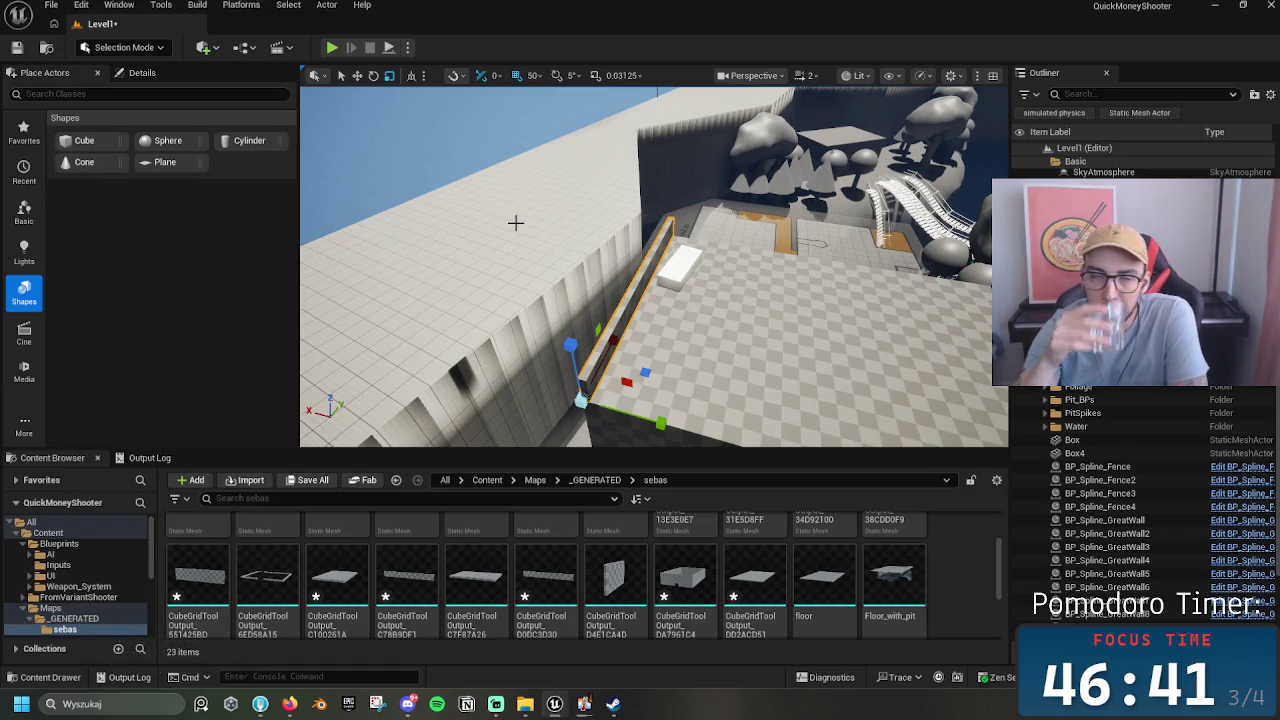
click(124, 47)
click(126, 126)
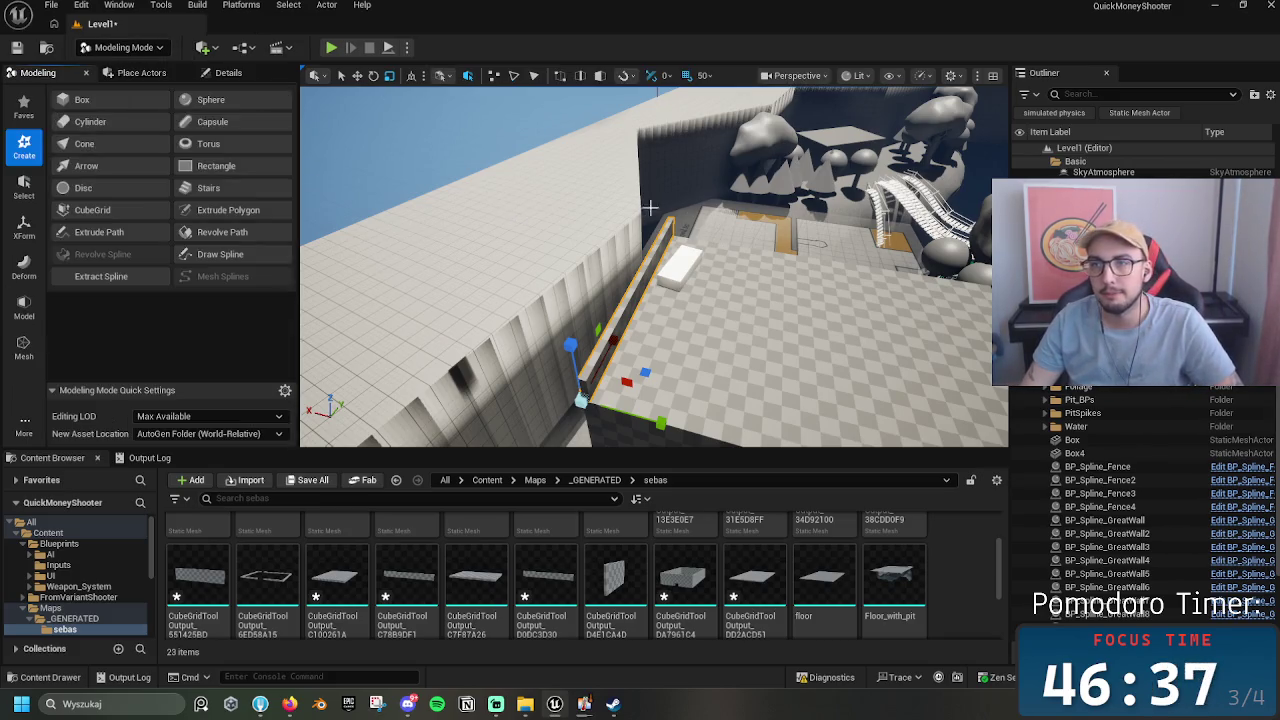
Step: Open Cube Grid on the wall at block size 50 and push the wall face up several steps
click(101, 210)
scroll(285, 344, down, 3)
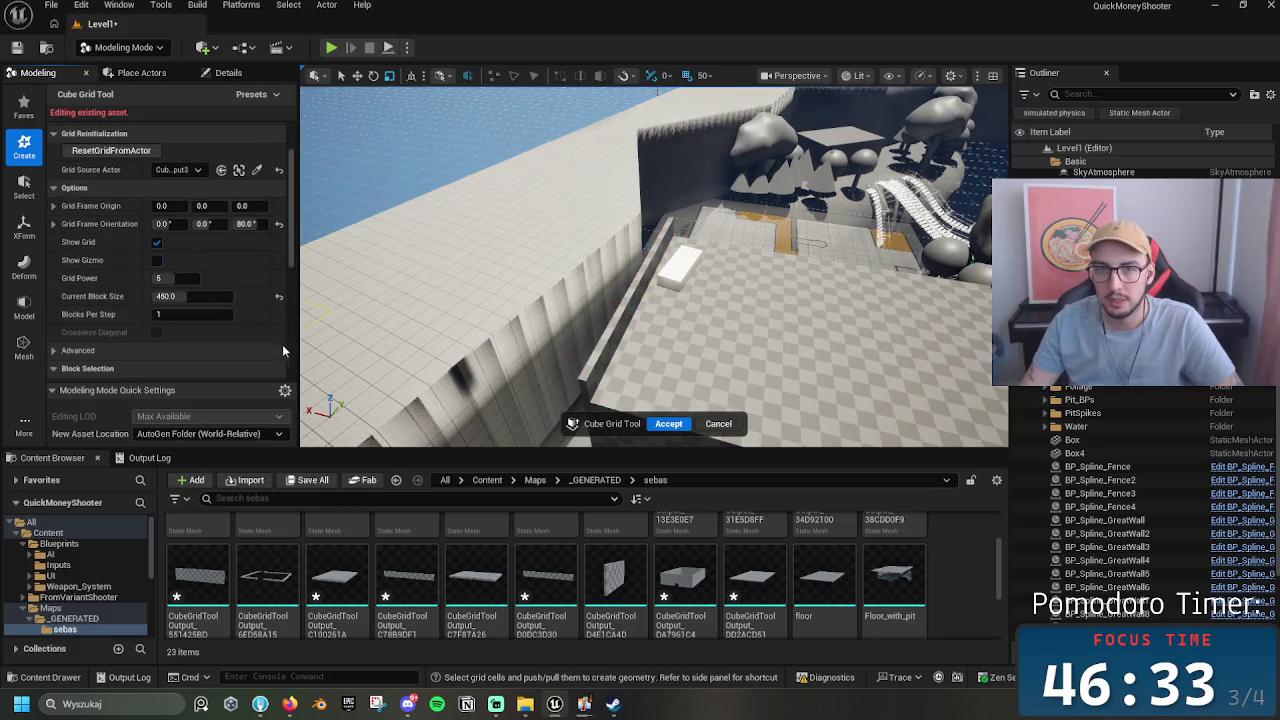
click(176, 274)
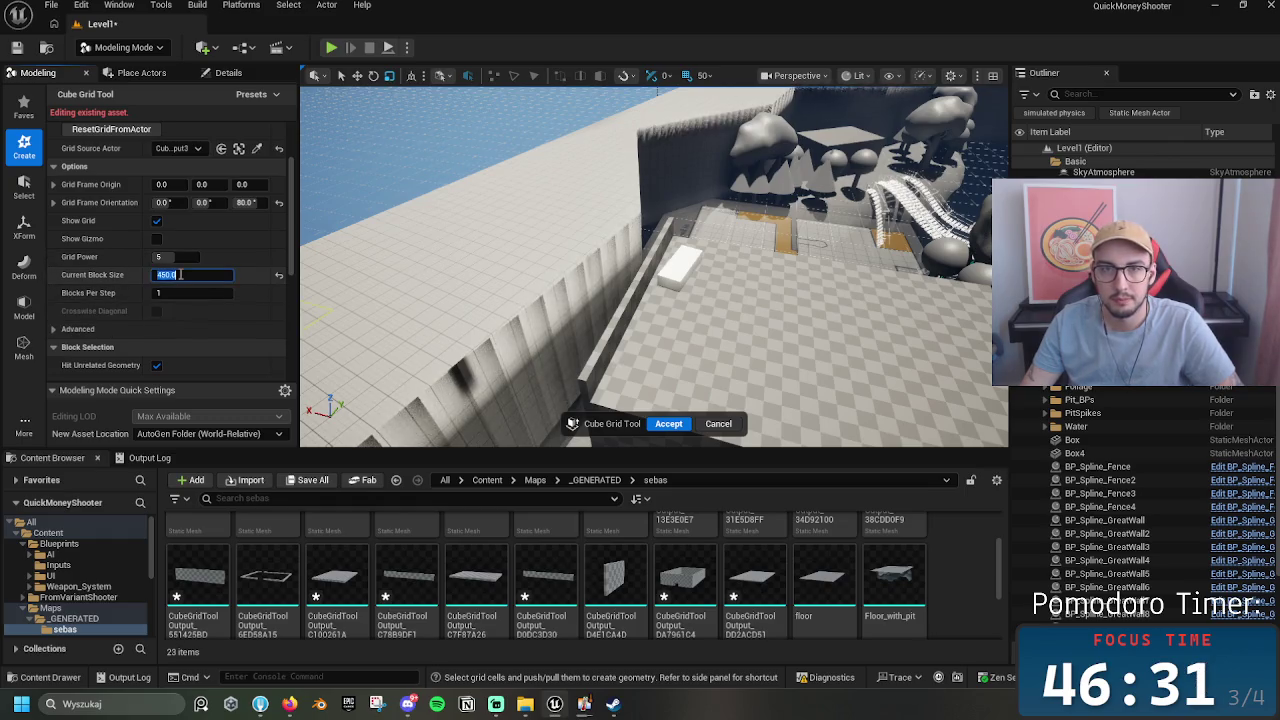
text(50)
key(Return)
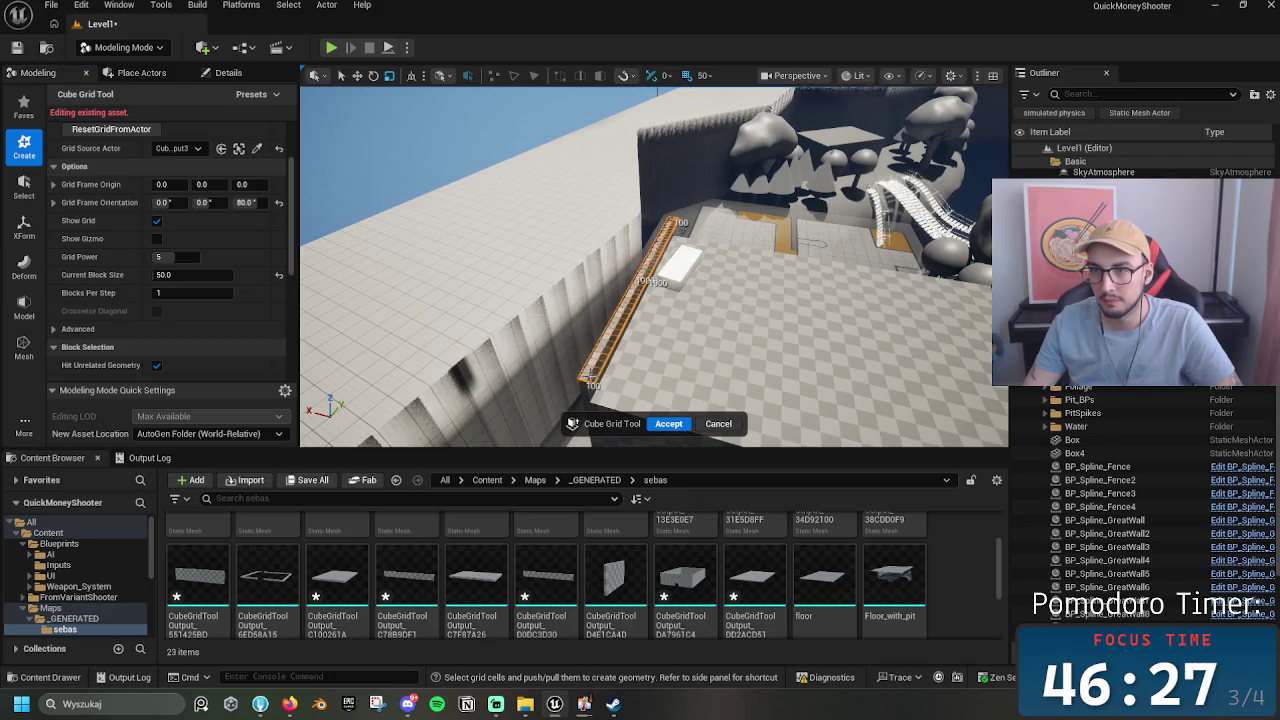
scroll(660, 340, up, 5)
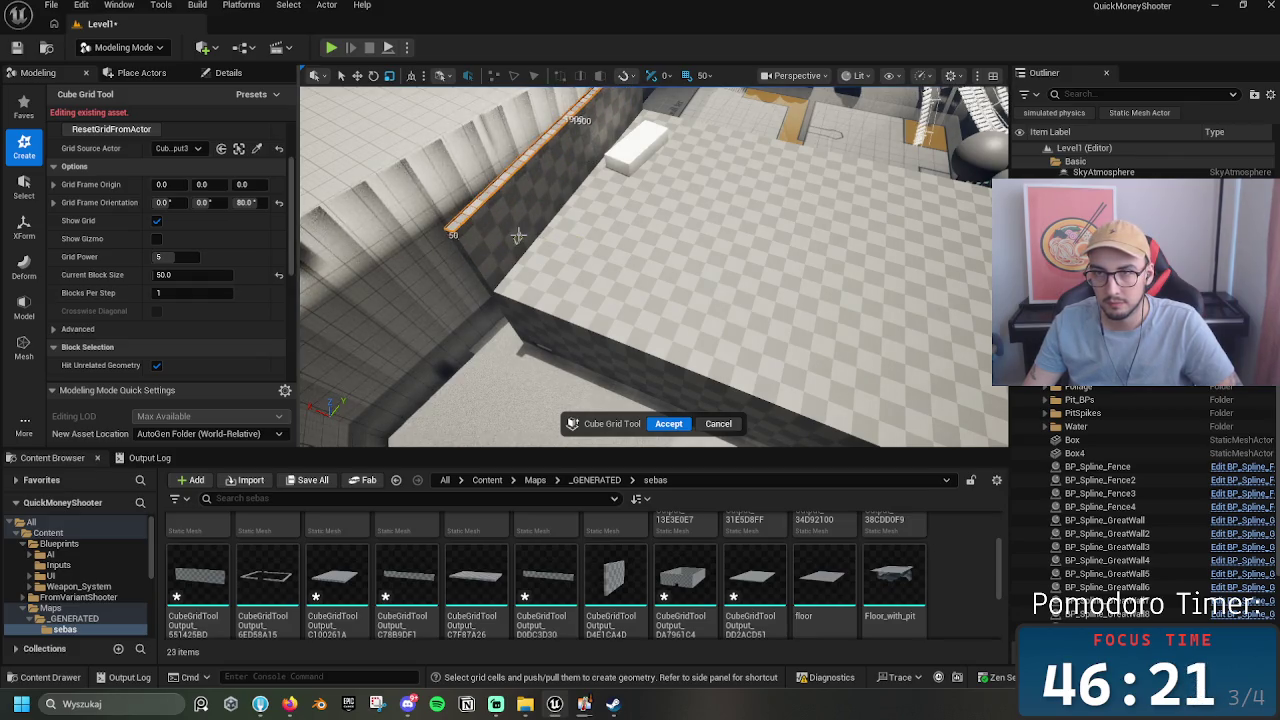
key(e)
key(e)
key(e)
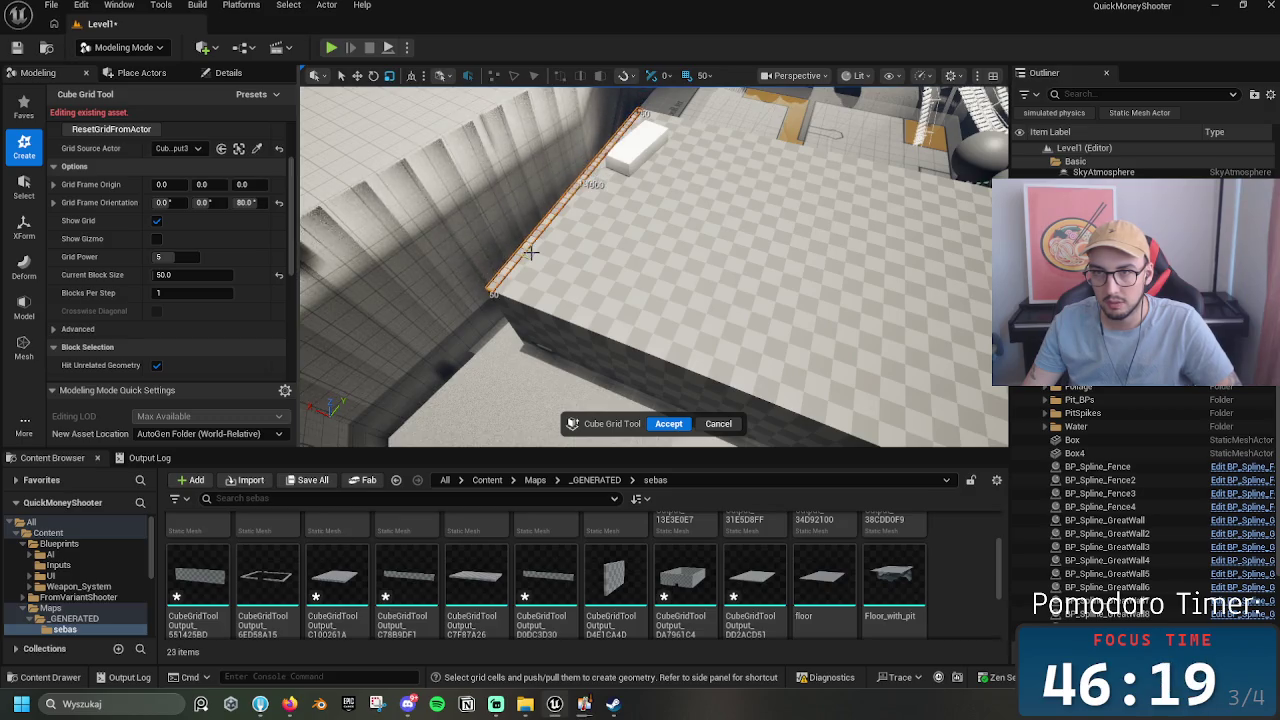
mouse_move(459, 212)
mouse_down()
mouse_move(375, 402)
mouse_move(539, 384)
mouse_move(614, 341)
mouse_up()
key(e)
key(e)
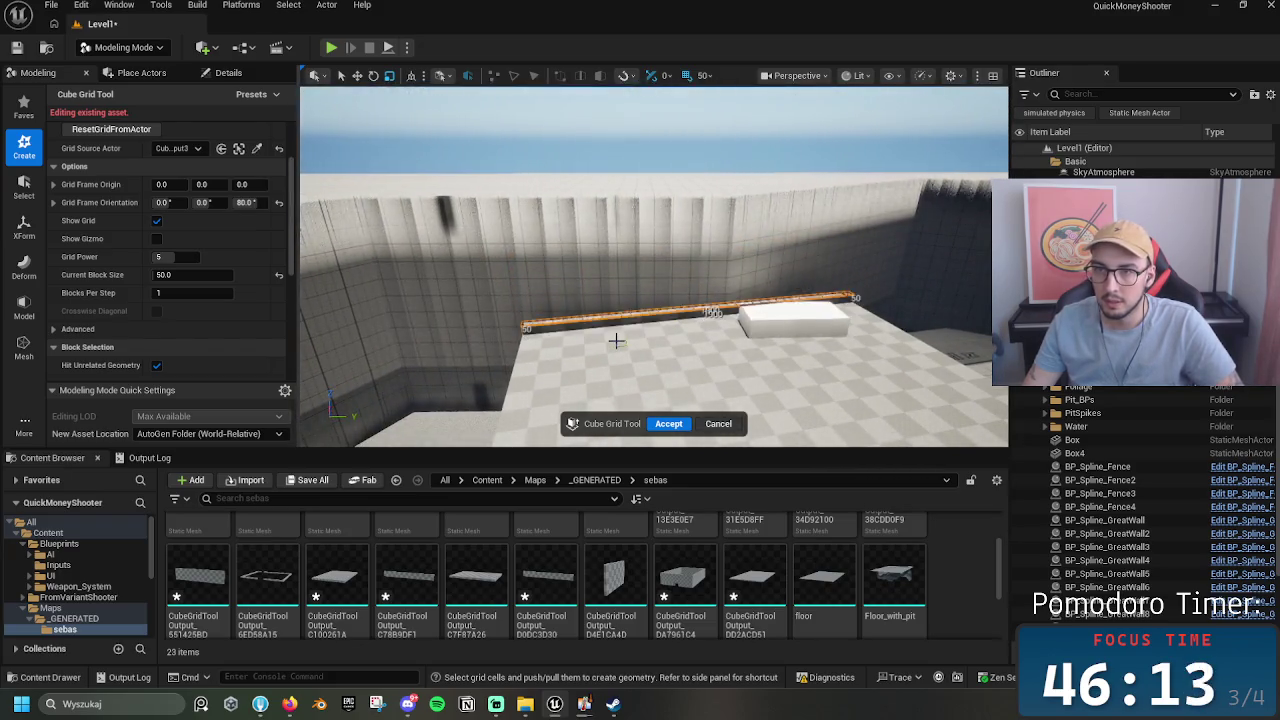
key(e)
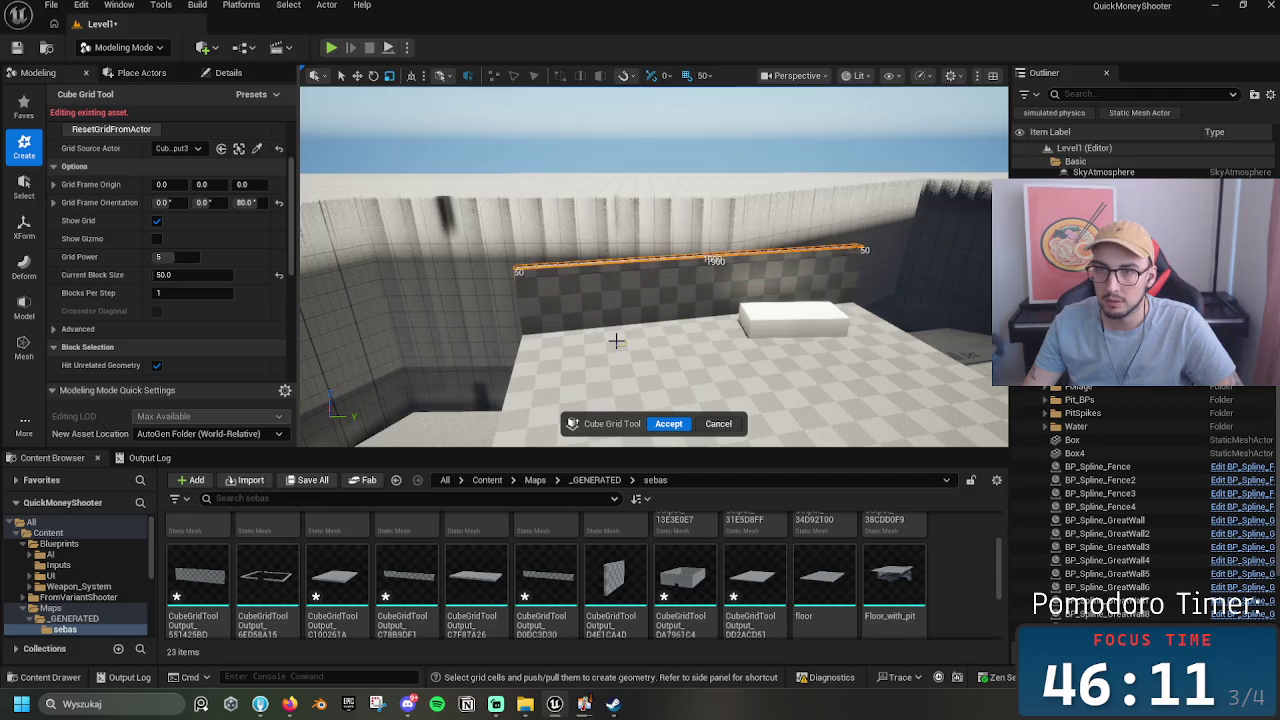
Step: Raise the front wall further, then mark cells along the left wall edge
mouse_move(616, 341)
mouse_down()
mouse_move(661, 303)
mouse_move(606, 351)
mouse_move(535, 358)
mouse_move(966, 354)
mouse_up()
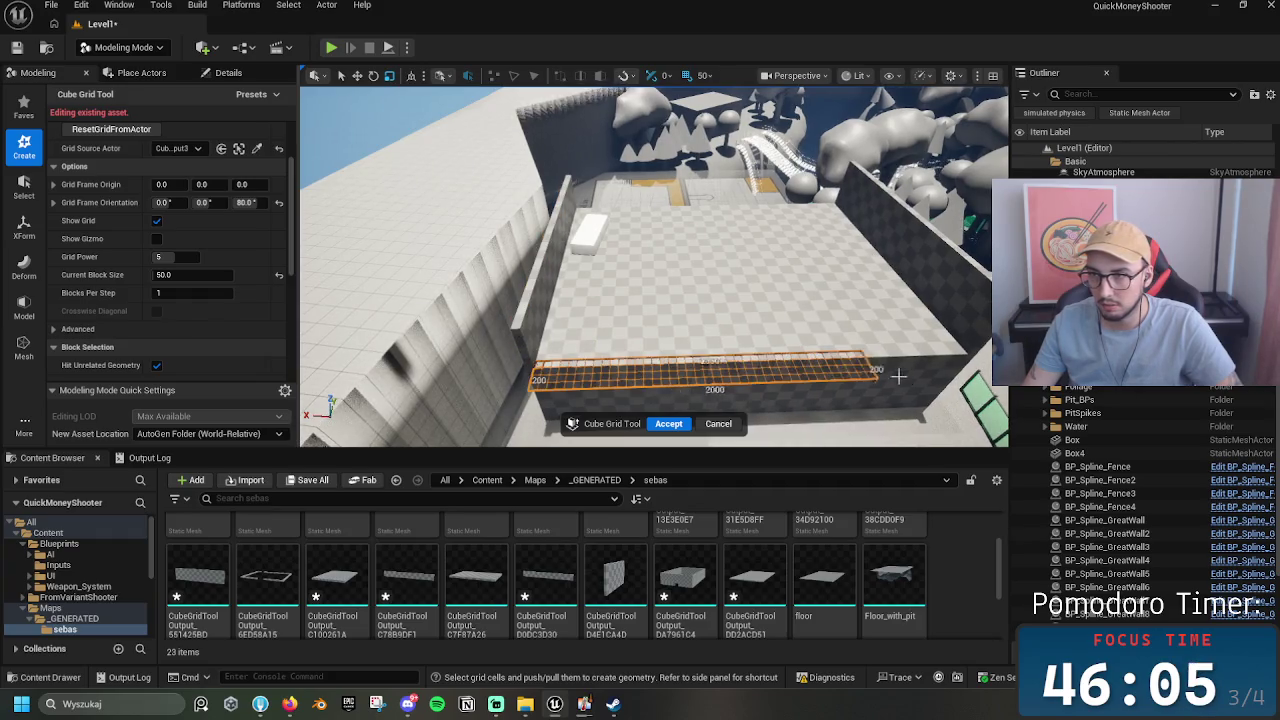
key(e)
key(e)
key(e)
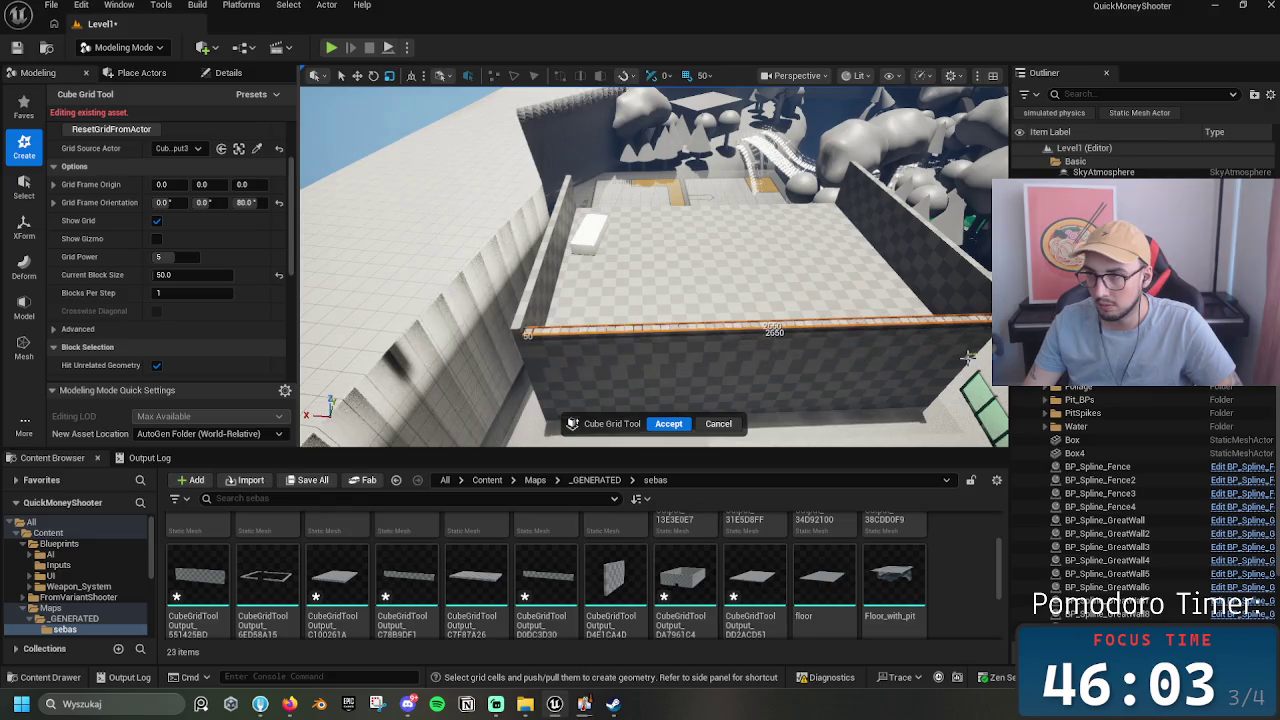
mouse_move(958, 355)
mouse_down()
mouse_move(777, 299)
mouse_move(456, 311)
mouse_up()
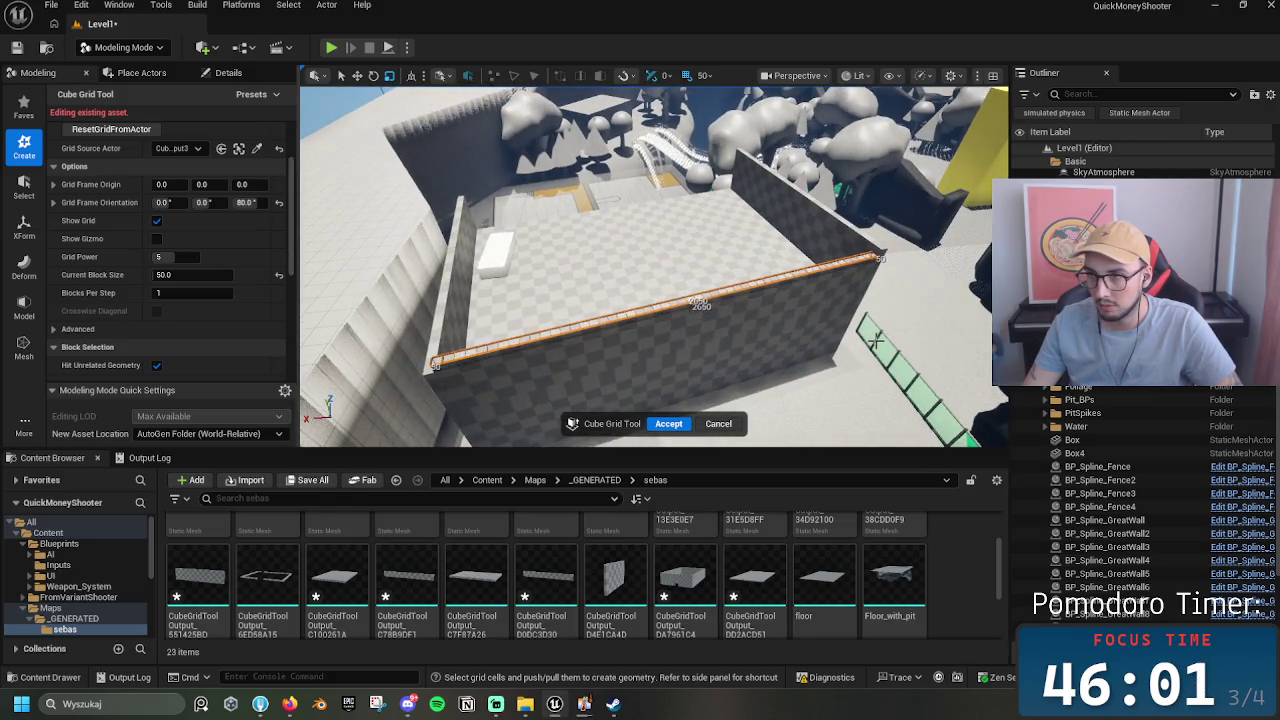
mouse_move(430, 362)
mouse_down()
mouse_move(455, 222)
mouse_move(415, 215)
mouse_move(650, 280)
mouse_up()
mouse_move(632, 203)
mouse_down()
mouse_move(565, 210)
mouse_move(632, 203)
mouse_up()
mouse_move(696, 373)
mouse_down()
mouse_move(716, 410)
mouse_move(694, 277)
mouse_move(831, 183)
mouse_up()
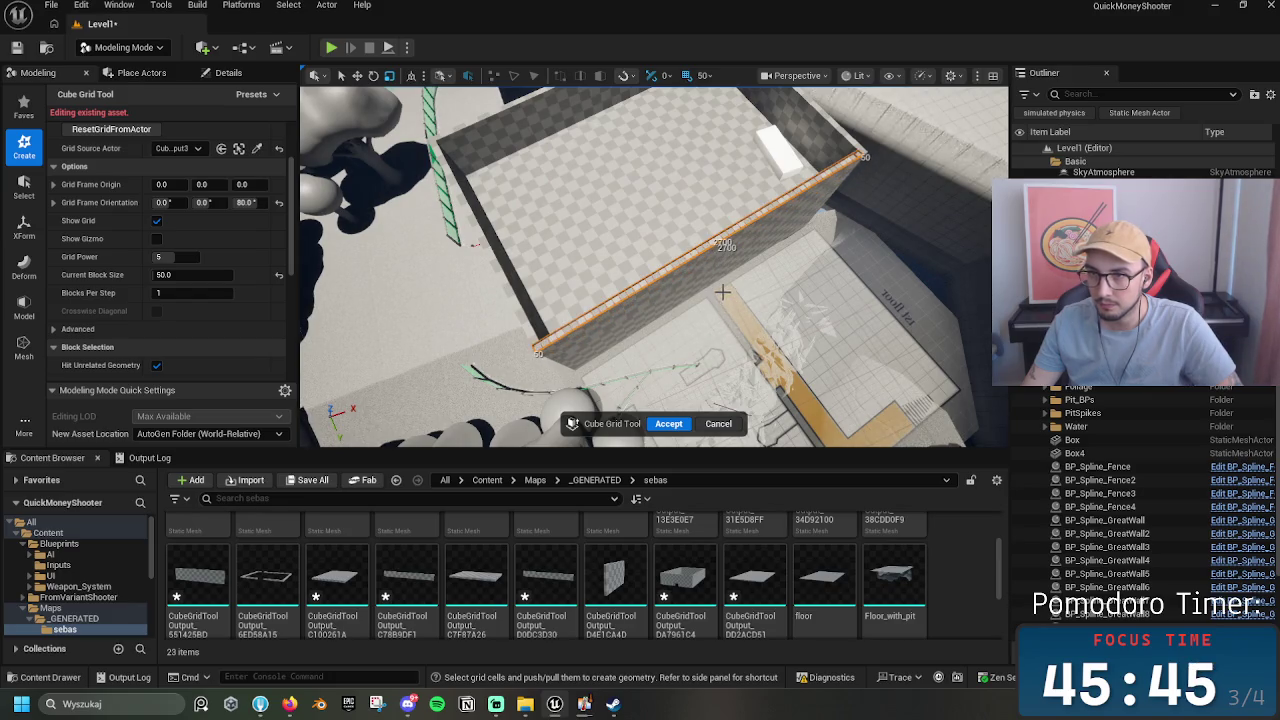
click(859, 76)
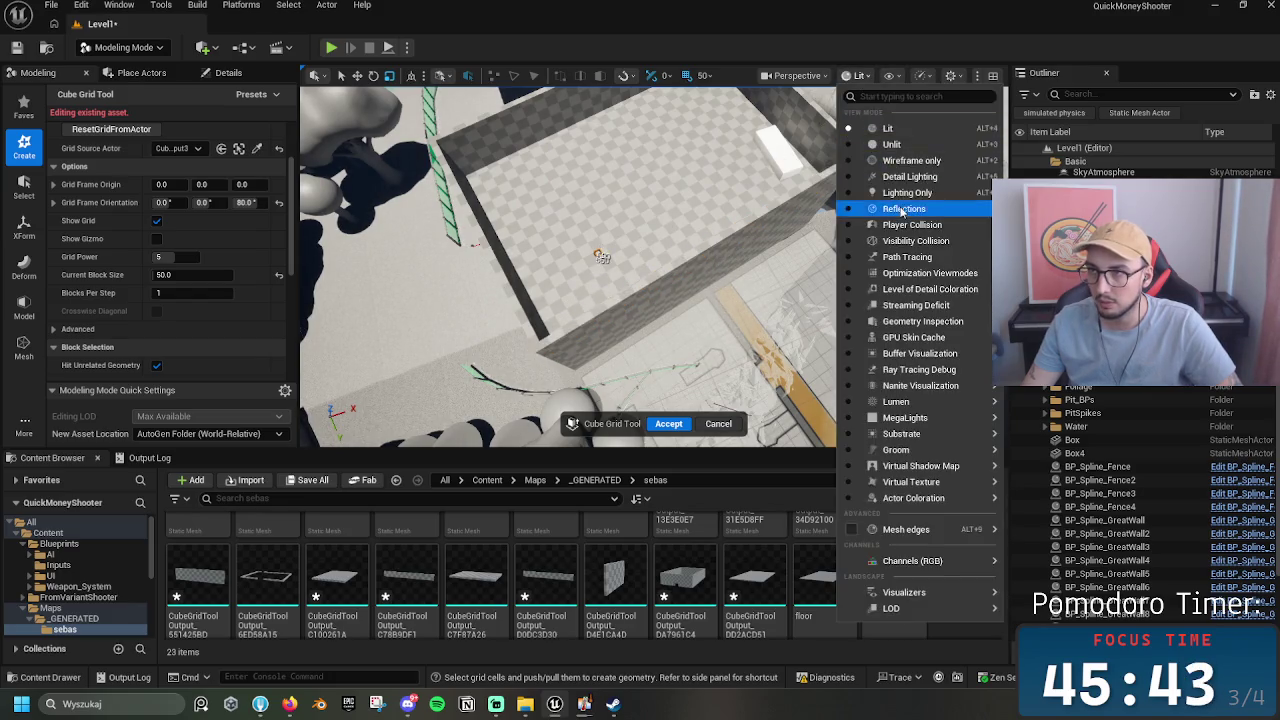
click(900, 161)
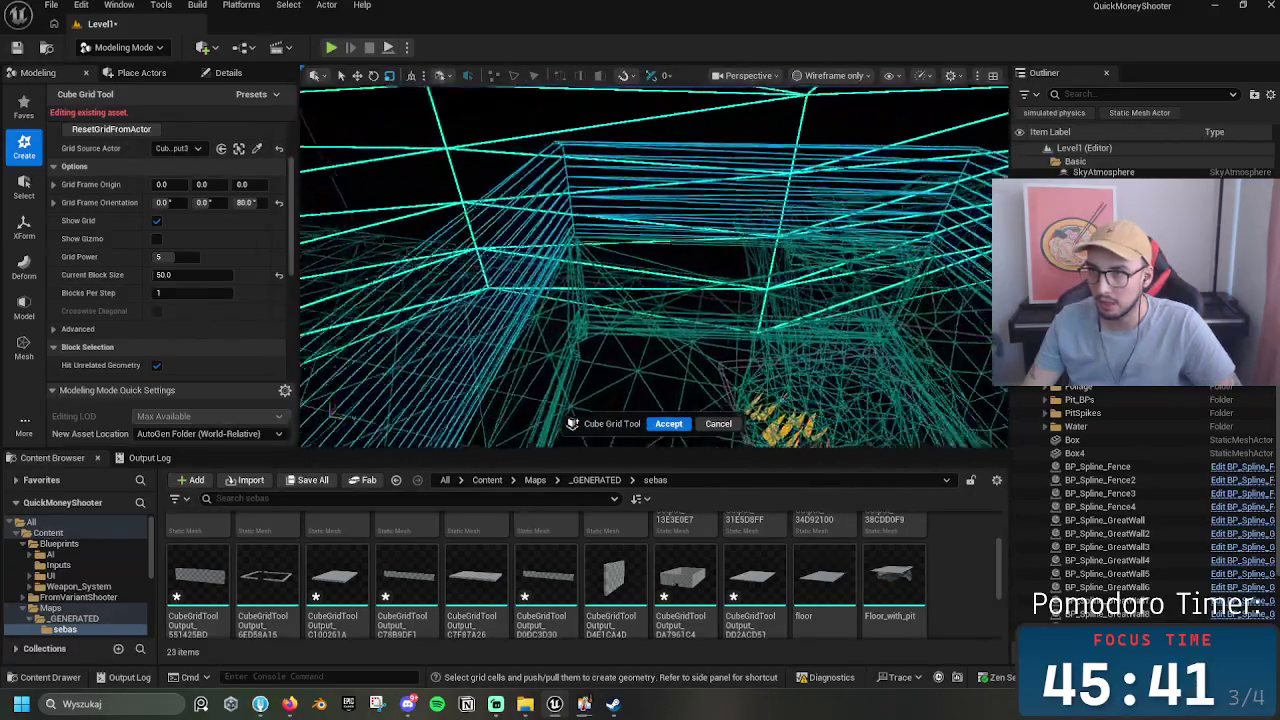
mouse_move(655, 265)
mouse_down()
mouse_move(615, 290)
mouse_move(694, 258)
mouse_up()
click(776, 79)
click(776, 79)
click(776, 79)
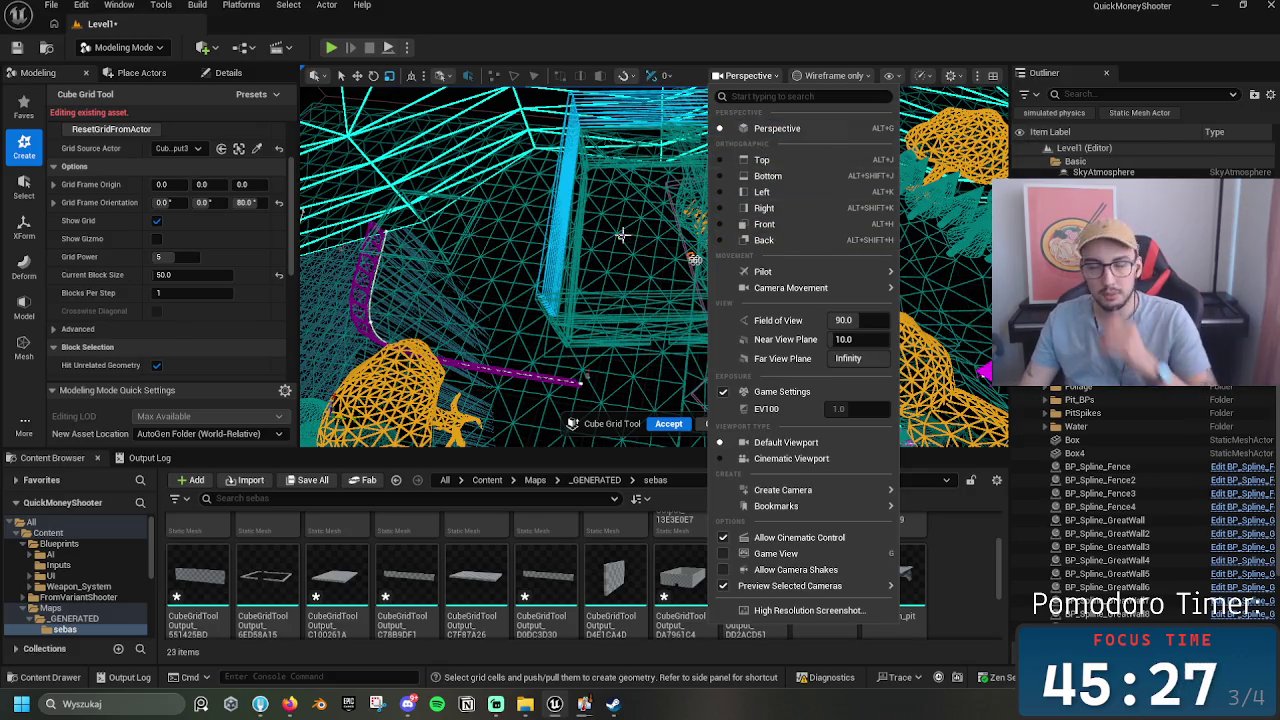
click(824, 80)
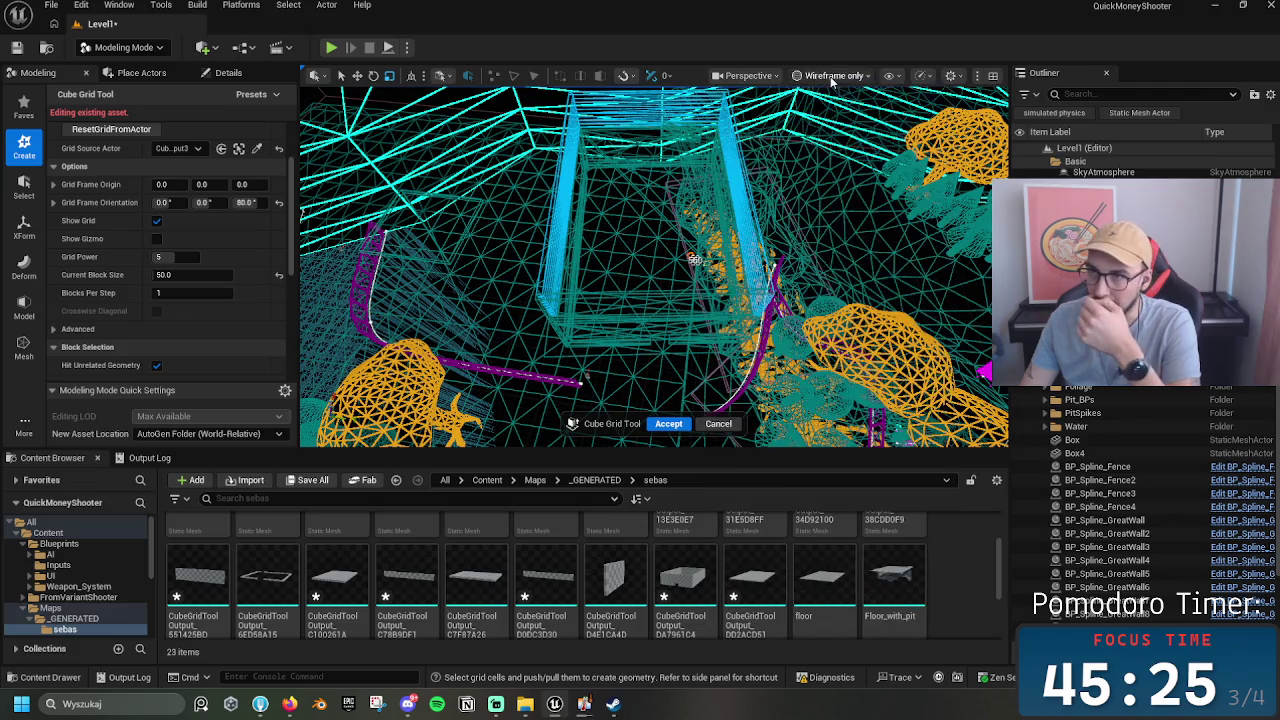
click(848, 80)
click(838, 126)
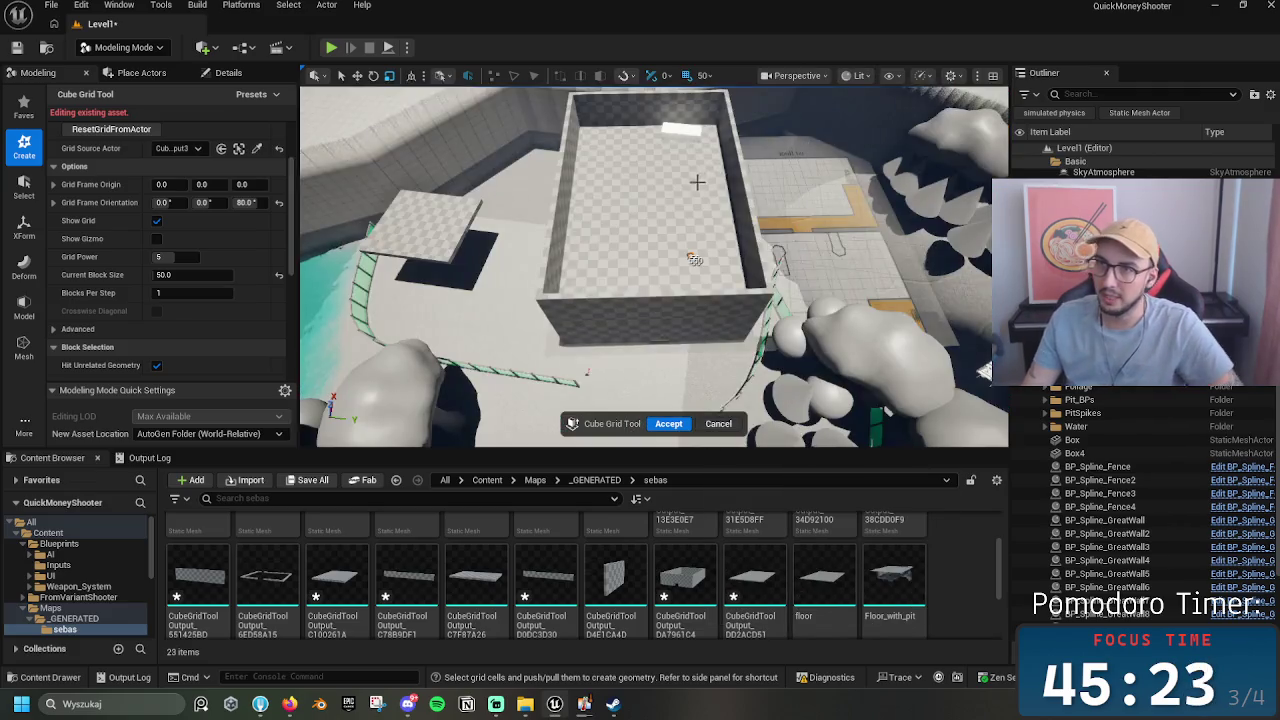
Step: Mark grid cells along the tops of the right, back and left walls
drag(726, 167, 818, 187)
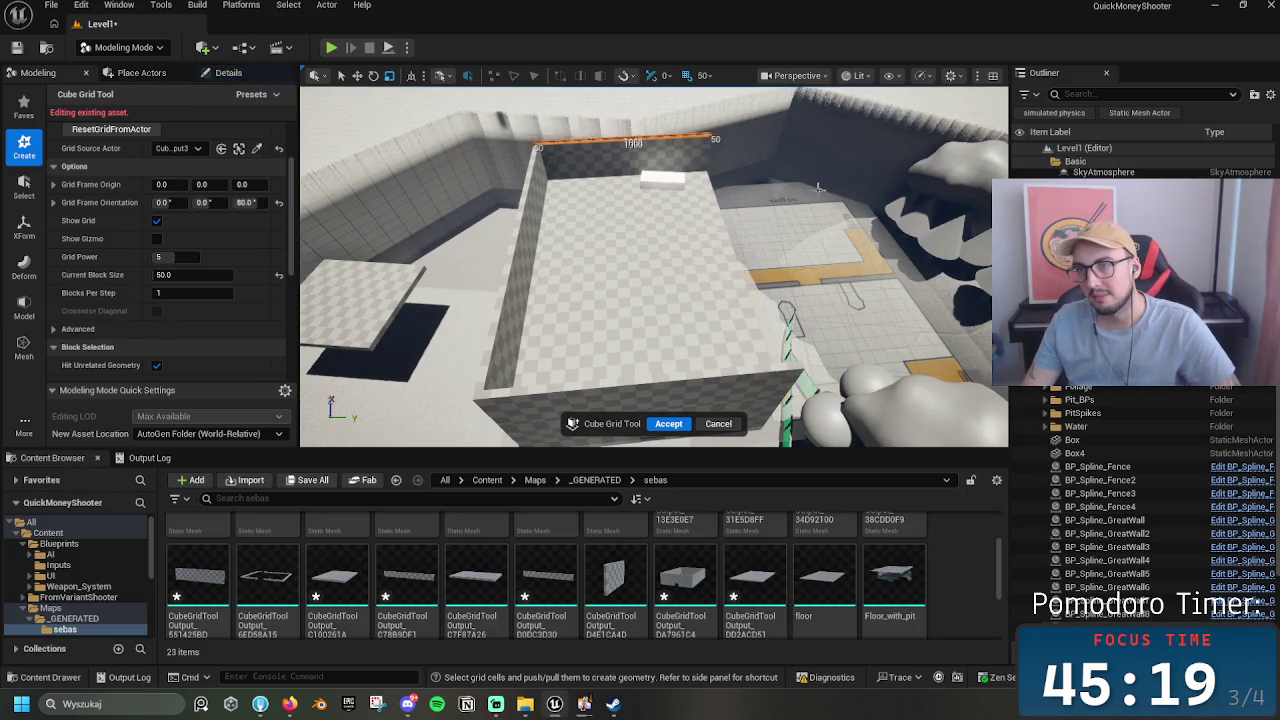
drag(540, 157, 712, 148)
drag(545, 173, 500, 413)
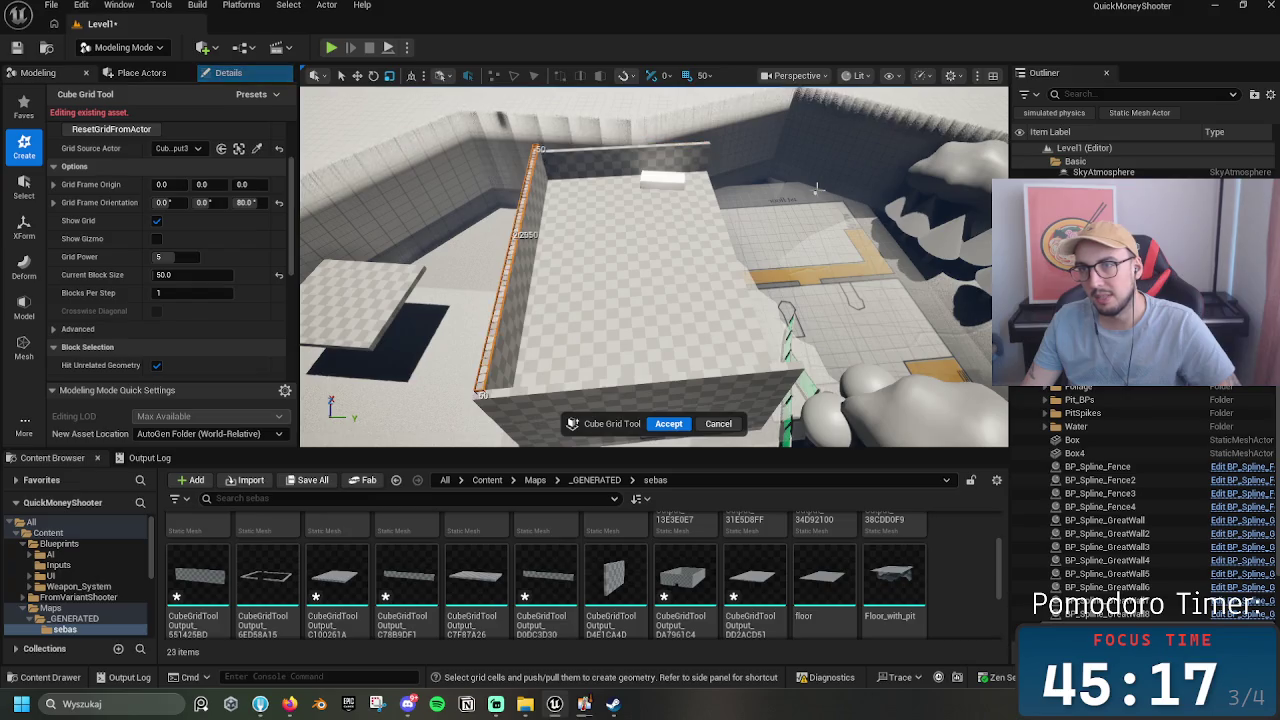
mouse_move(540, 157)
mouse_down()
mouse_move(712, 148)
mouse_move(711, 167)
mouse_up()
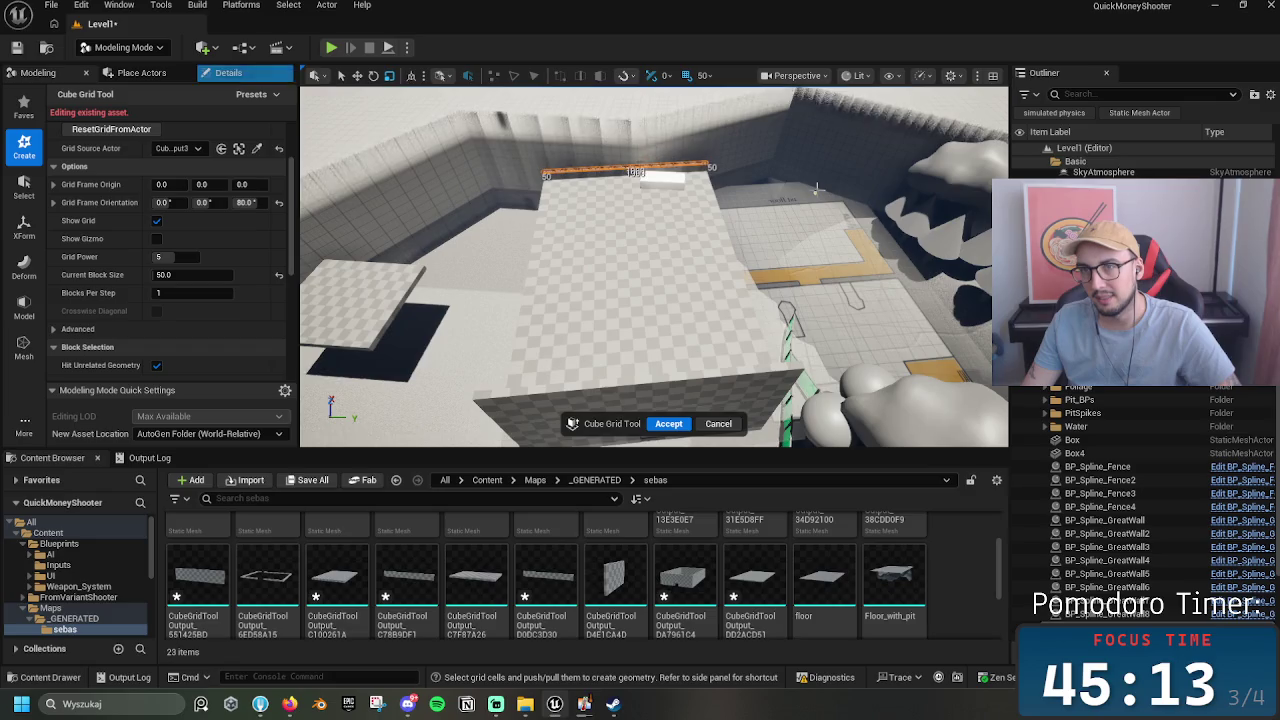
mouse_move(817, 188)
mouse_down()
mouse_move(757, 200)
mouse_move(757, 240)
mouse_up()
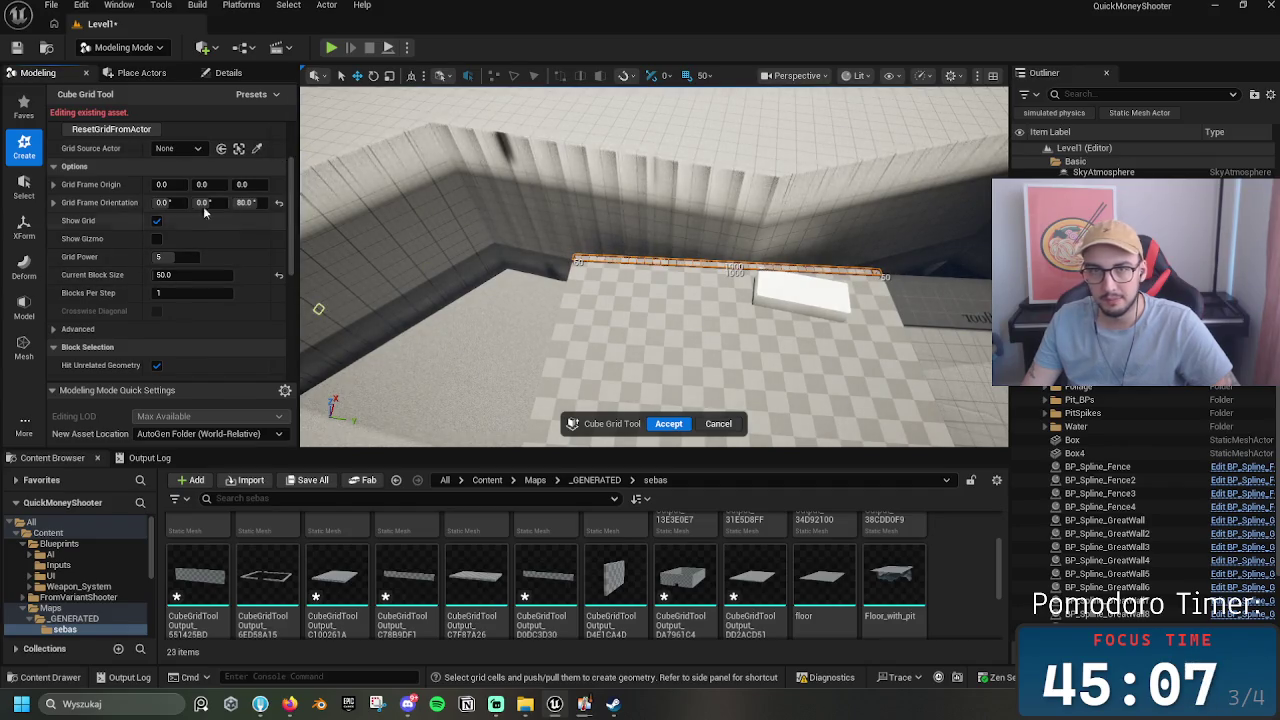
Step: Set the Cube Grid block size to 450
click(211, 277)
text(450)
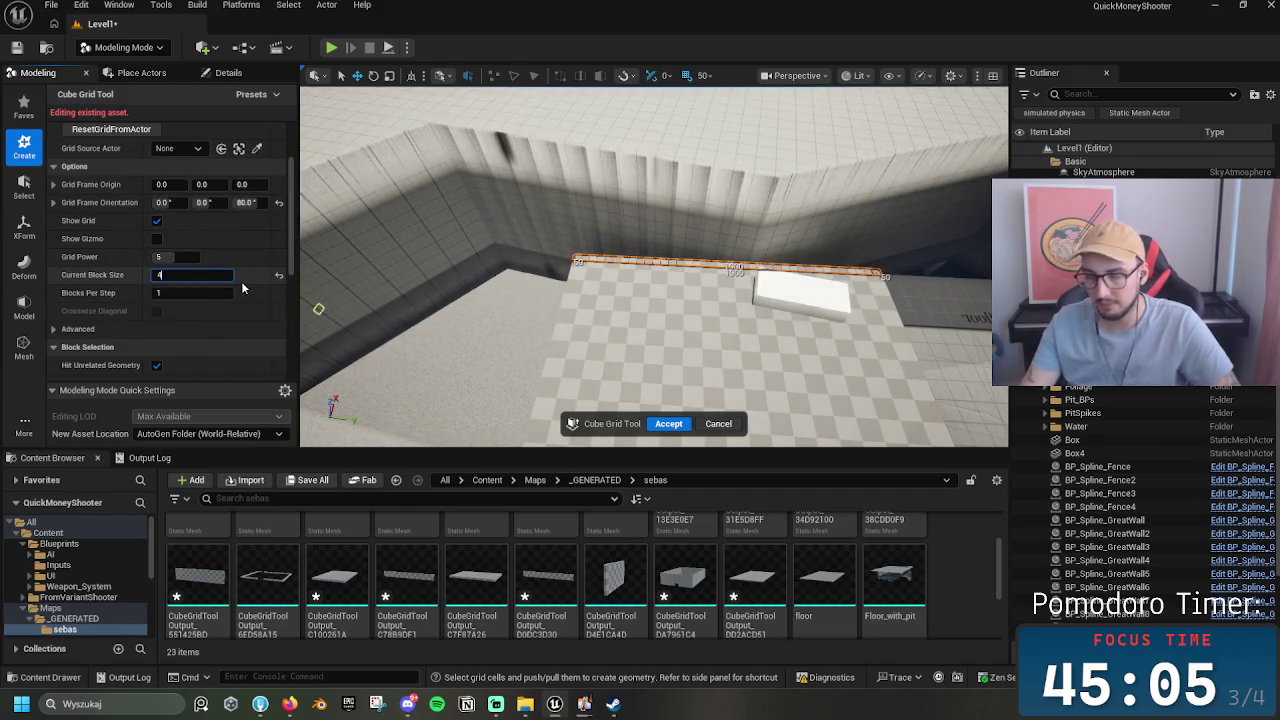
key(Return)
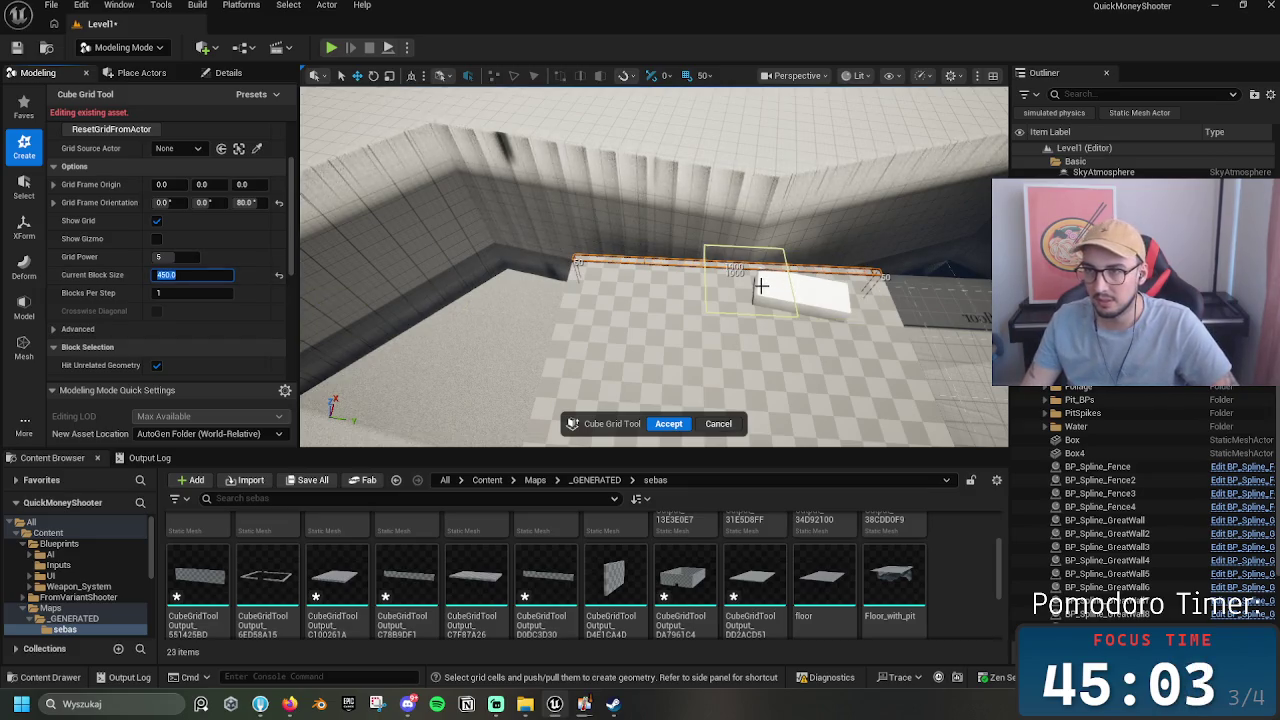
mouse_move(666, 289)
mouse_down()
mouse_move(560, 292)
mouse_move(644, 391)
mouse_move(630, 440)
mouse_move(650, 395)
mouse_move(635, 360)
mouse_up()
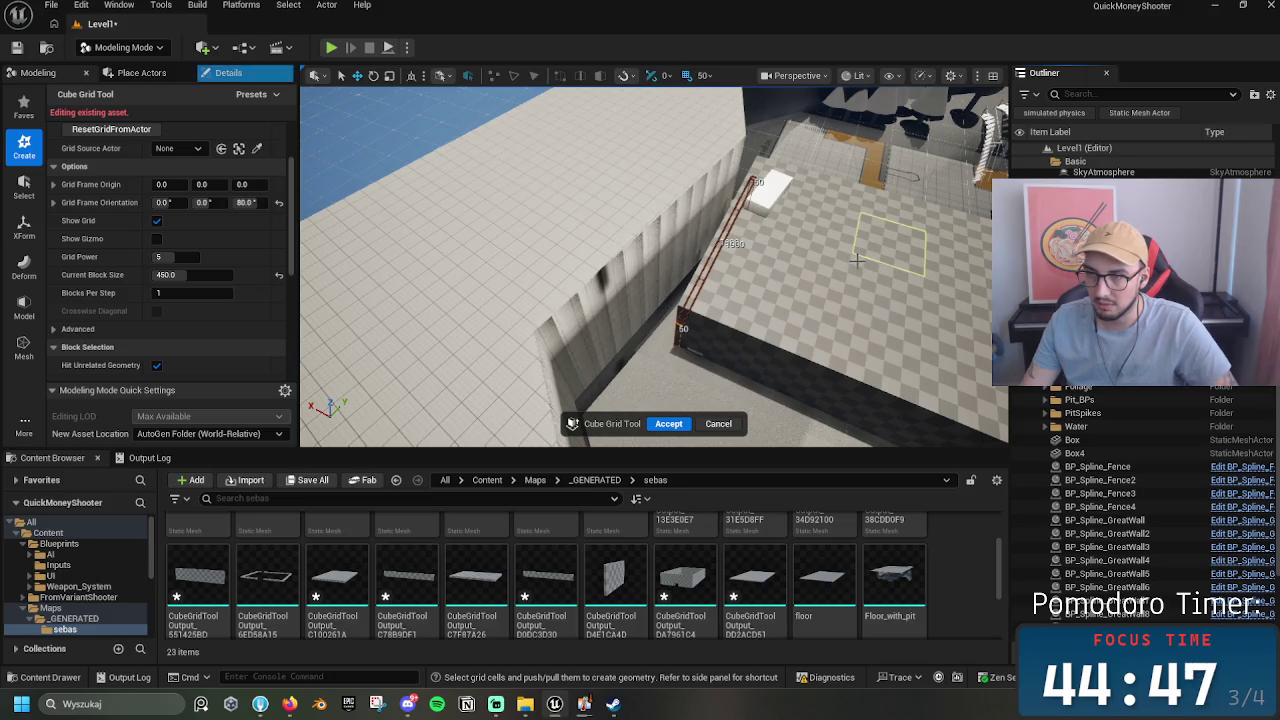
Step: Cancel the Cube Grid edit and choose No so the mesh is kept
click(722, 425)
click(745, 381)
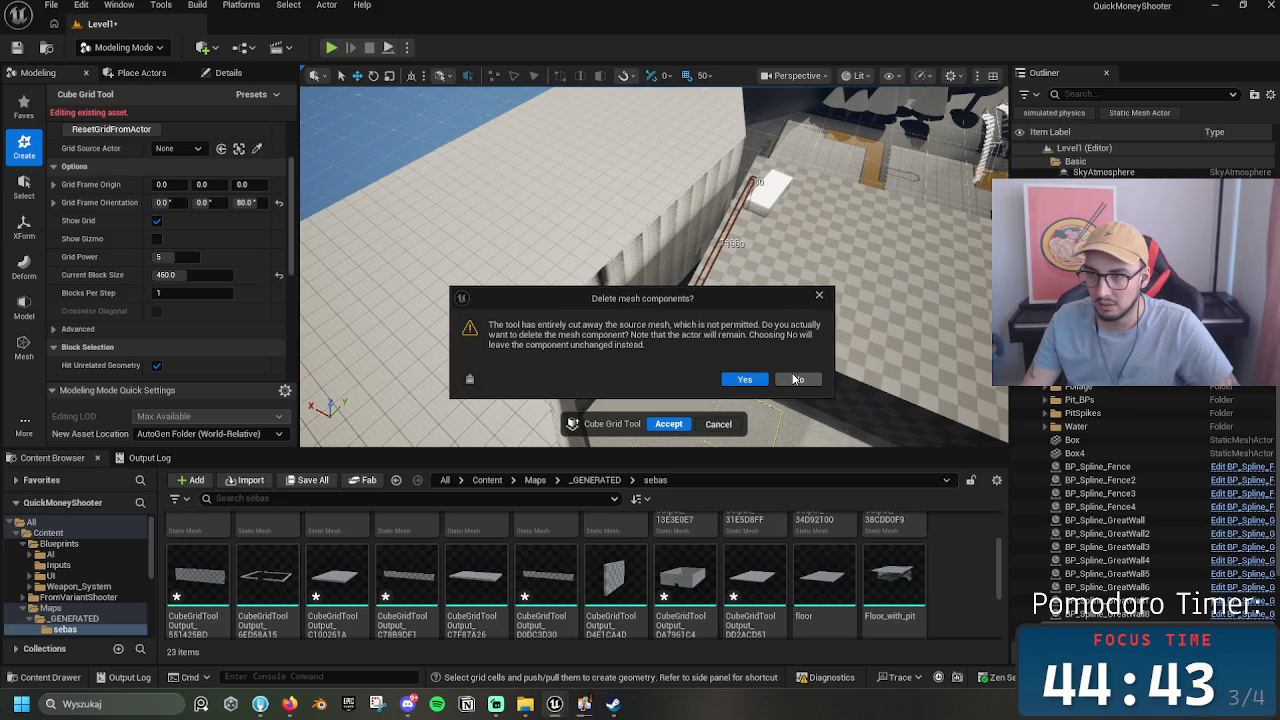
click(797, 380)
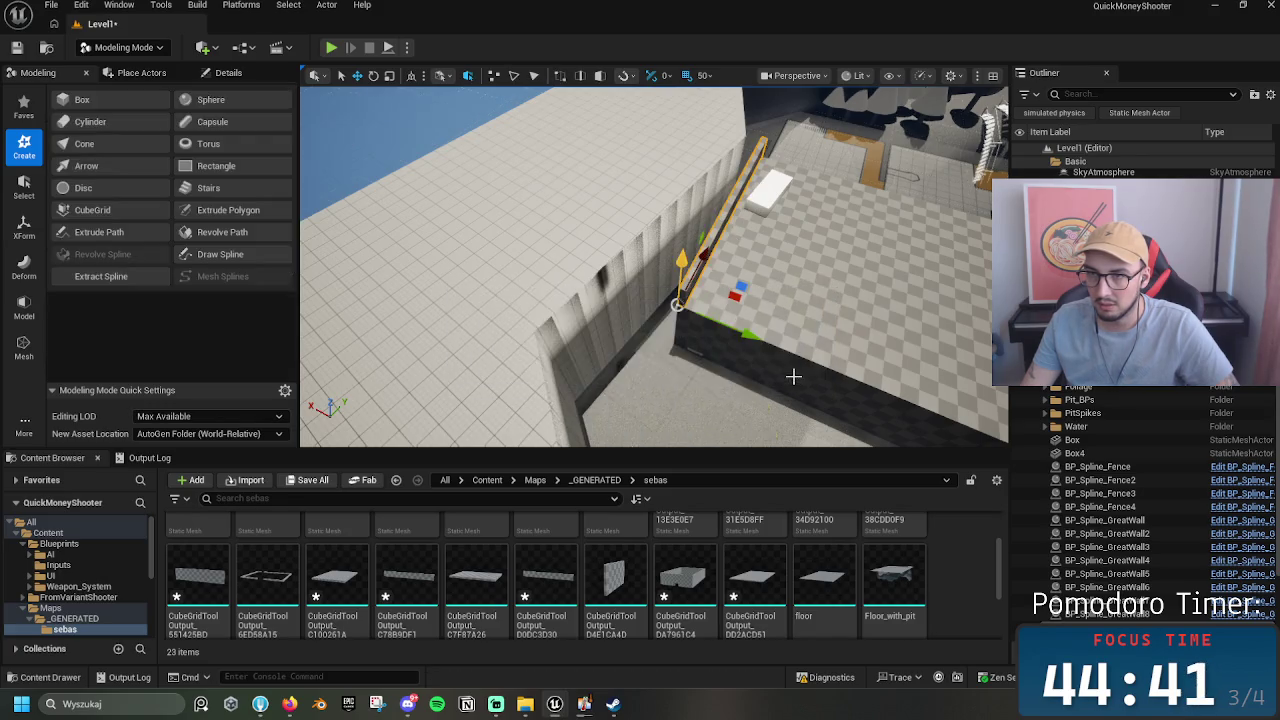
Step: Frame the floor and house box meshes, then start Cube Grid editing on the box
key(f)
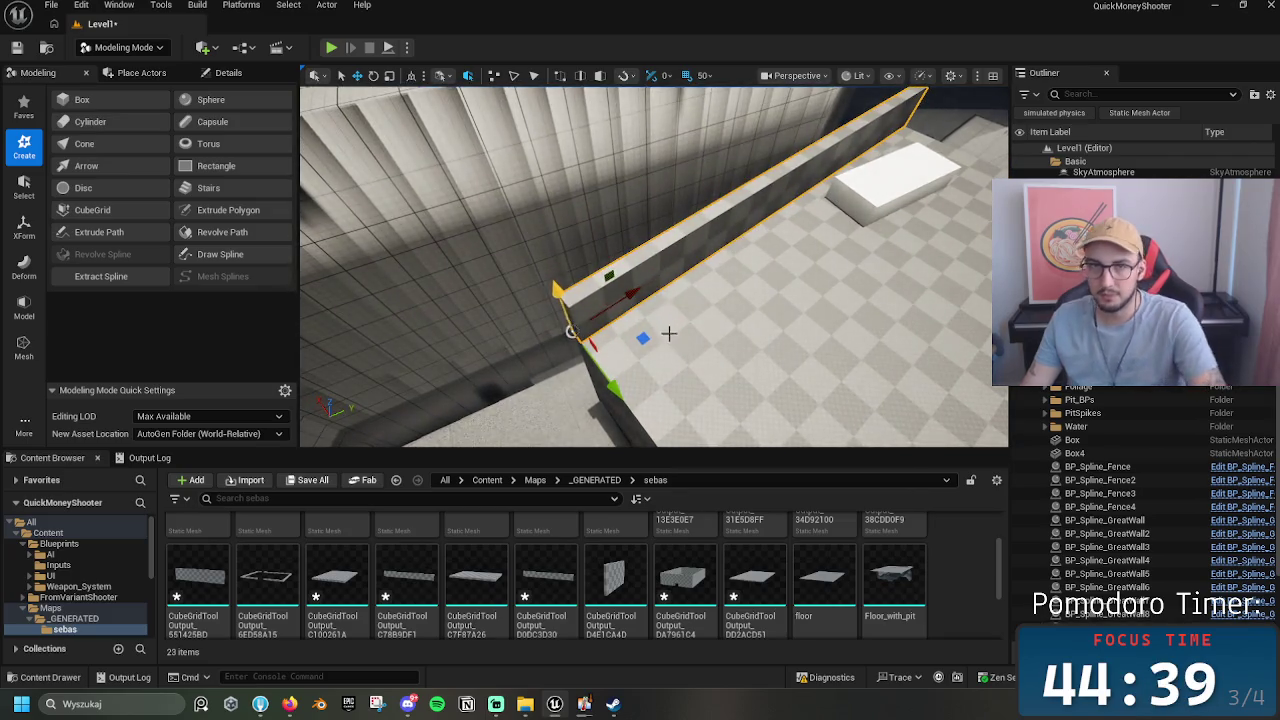
mouse_move(658, 290)
mouse_down()
mouse_move(650, 260)
mouse_move(717, 285)
mouse_up()
click(717, 285)
click(717, 285)
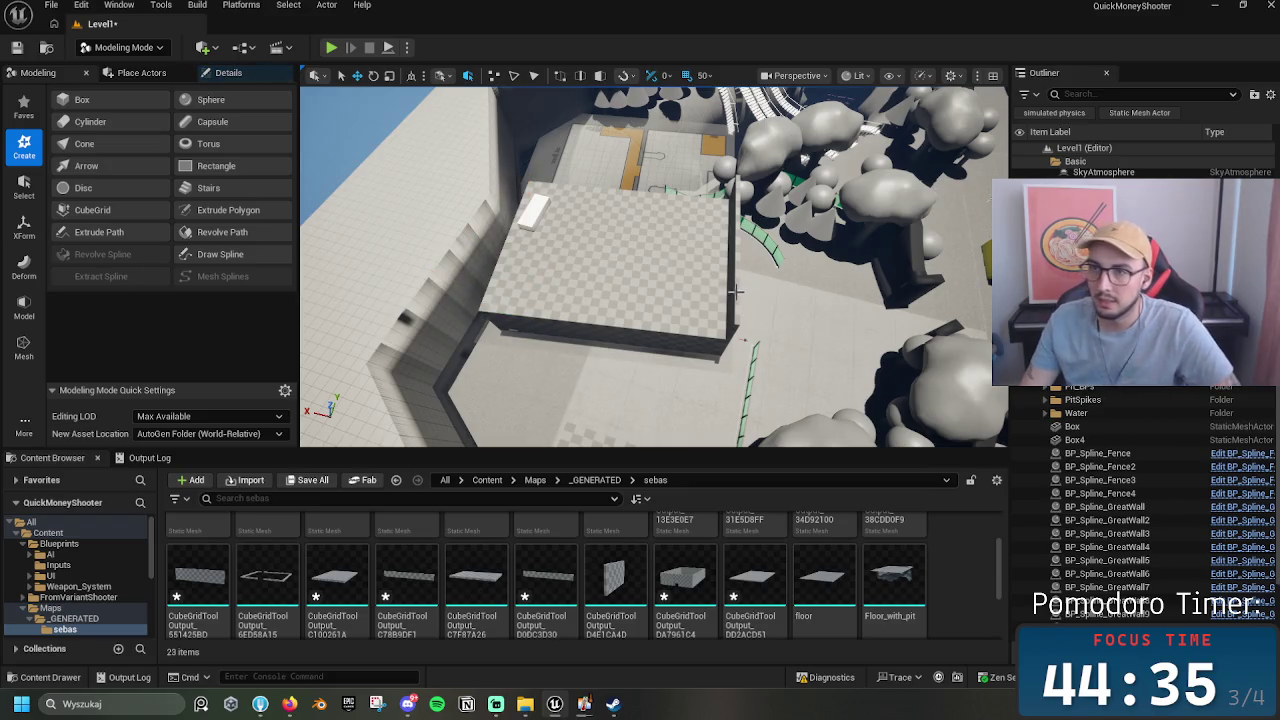
key(f)
click(613, 347)
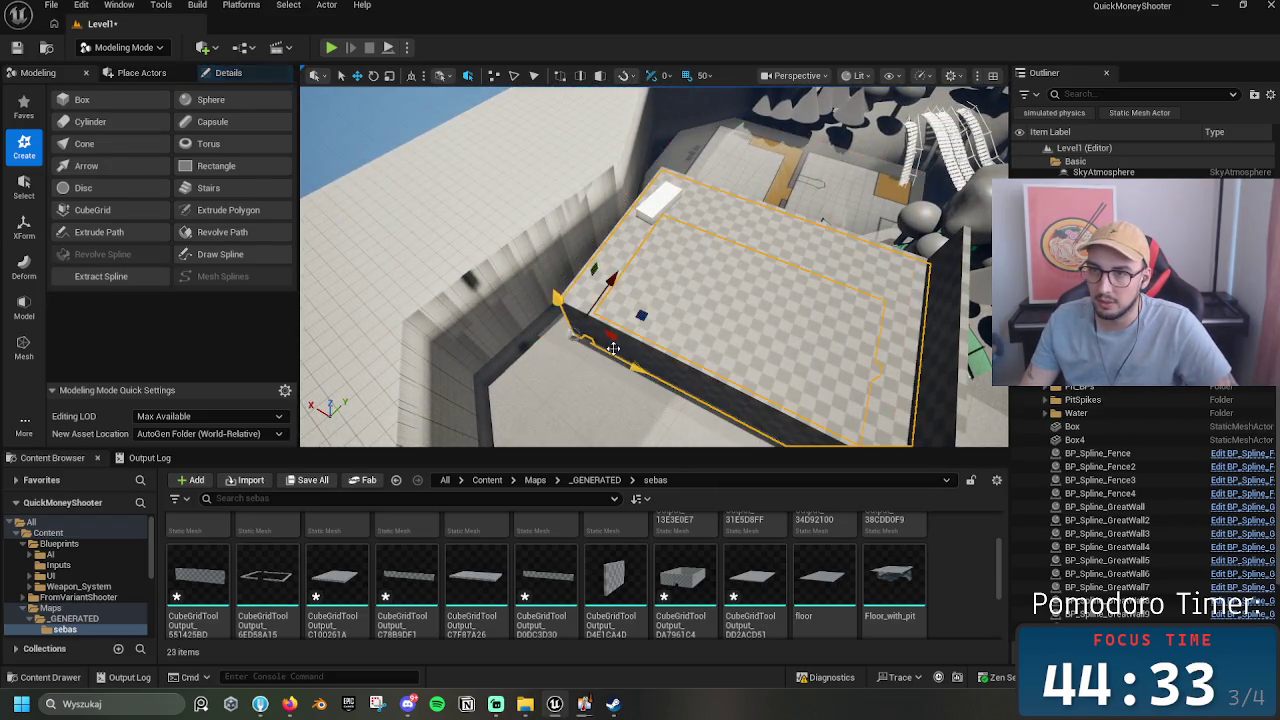
key(f)
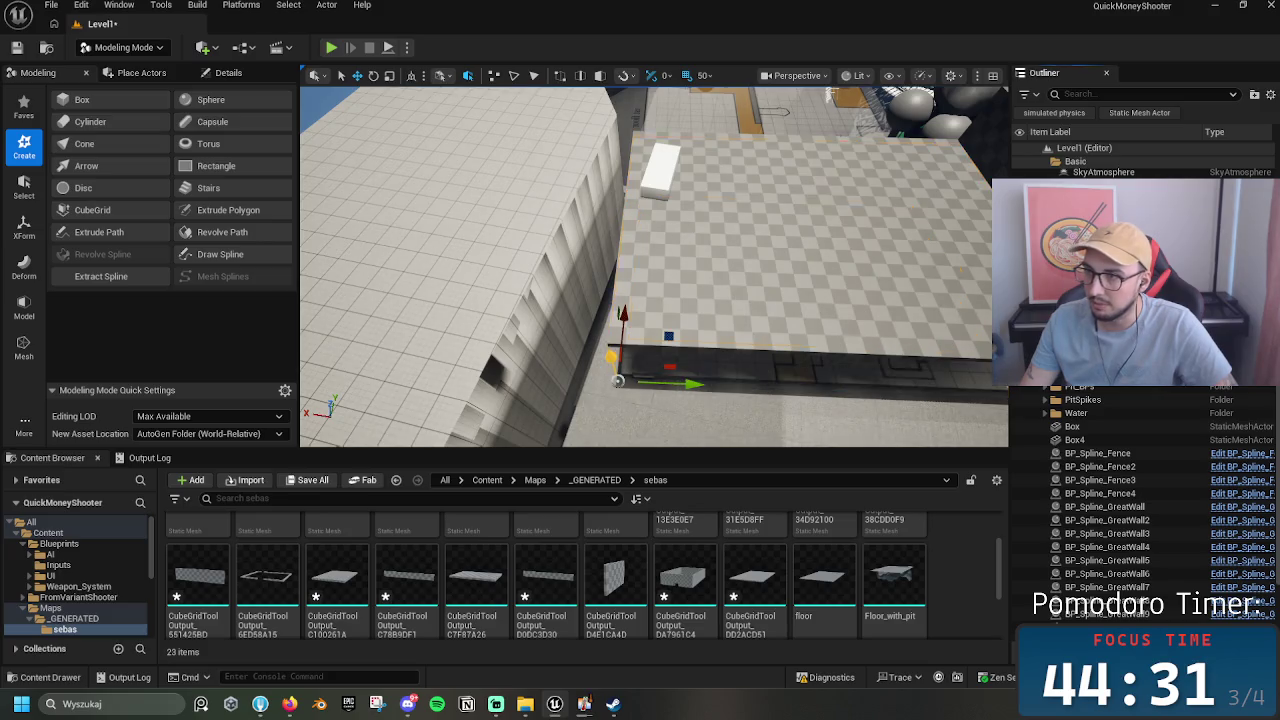
drag(617, 380, 770, 330)
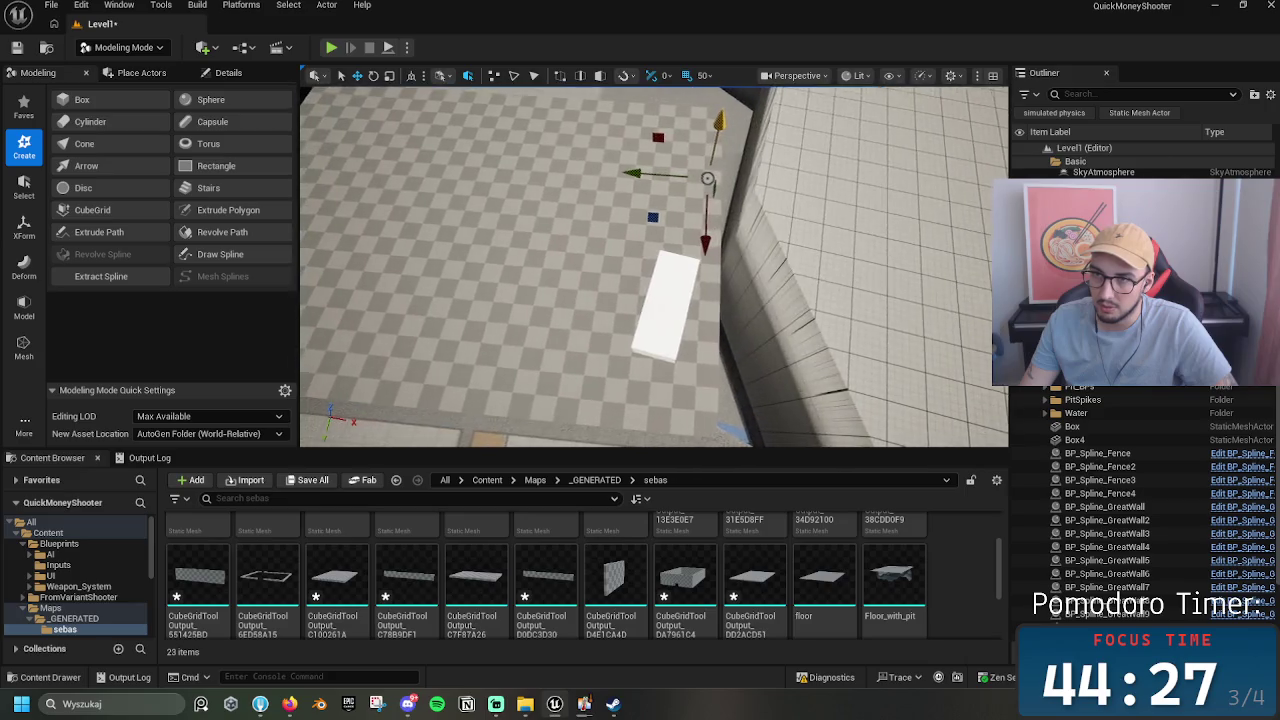
drag(810, 235, 818, 230)
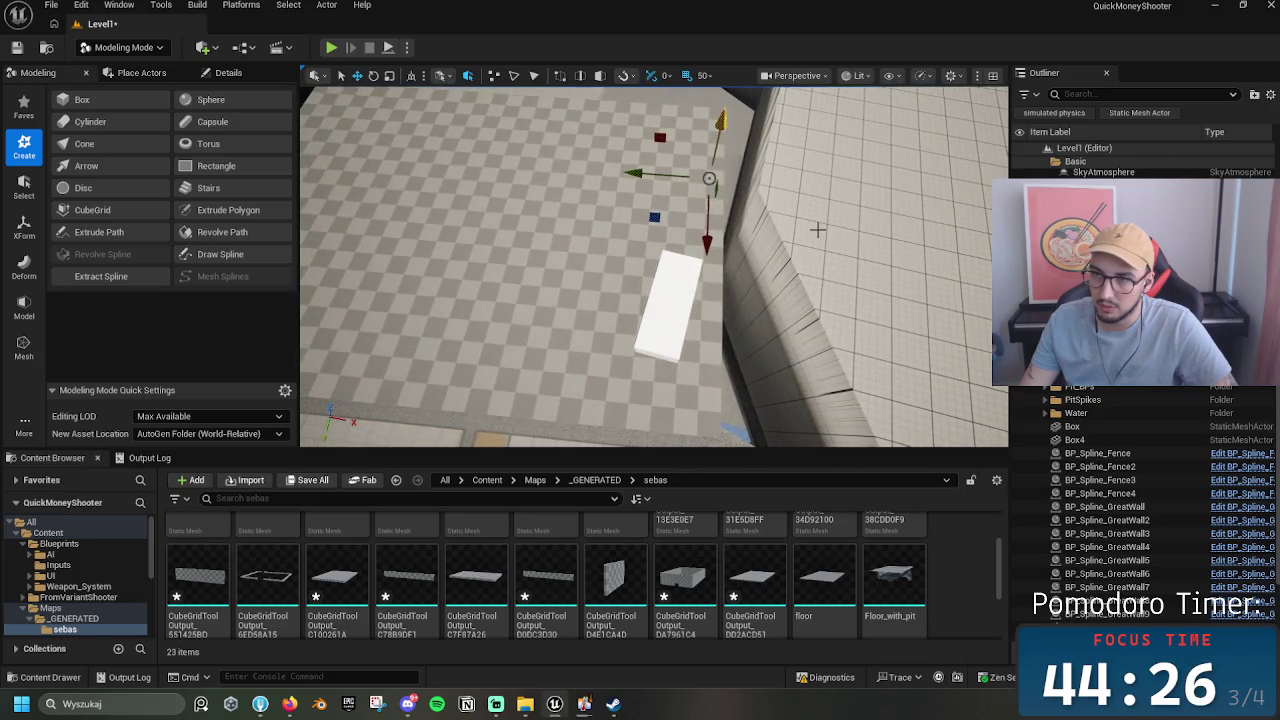
click(90, 210)
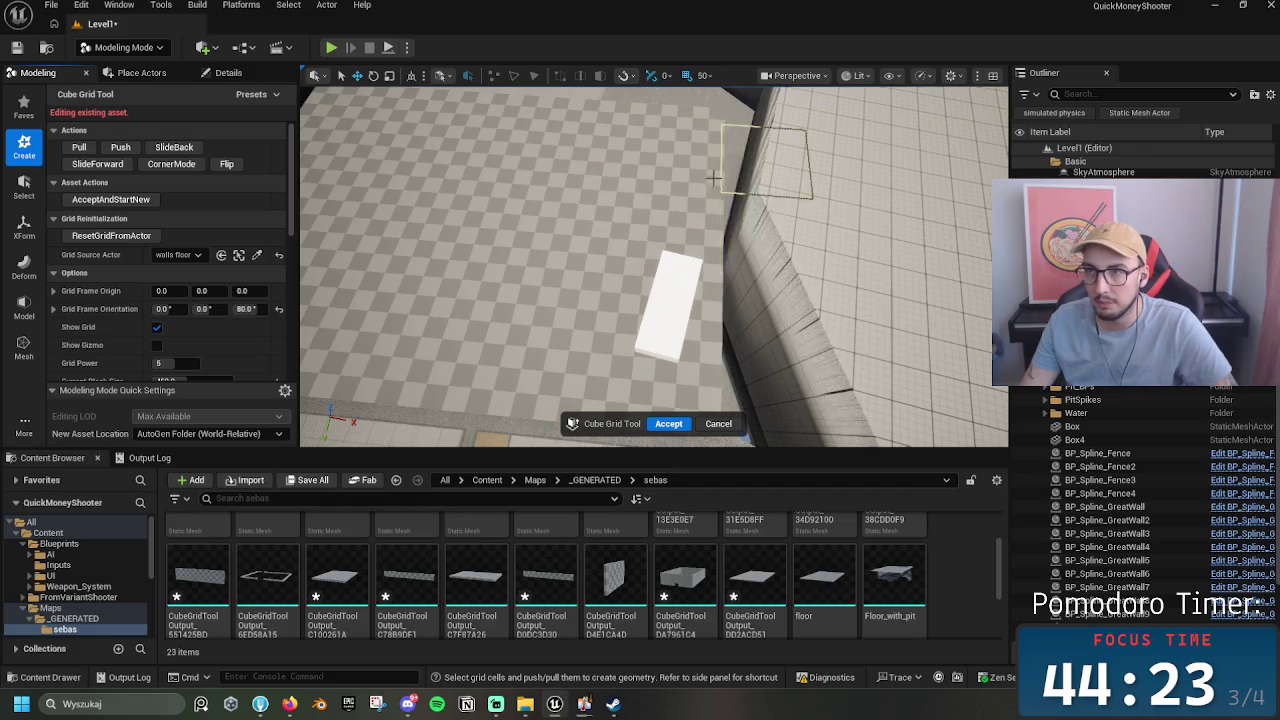
Step: Switch to Selection Mode and move the white block up-left on the floor
click(123, 47)
click(115, 84)
click(663, 309)
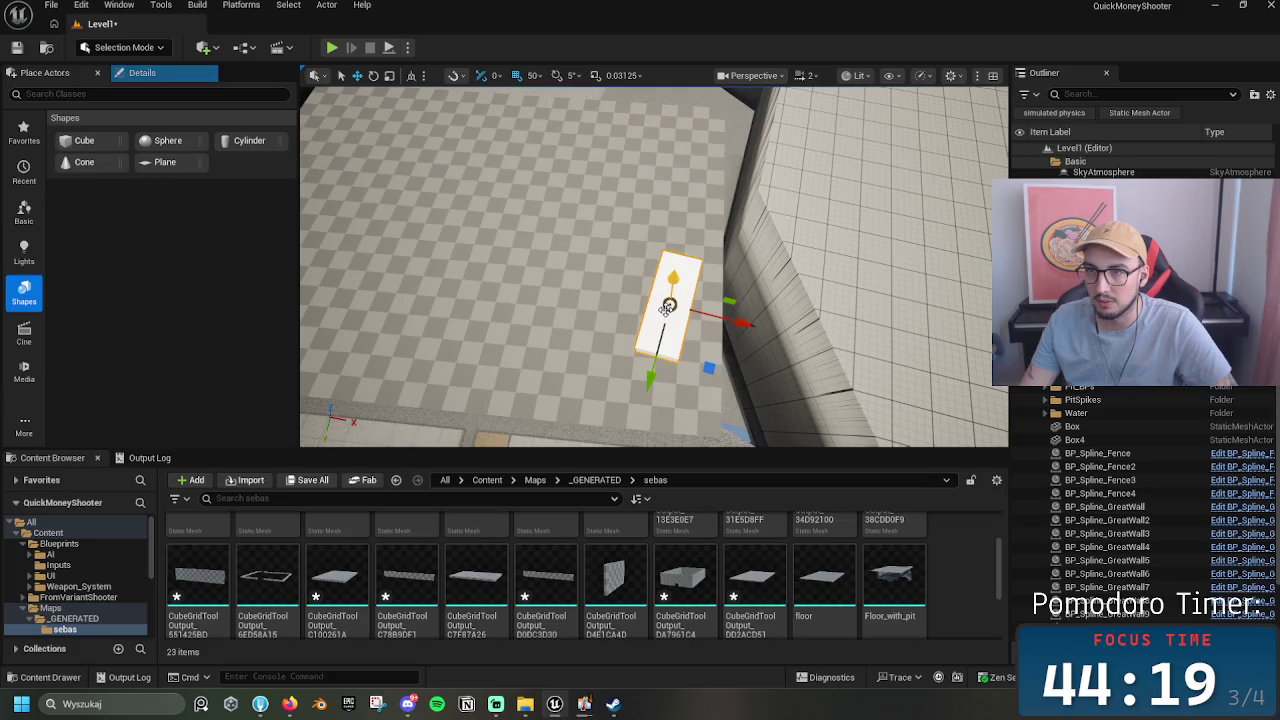
drag(725, 370, 590, 212)
Step: Reposition BP_EnemyCharacter on the floor, then return to Modeling Mode
click(641, 294)
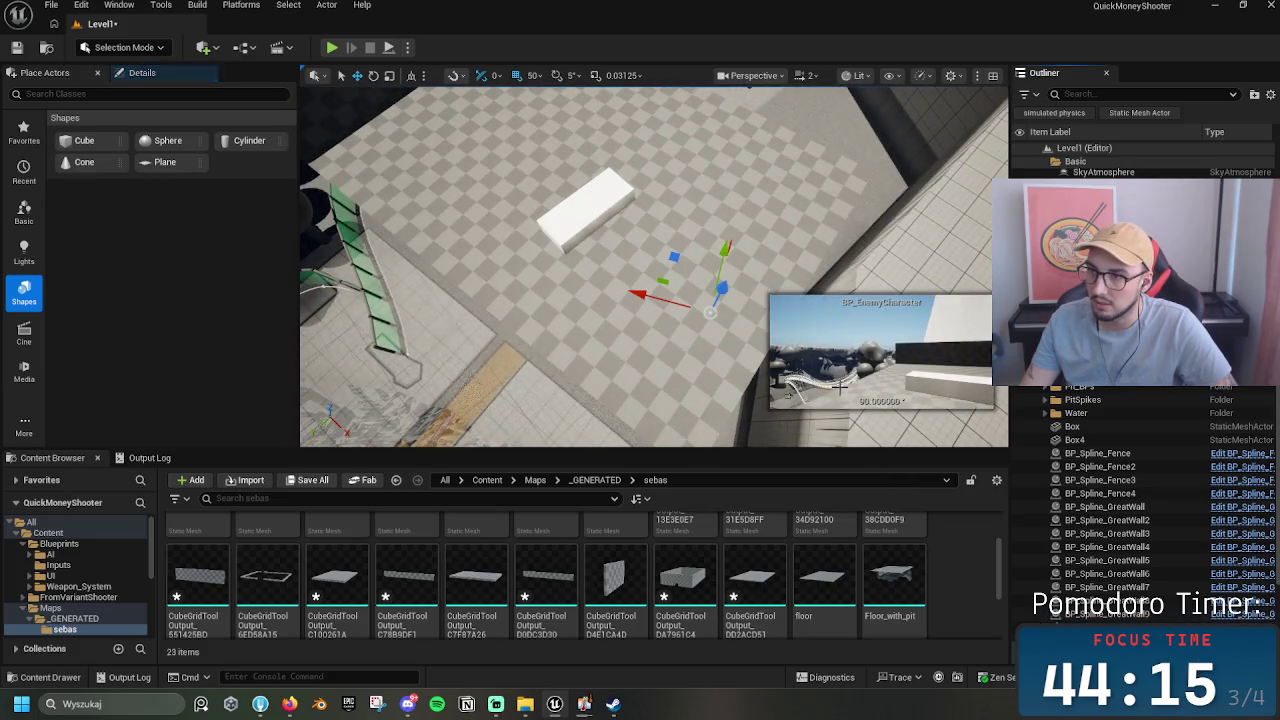
drag(648, 254, 716, 187)
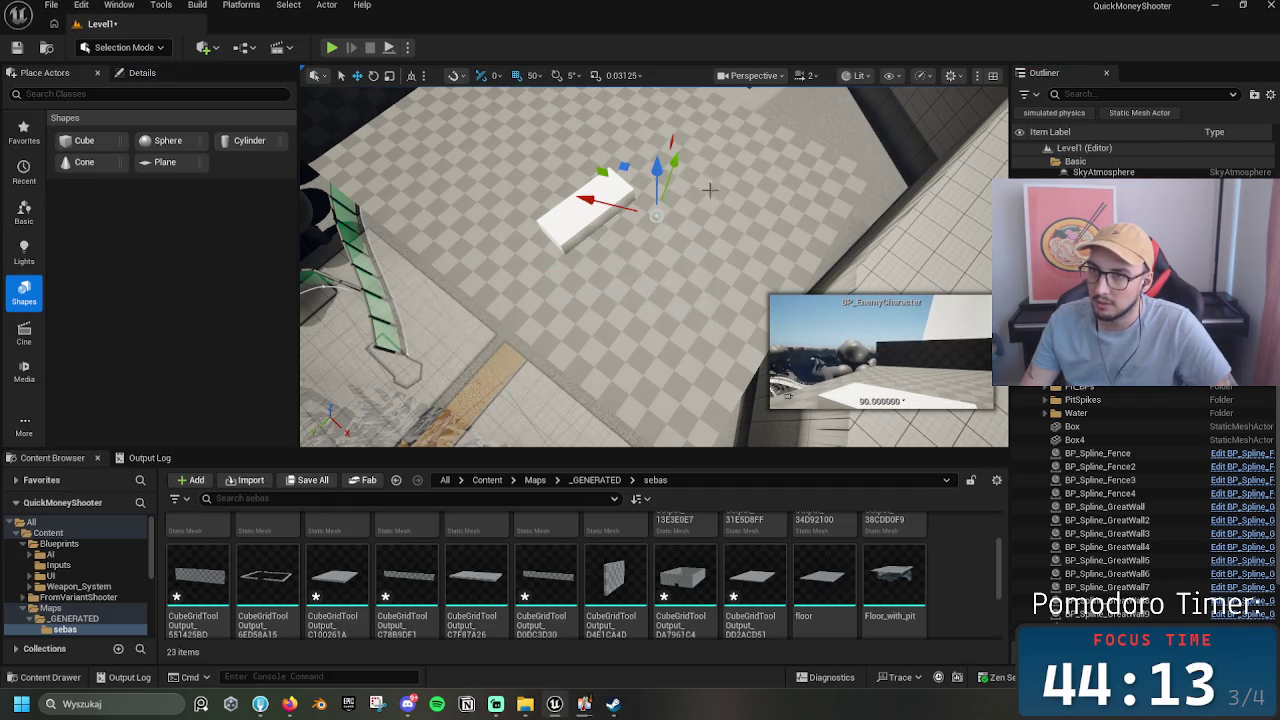
drag(597, 201, 522, 193)
mouse_move(560, 250)
mouse_down()
mouse_move(450, 200)
mouse_move(306, 88)
mouse_up()
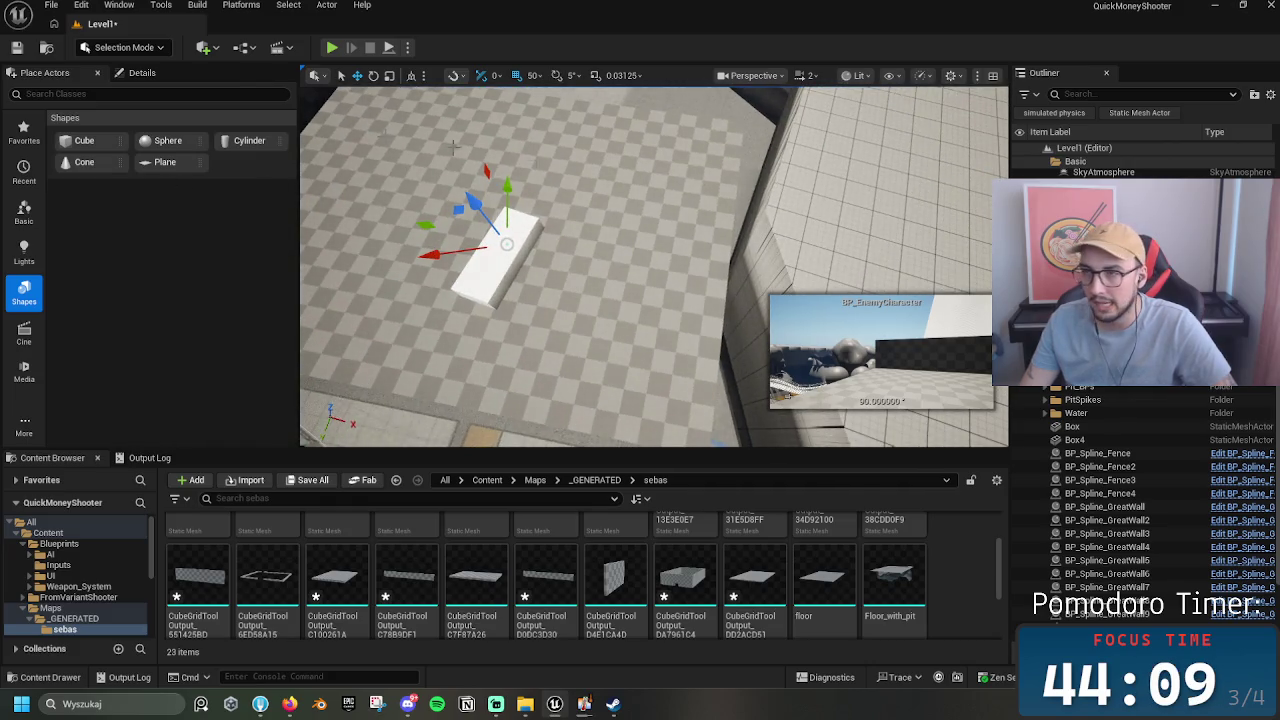
click(124, 47)
click(110, 123)
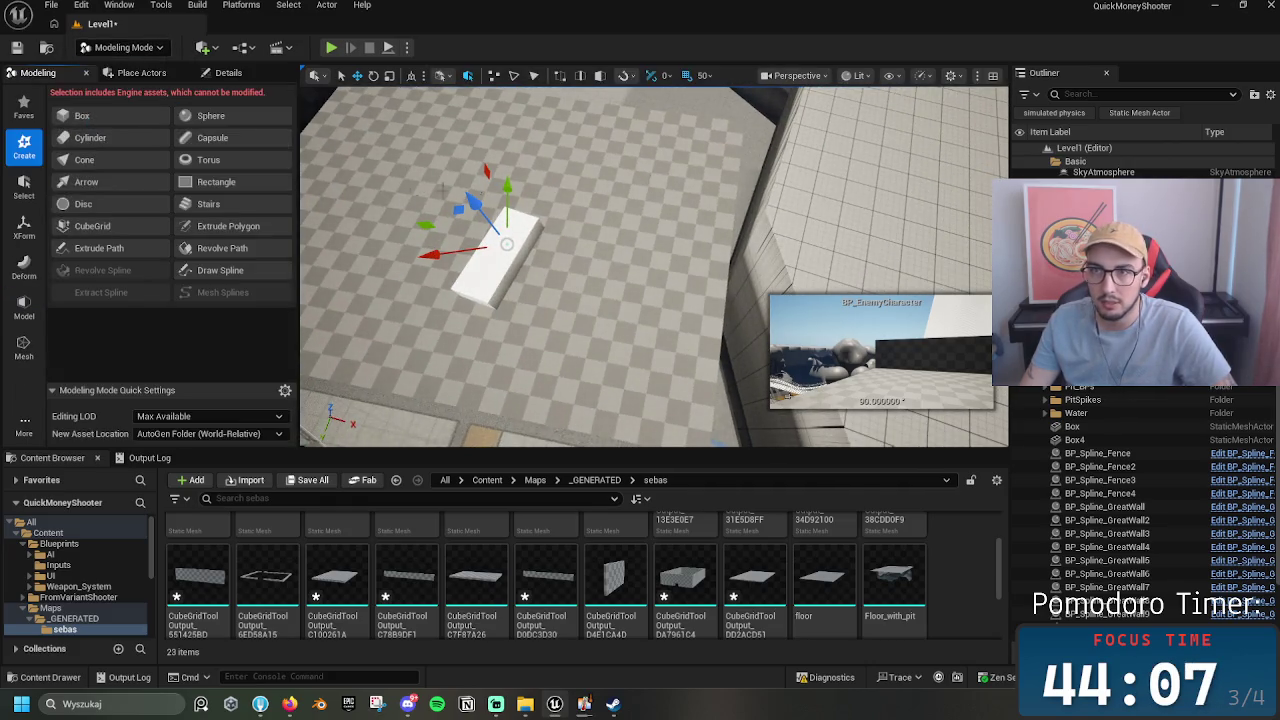
Step: Start a new Cube Grid session with a block size of 50
click(110, 226)
scroll(156, 375, down, 1)
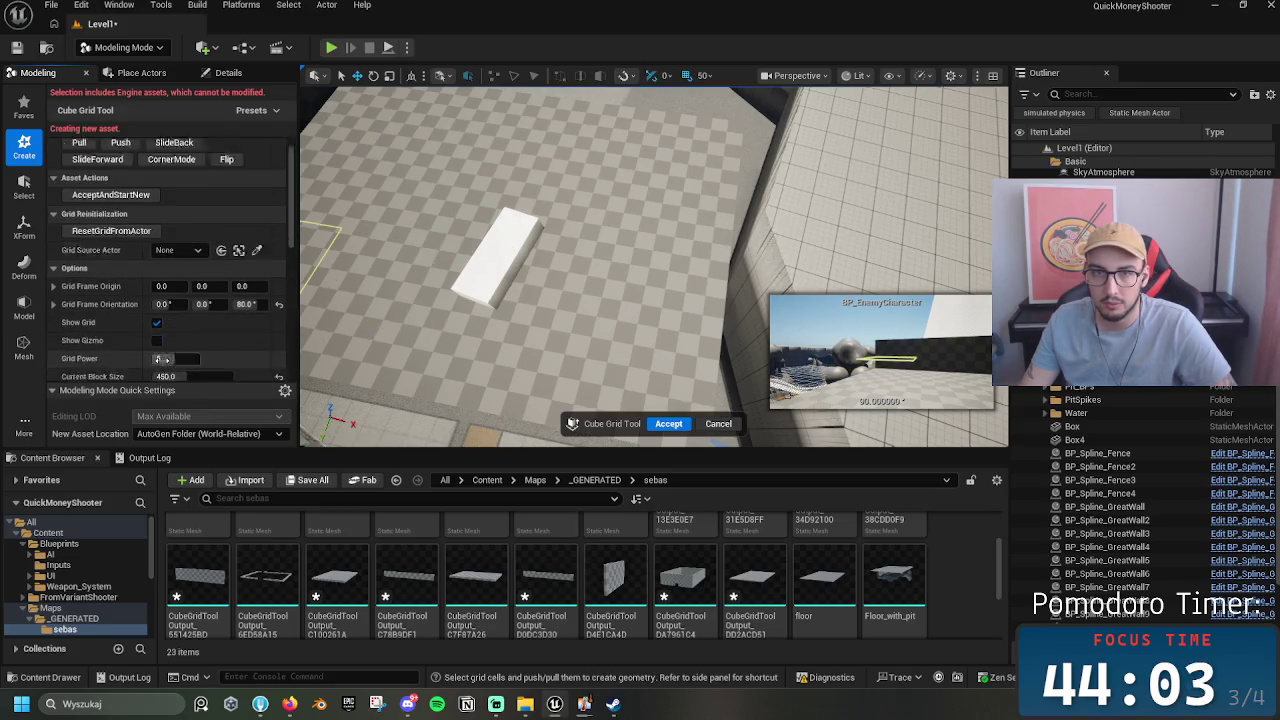
scroll(159, 359, down, 2)
click(180, 334)
key(Return)
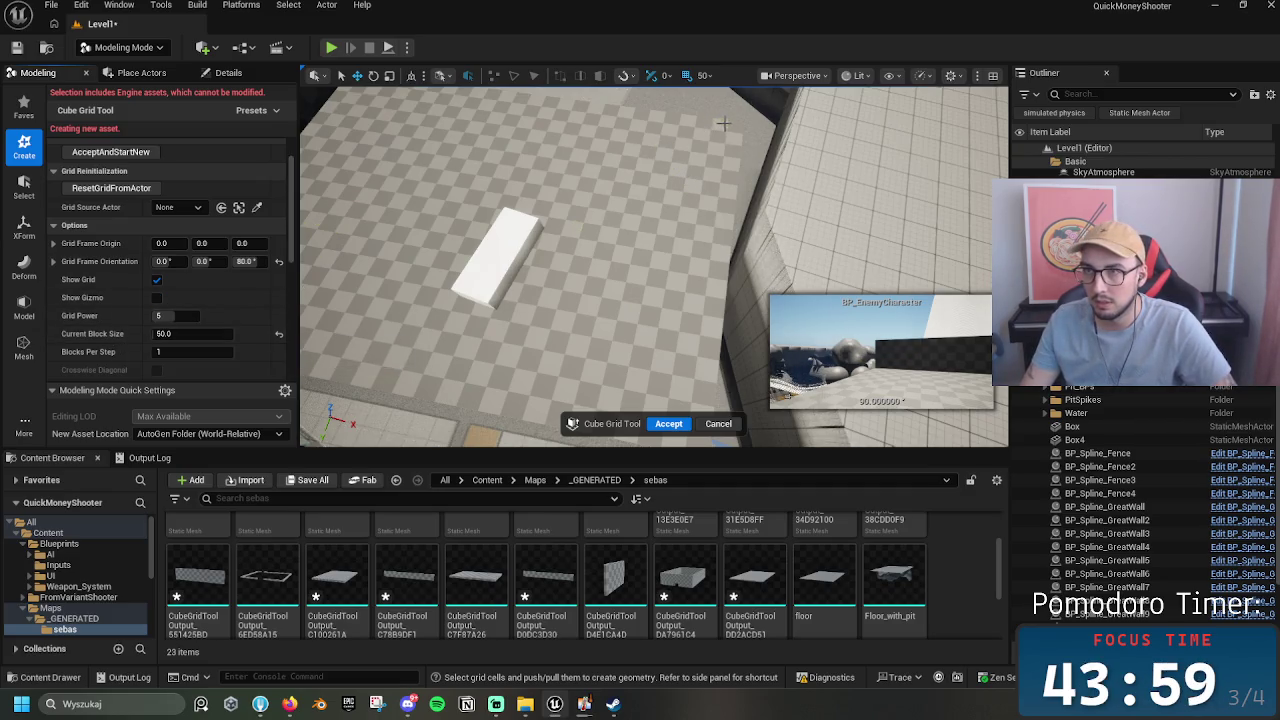
Step: Mark a column of grid cells beside the wall and change the block size to 450
drag(720, 212, 686, 450)
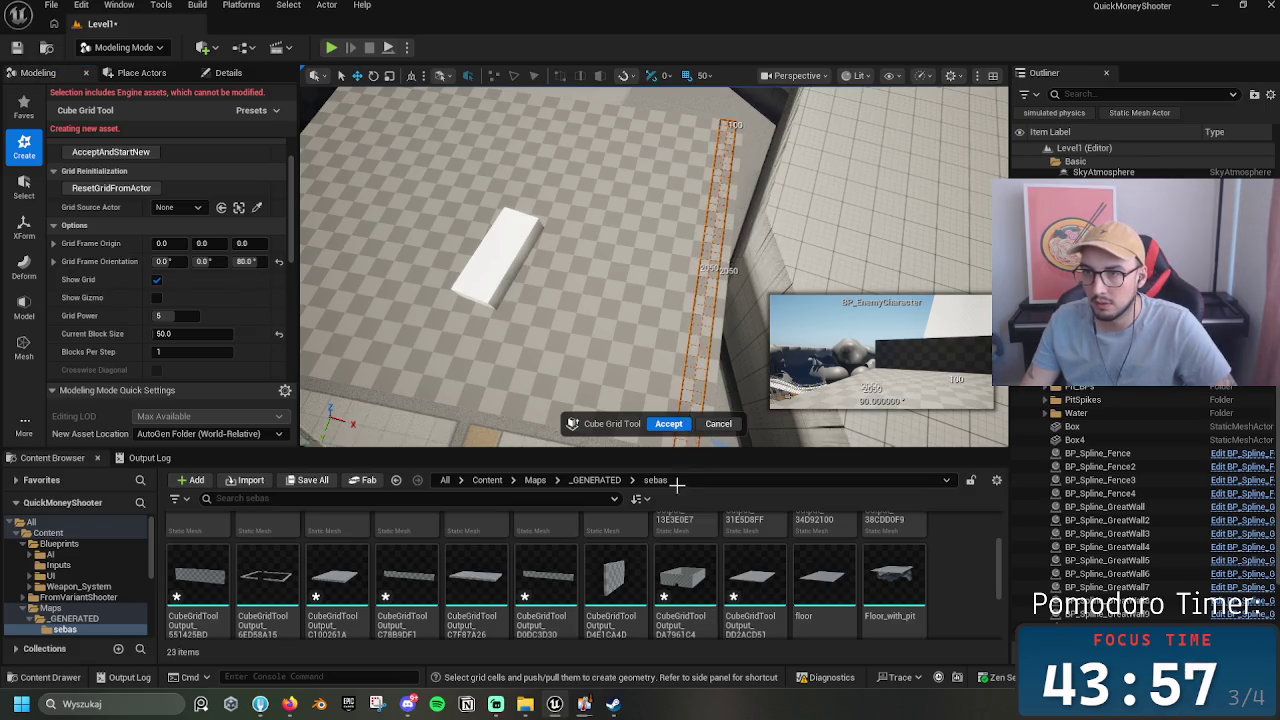
drag(637, 271, 685, 320)
drag(666, 240, 682, 325)
drag(637, 100, 657, 183)
mouse_move(604, 240)
mouse_down()
mouse_move(610, 170)
mouse_move(666, 360)
mouse_move(668, 325)
mouse_up()
click(183, 334)
text(450)
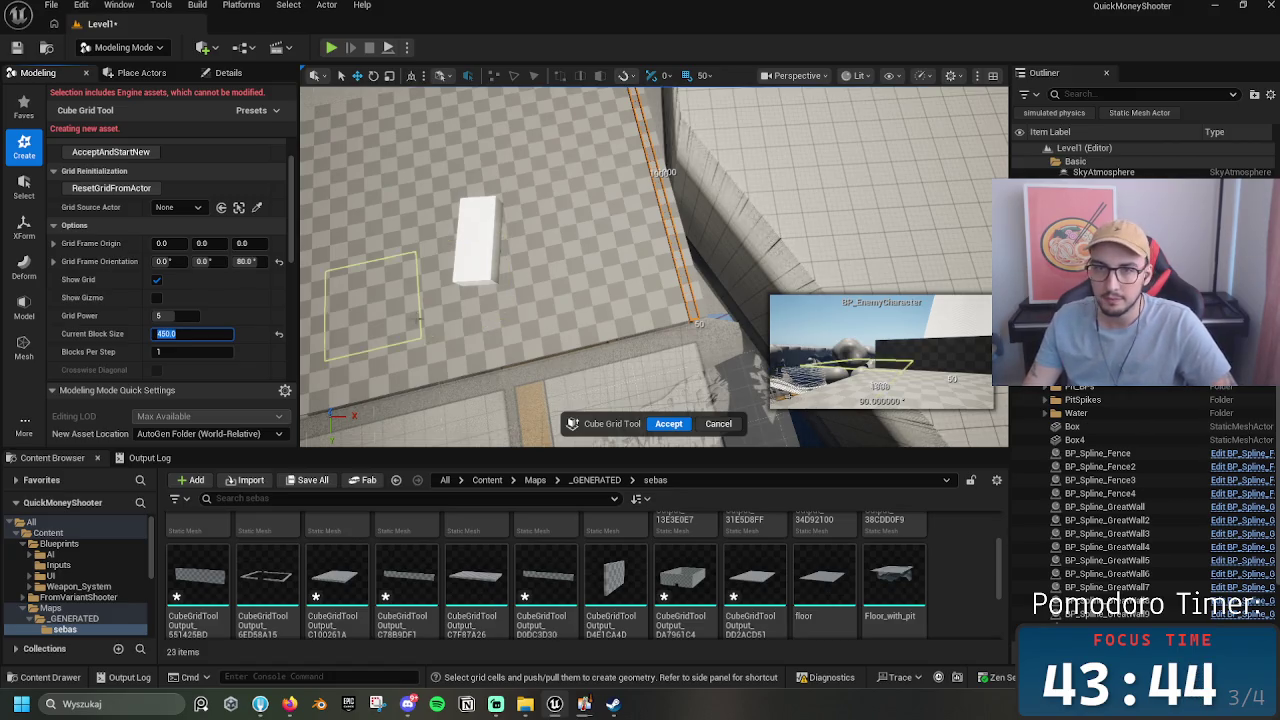
key(Return)
mouse_move(420, 313)
mouse_down()
mouse_move(420, 278)
mouse_move(533, 313)
mouse_up()
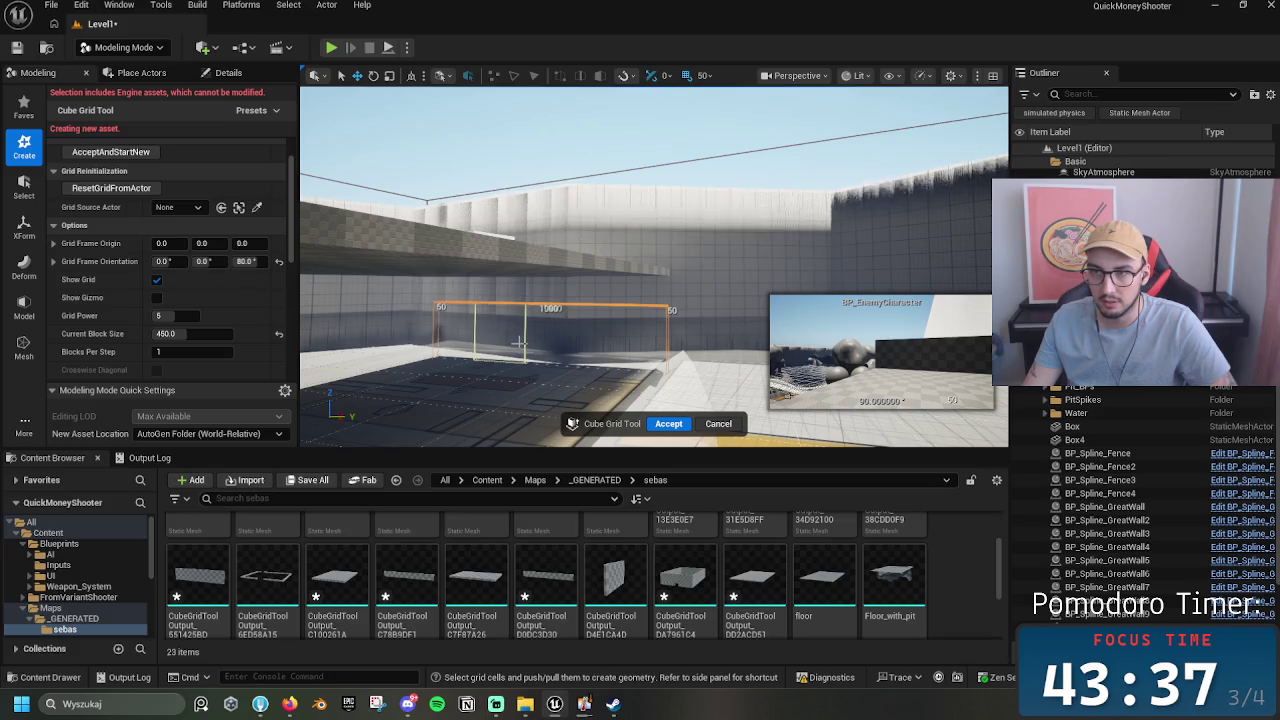
Step: Extrude and accept the block, raise it 2.5 m, and nudge it against the platform edge
key(e)
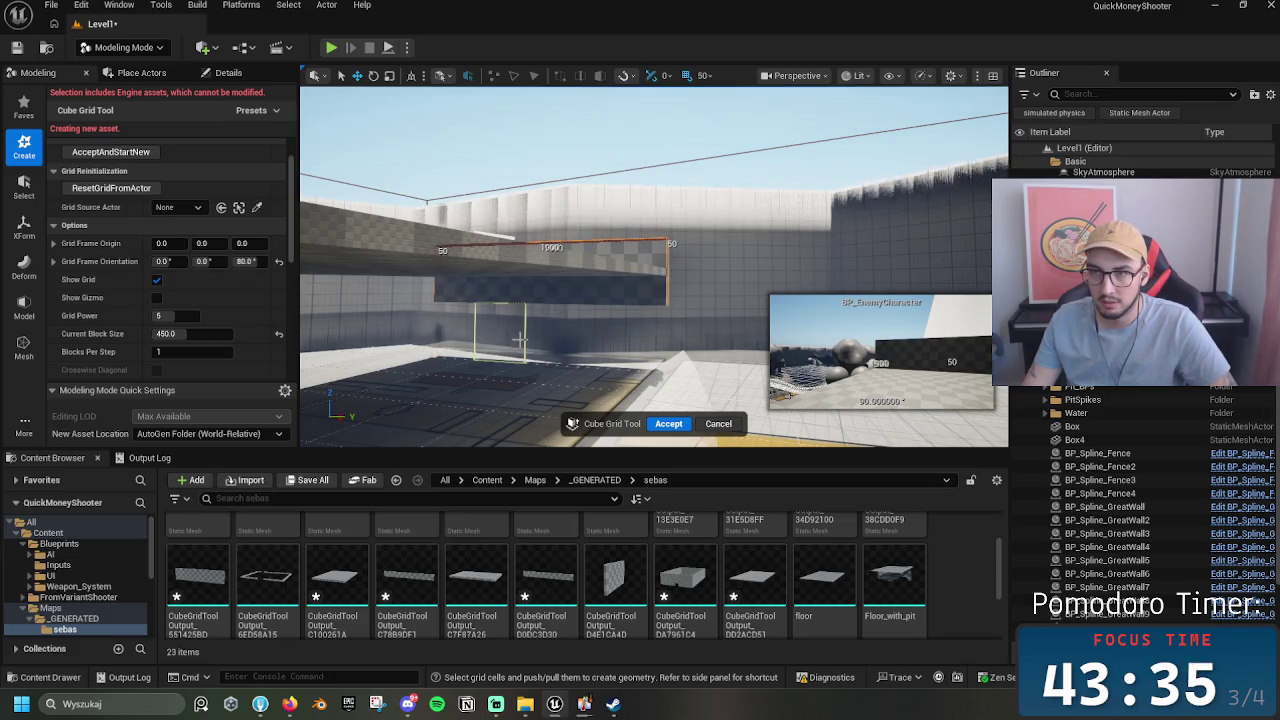
click(672, 425)
mouse_move(441, 215)
mouse_down()
mouse_move(462, 160)
mouse_move(485, 260)
mouse_move(633, 173)
mouse_move(621, 174)
mouse_up()
mouse_move(1105, 581)
mouse_down()
mouse_move(826, 355)
mouse_move(690, 325)
mouse_move(752, 270)
mouse_up()
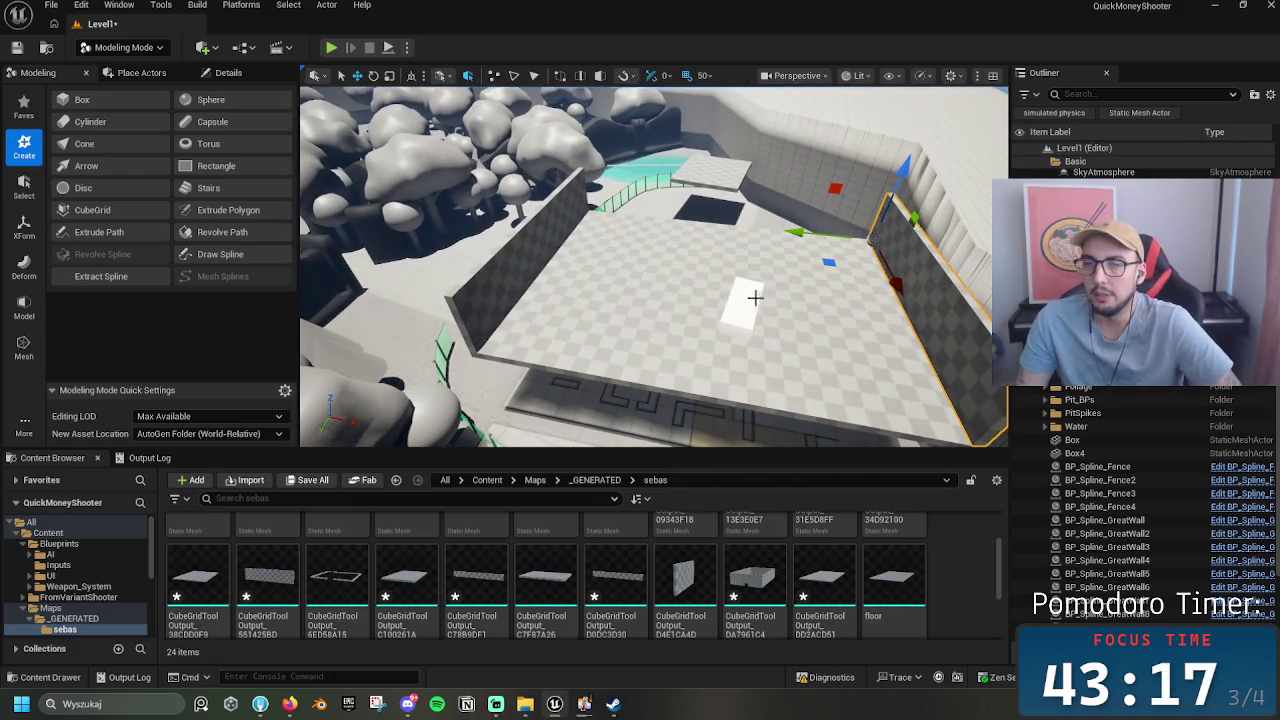
Step: Build a trial 450-size wall along the platform edge, then undo it
click(91, 210)
mouse_move(680, 314)
mouse_down()
mouse_move(680, 331)
mouse_move(519, 195)
mouse_up()
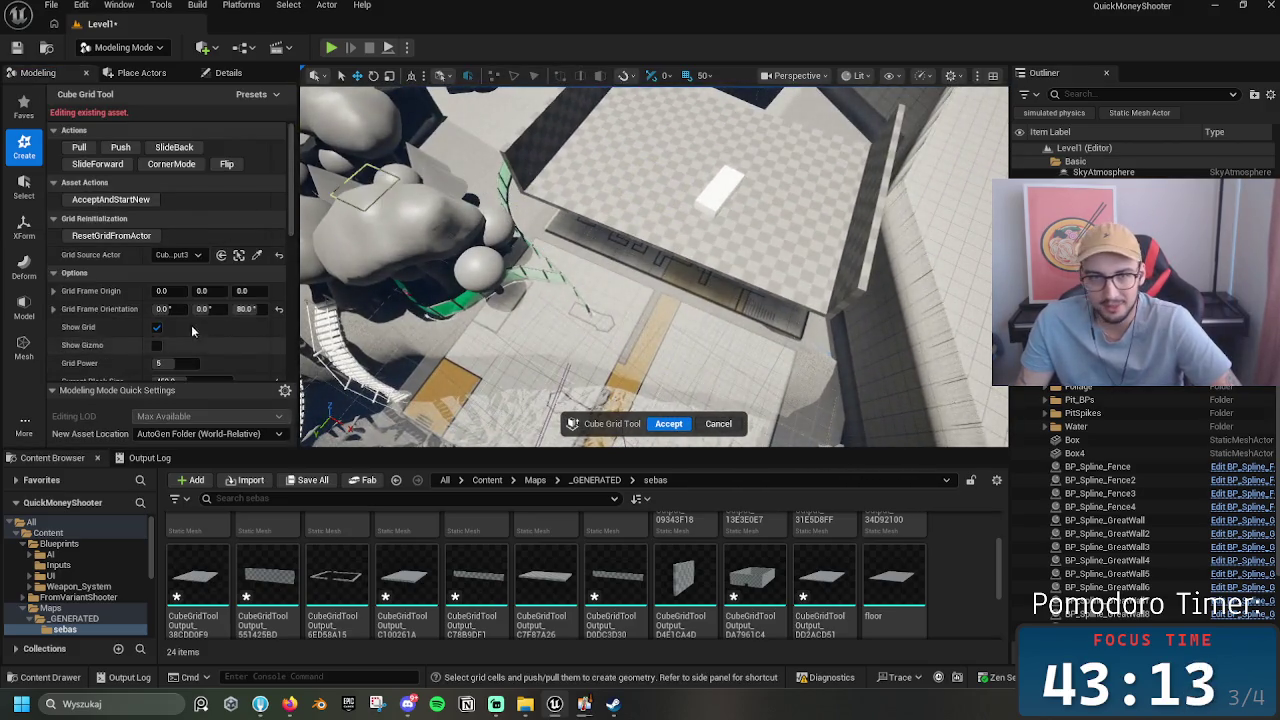
scroll(194, 332, down, 2)
click(192, 296)
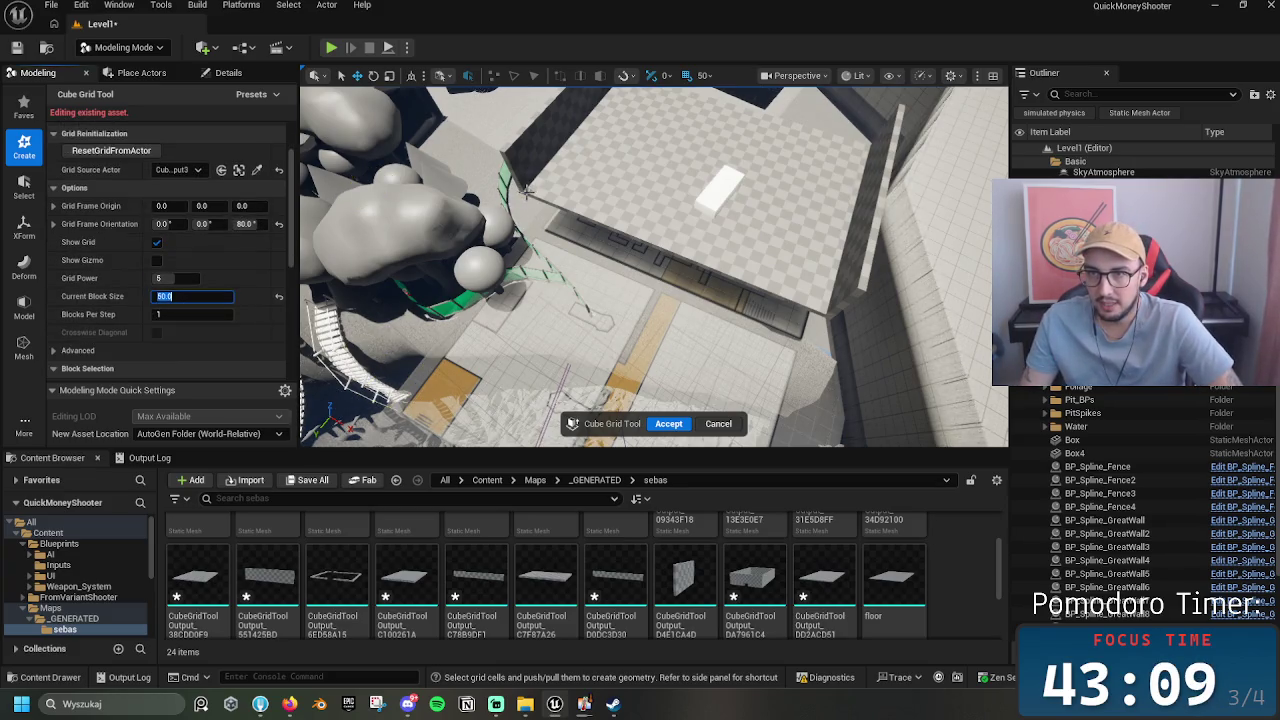
drag(524, 190, 830, 312)
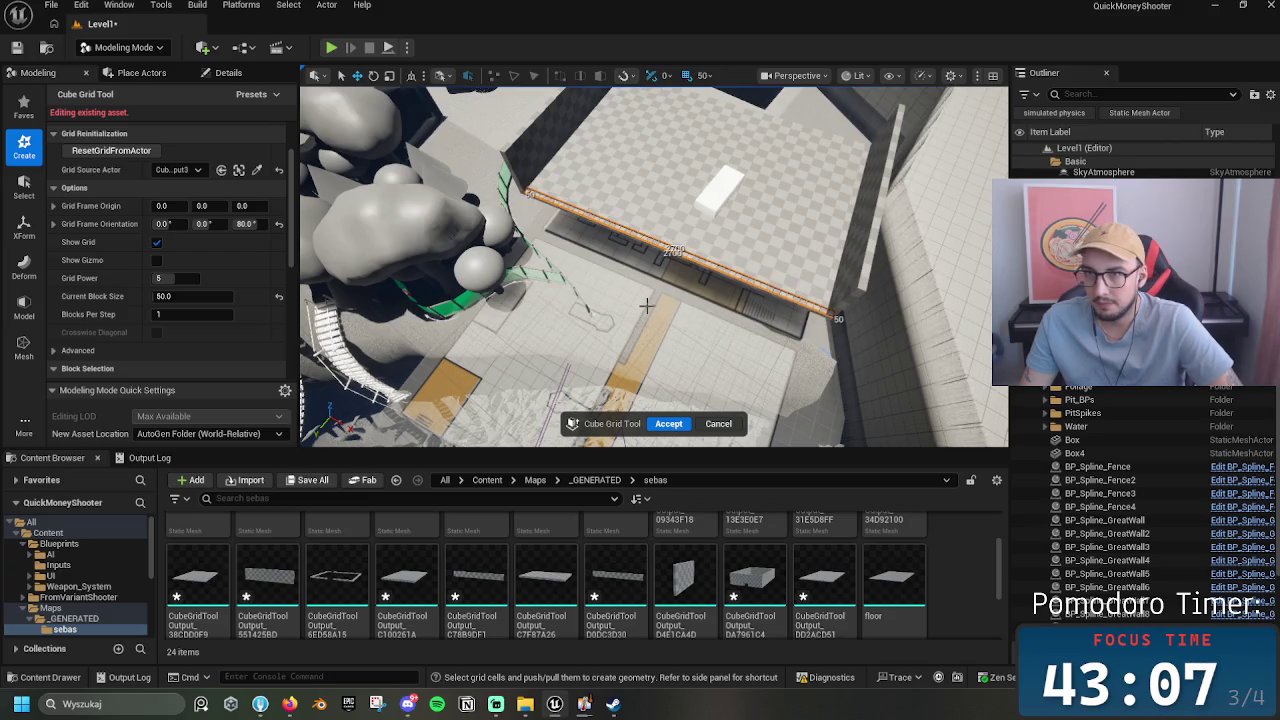
text(450)
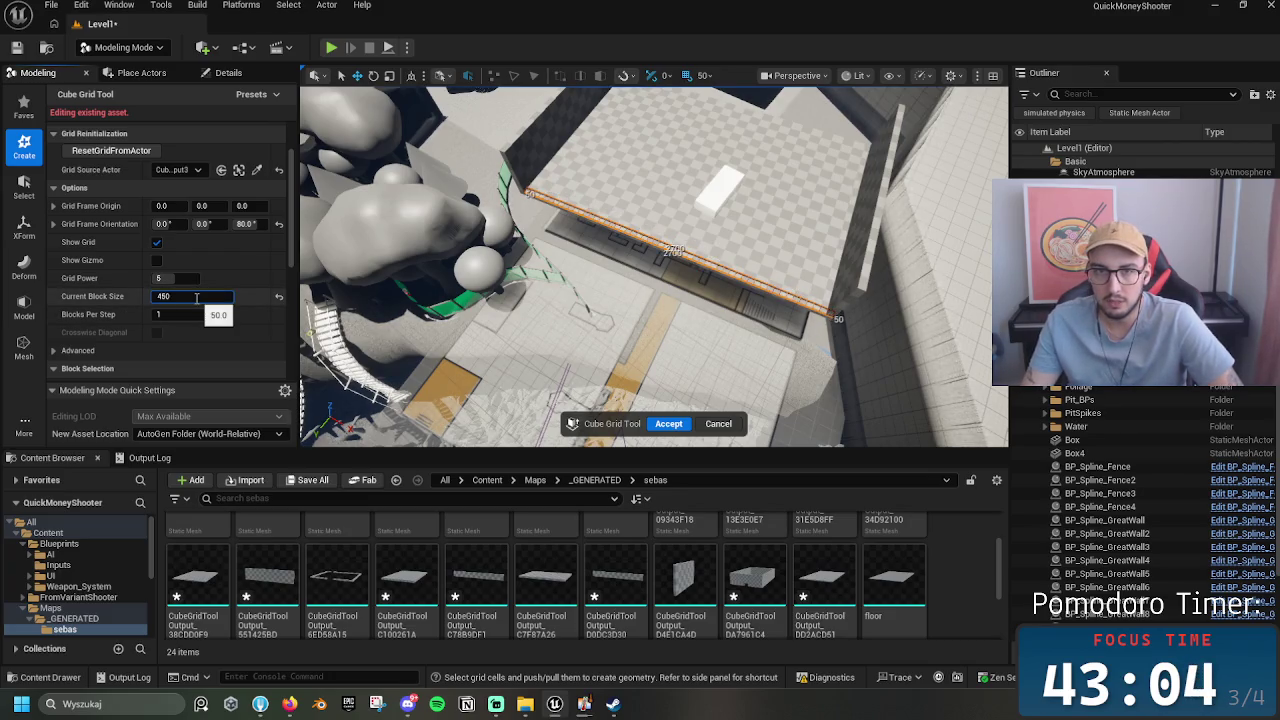
key(Return)
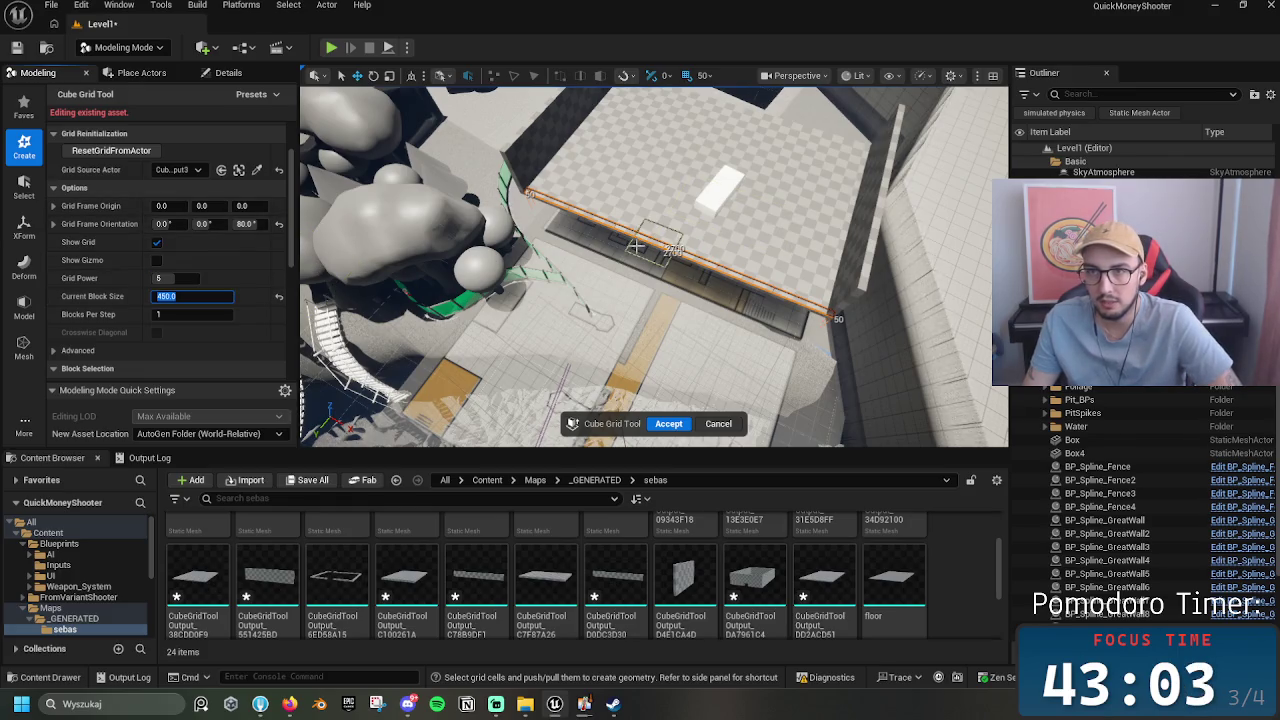
key(e)
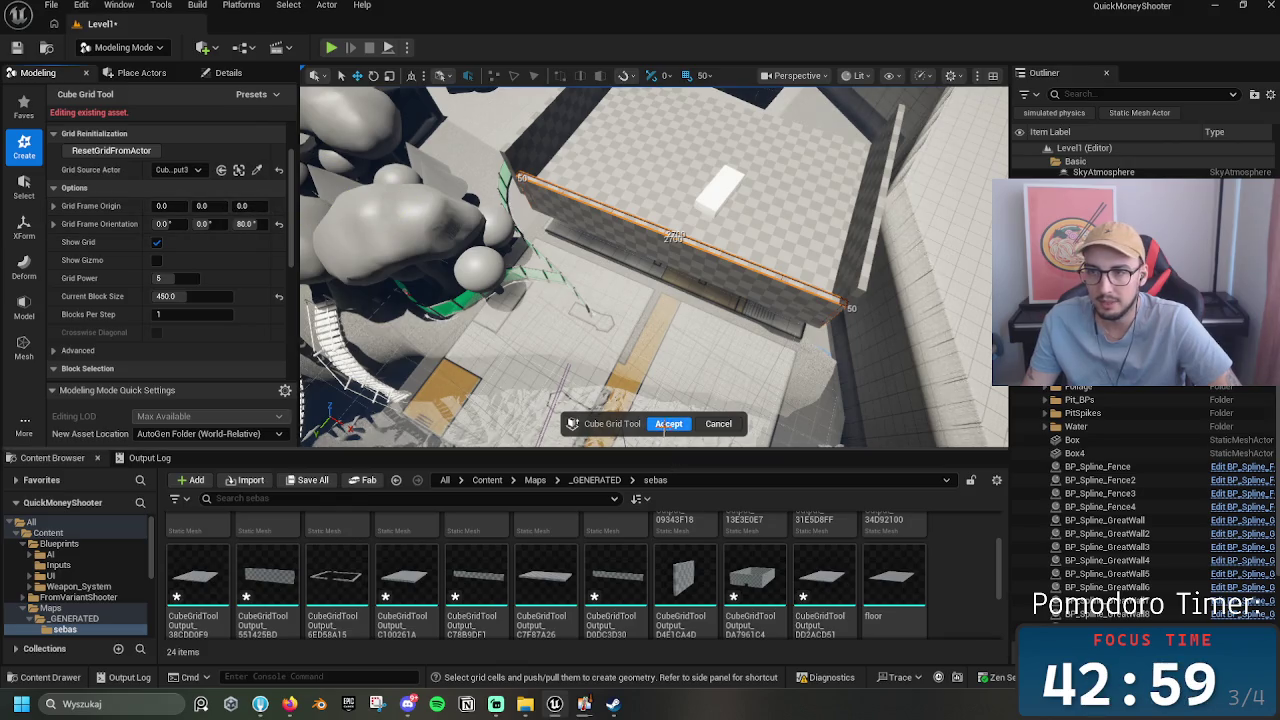
click(668, 423)
drag(910, 104, 934, 88)
key(ctrl+z)
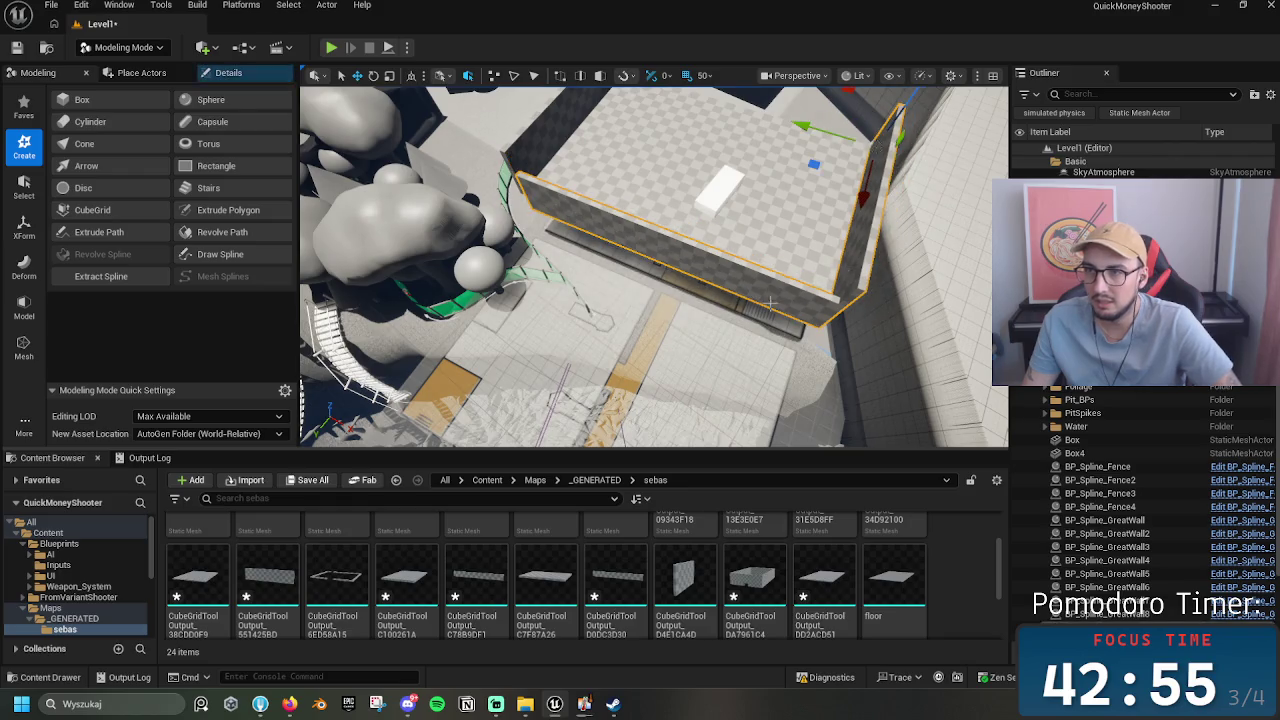
Step: Start a new Cube Grid mesh with a block size of 50
mouse_move(697, 260)
mouse_down()
mouse_move(574, 283)
mouse_move(580, 300)
mouse_move(610, 280)
mouse_move(600, 290)
mouse_up()
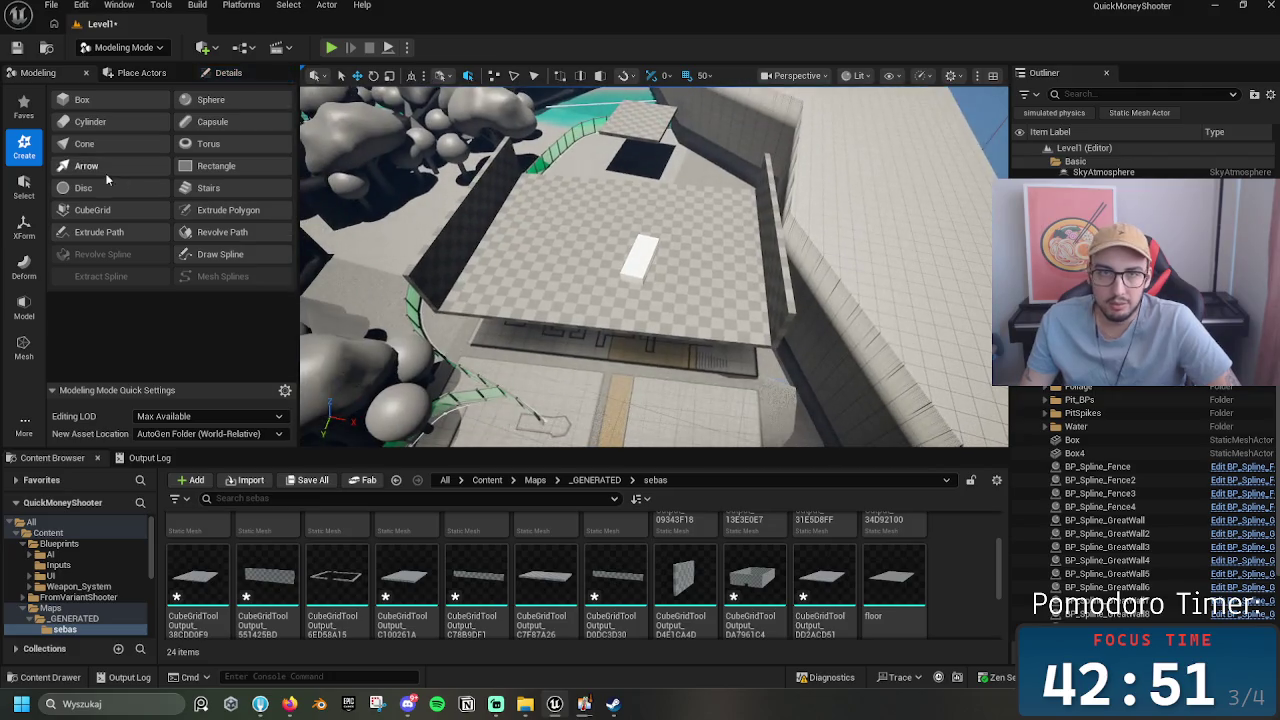
click(92, 210)
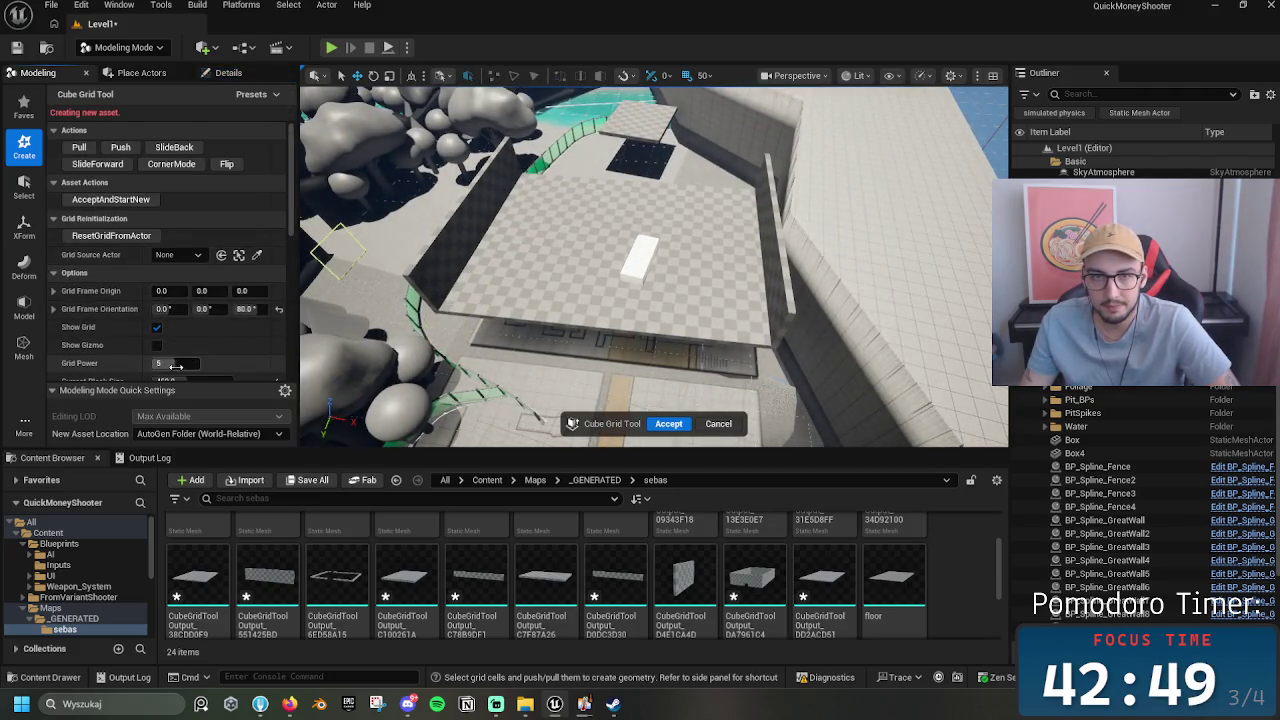
scroll(170, 320, down, 2)
click(193, 340)
text(5)
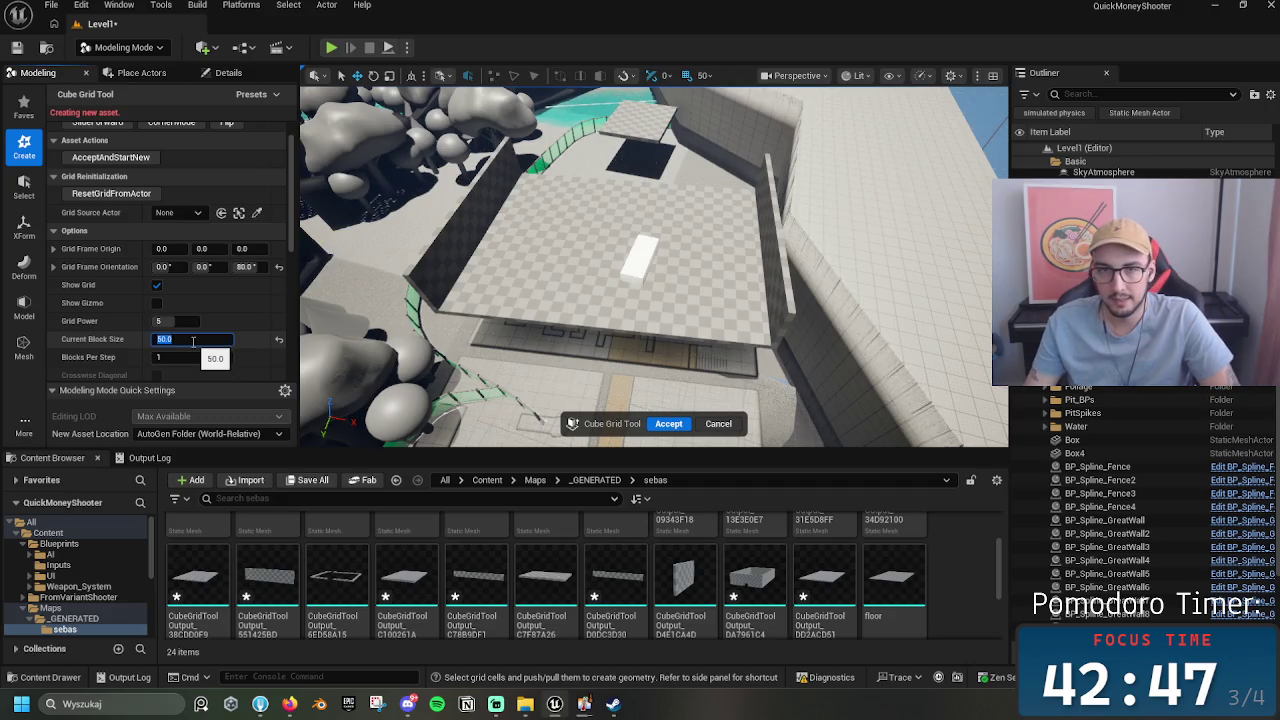
key(Return)
Step: Select front-edge cells, set block size 450, accept, and raise the front wall 2.5 m
drag(440, 310, 770, 345)
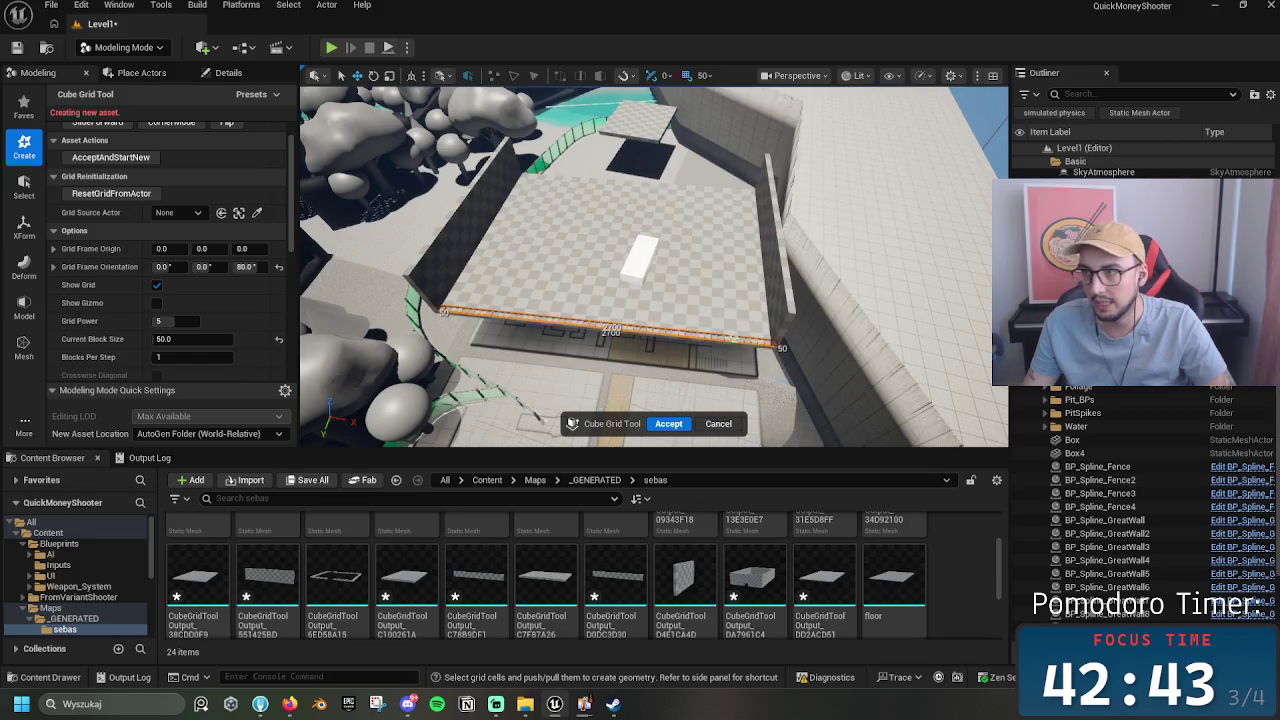
key(a)
click(179, 340)
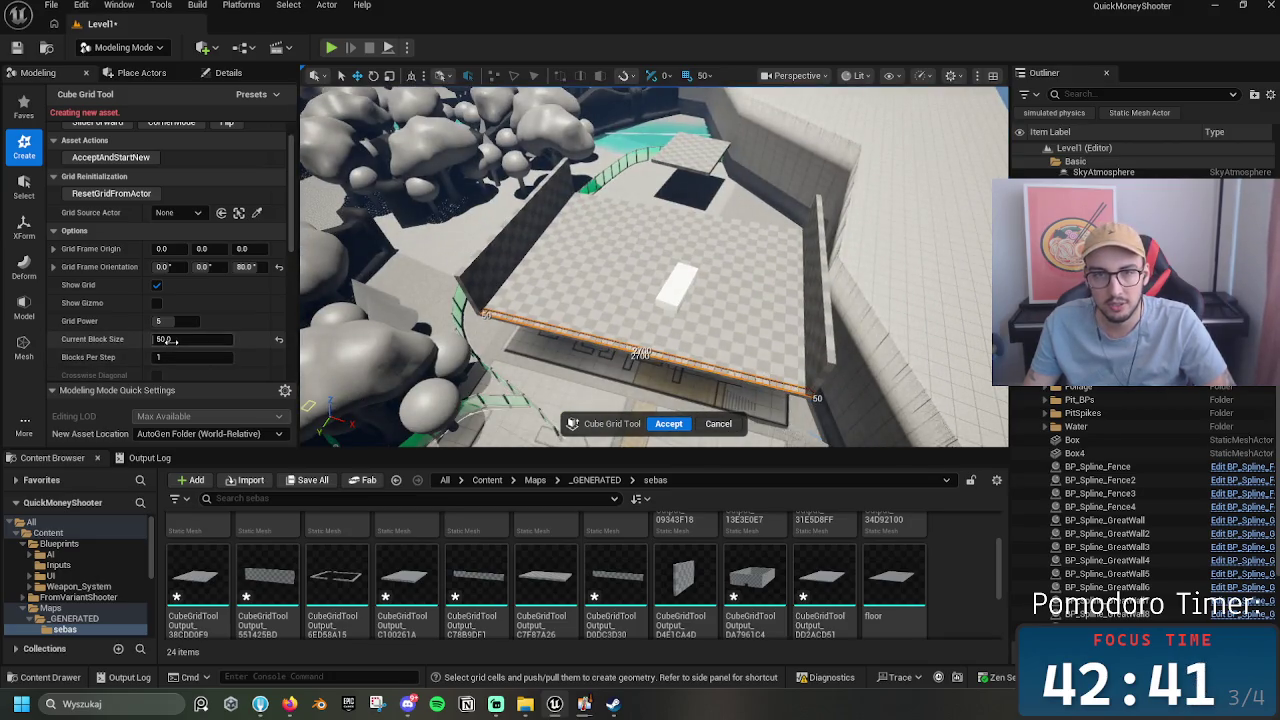
text(450)
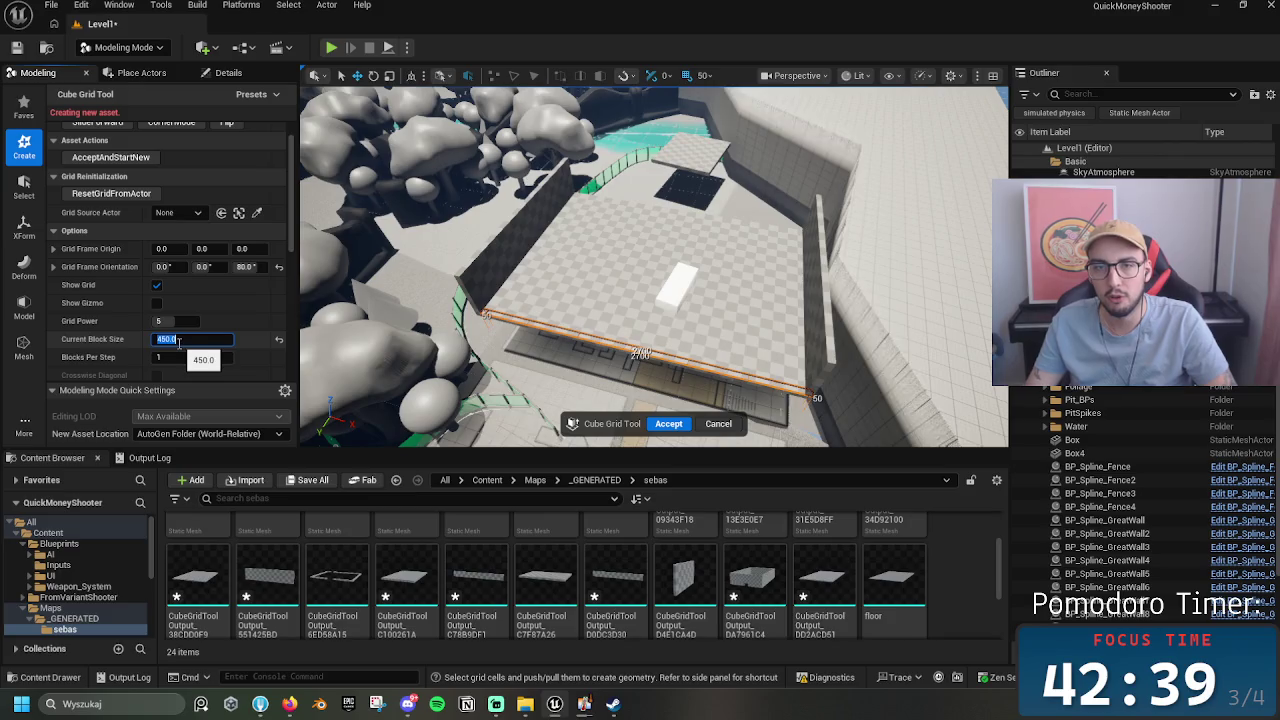
key(Return)
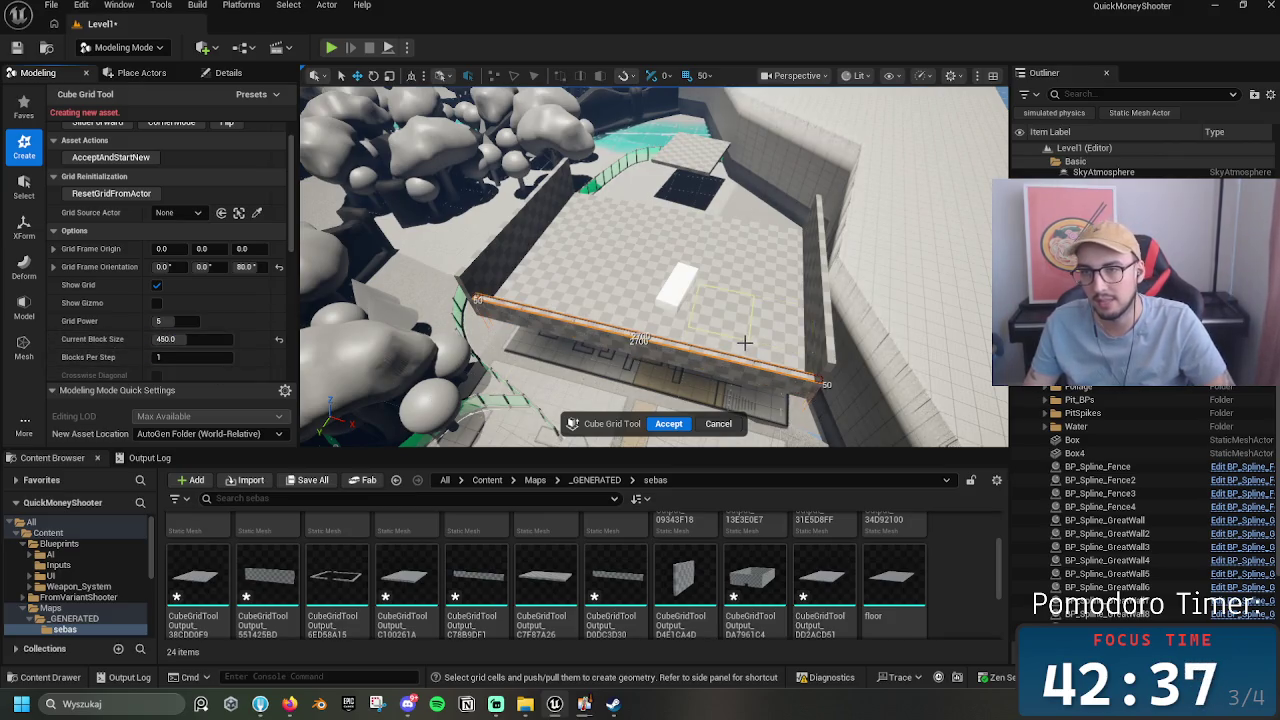
click(668, 423)
mouse_move(830, 372)
mouse_down()
mouse_move(836, 352)
mouse_move(650, 300)
mouse_move(575, 350)
mouse_move(520, 300)
mouse_move(470, 210)
mouse_move(749, 311)
mouse_move(610, 275)
mouse_up()
click(749, 311)
click(620, 140)
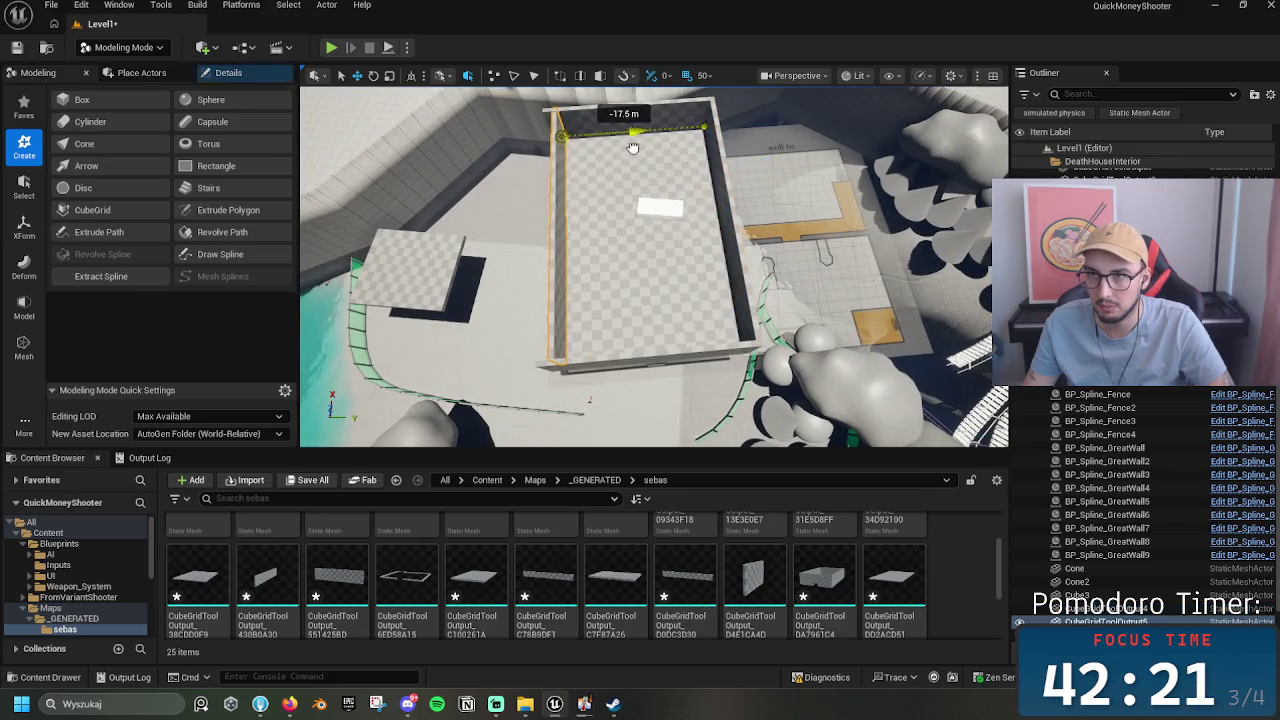
drag(620, 148, 690, 200)
mouse_move(705, 348)
mouse_down()
mouse_move(706, 142)
mouse_move(691, 362)
mouse_move(599, 220)
mouse_up()
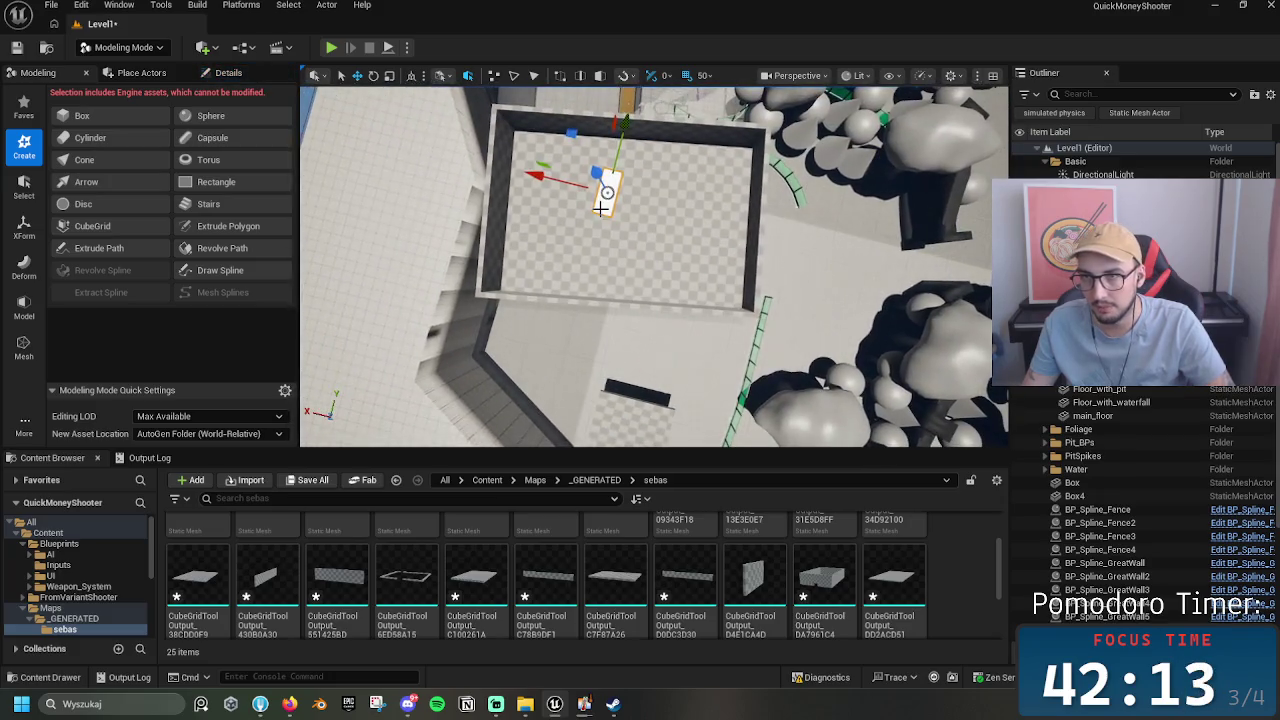
click(605, 220)
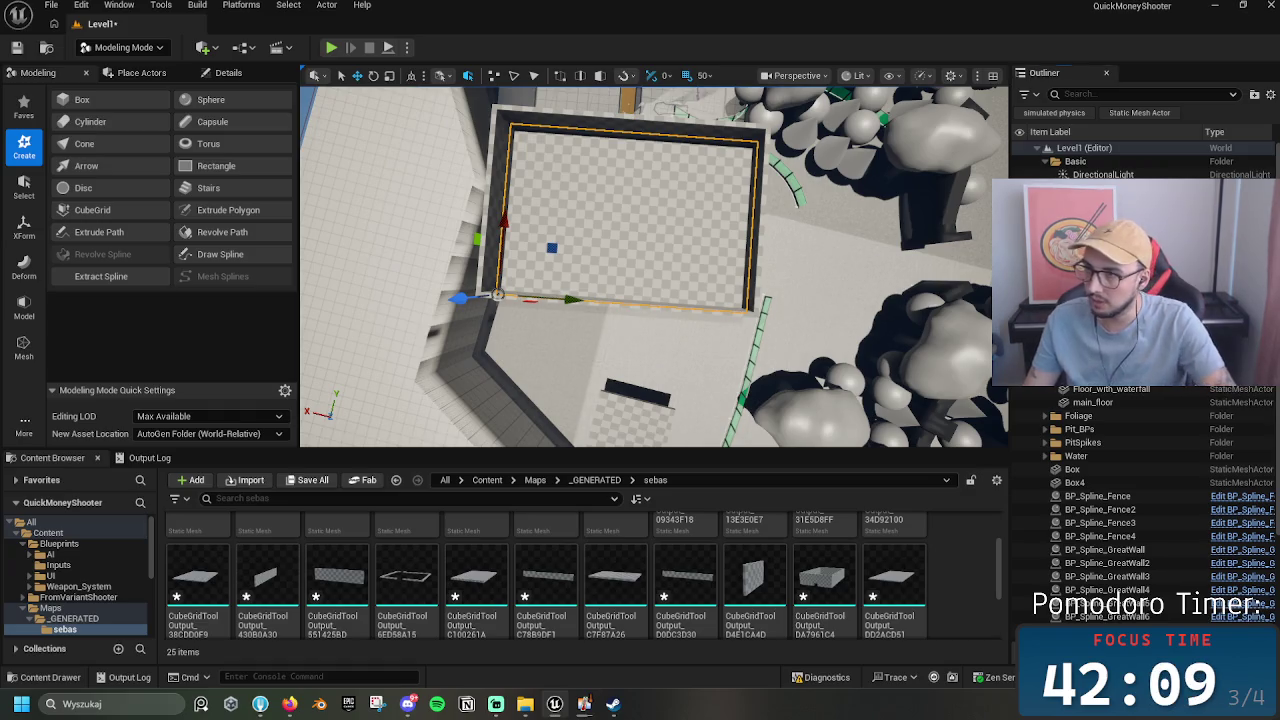
click(634, 228)
key(Escape)
click(610, 220)
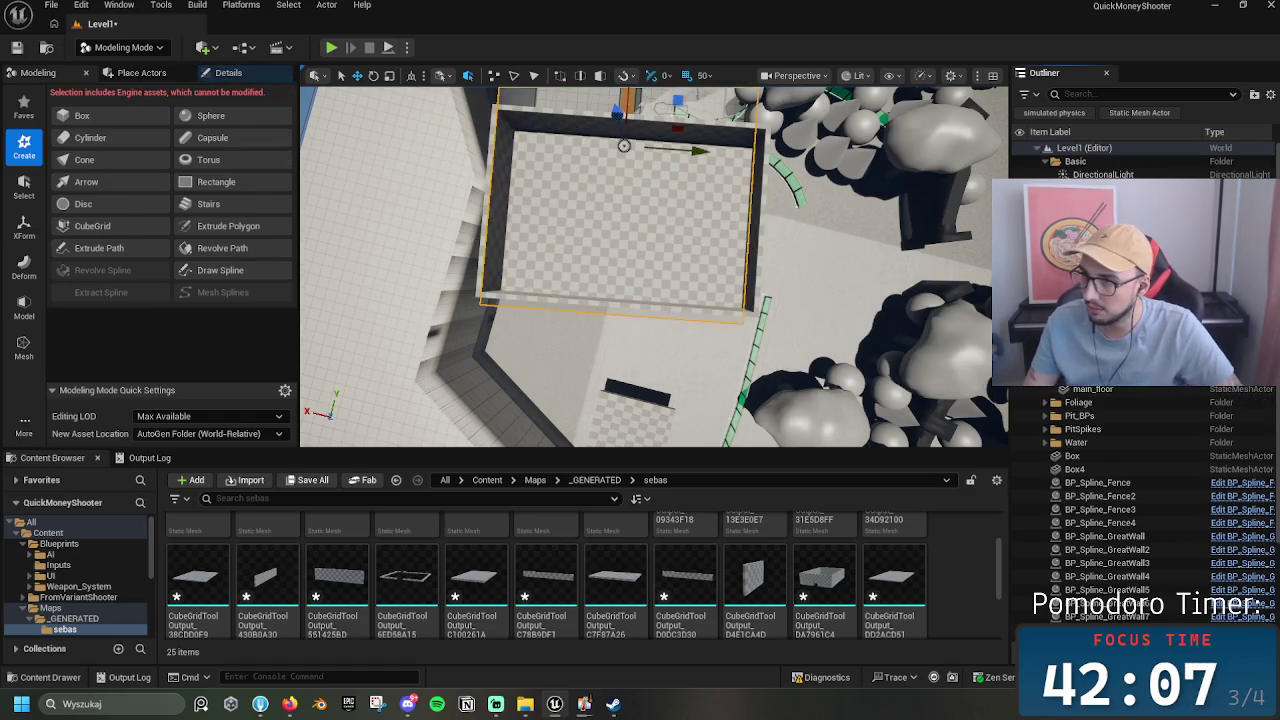
click(573, 245)
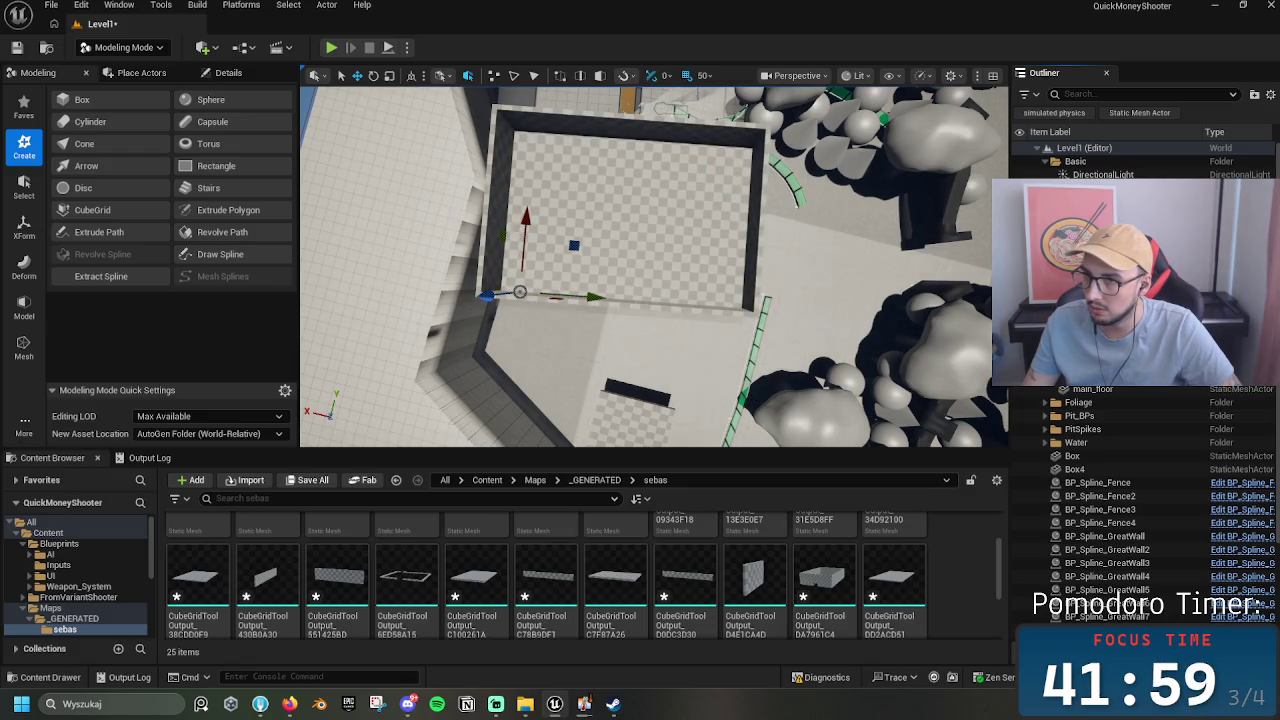
click(603, 224)
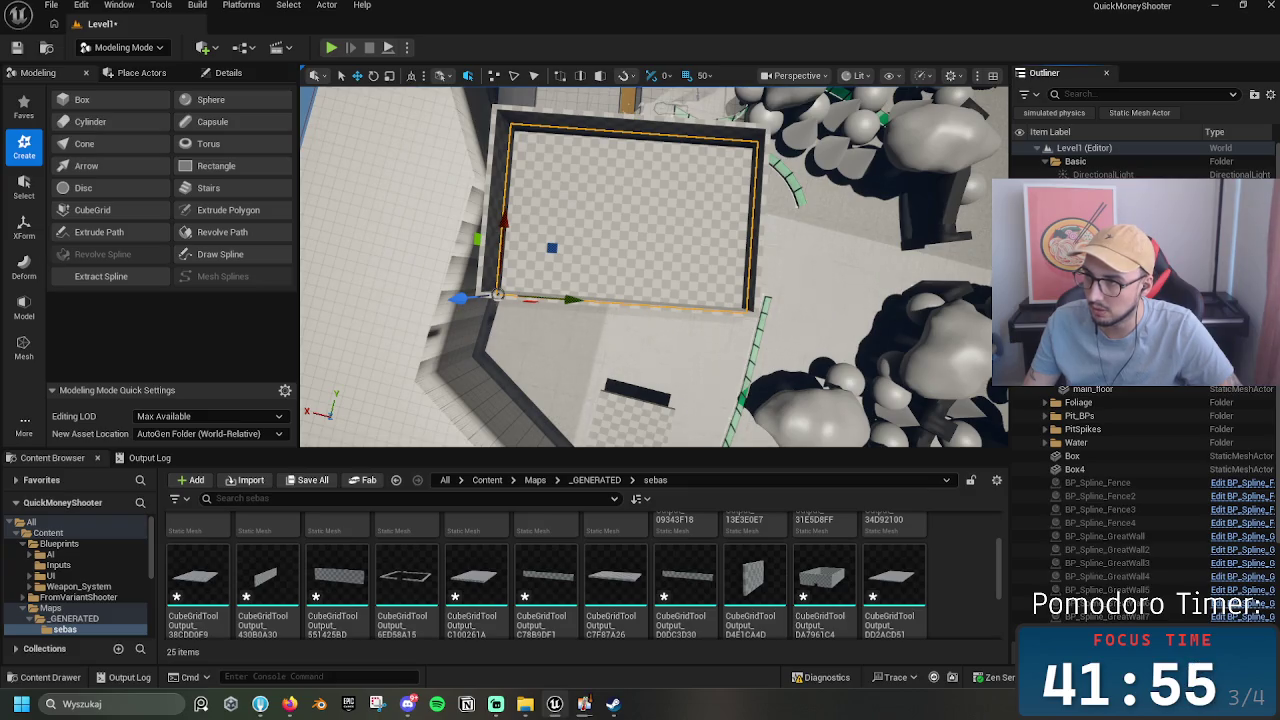
right_click(790, 287)
key(Escape)
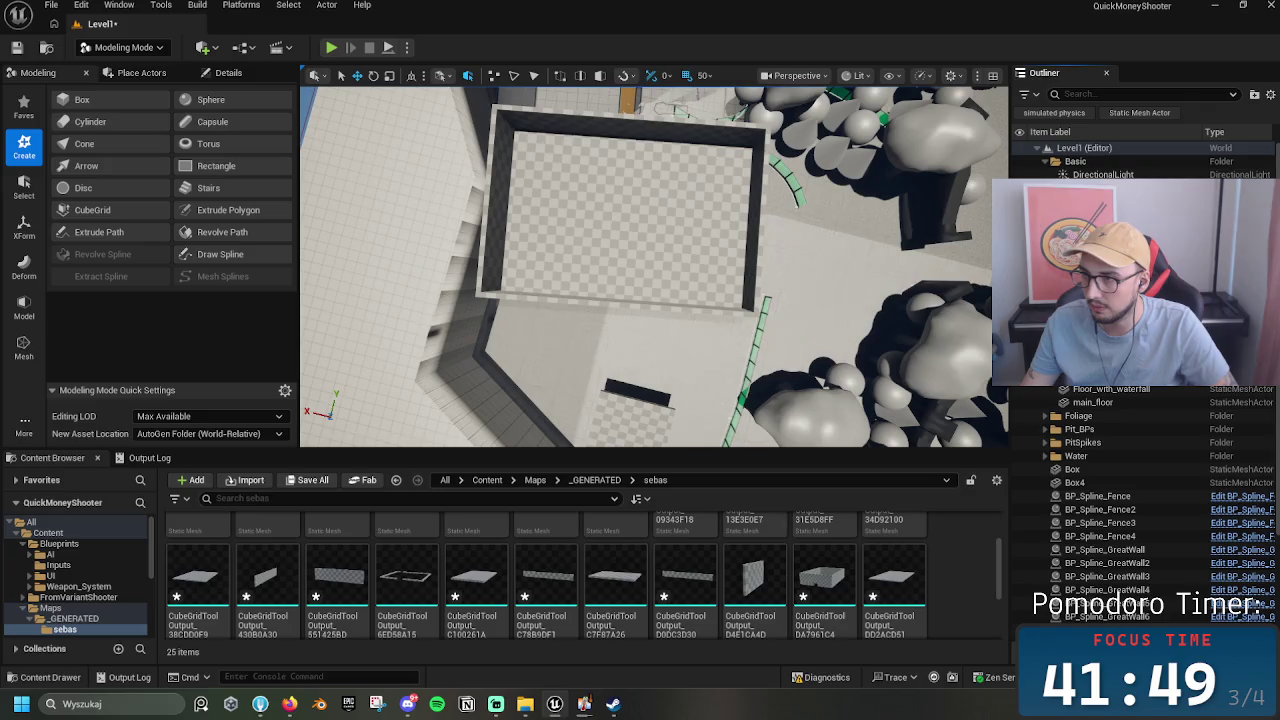
click(92, 210)
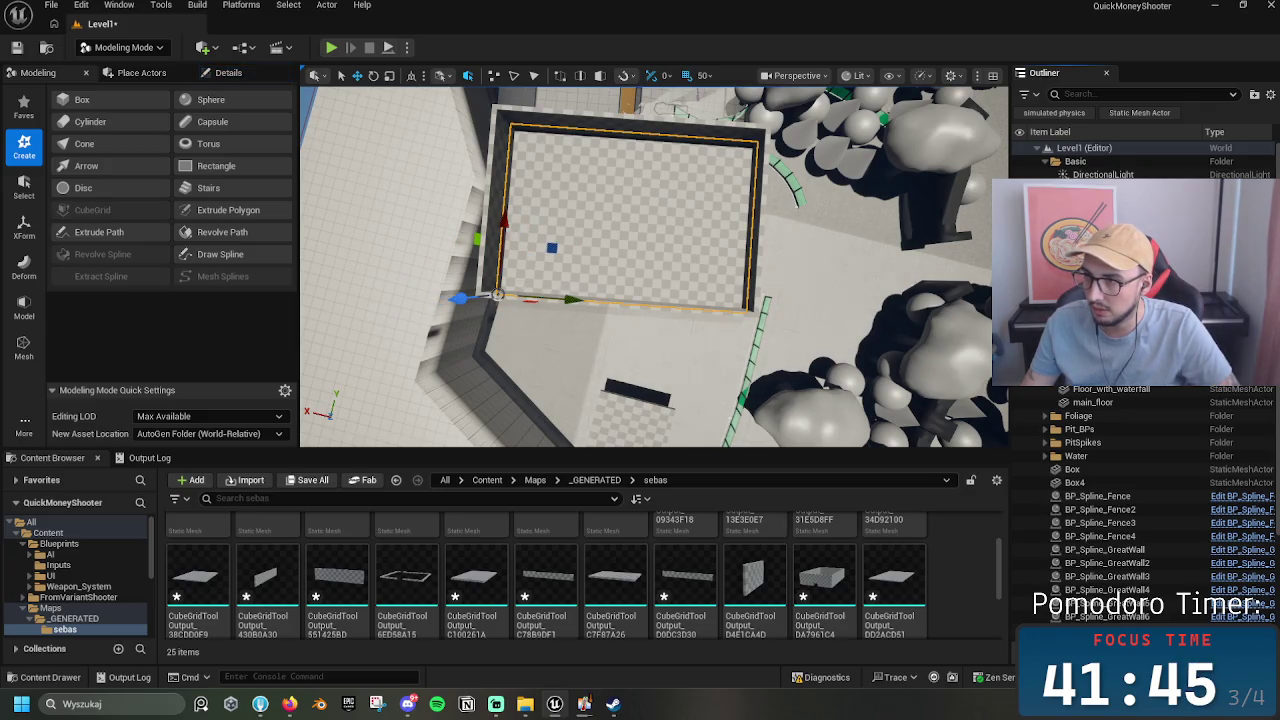
key(Escape)
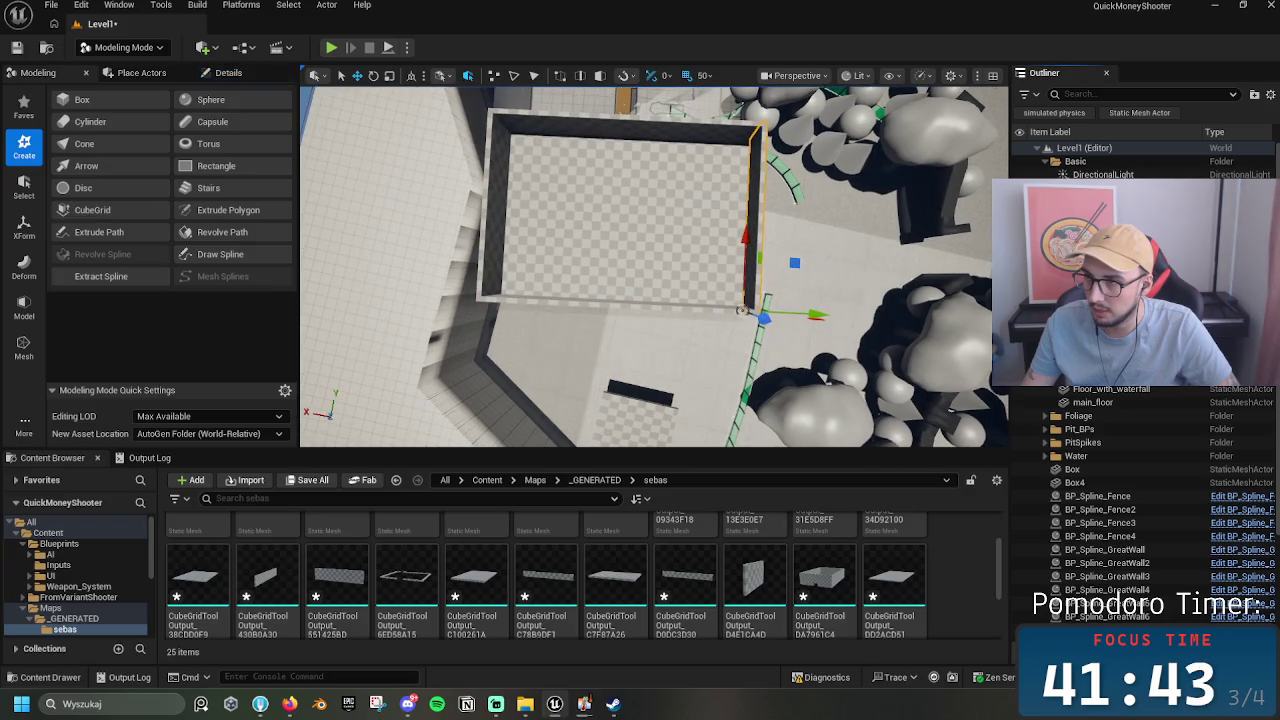
click(495, 220)
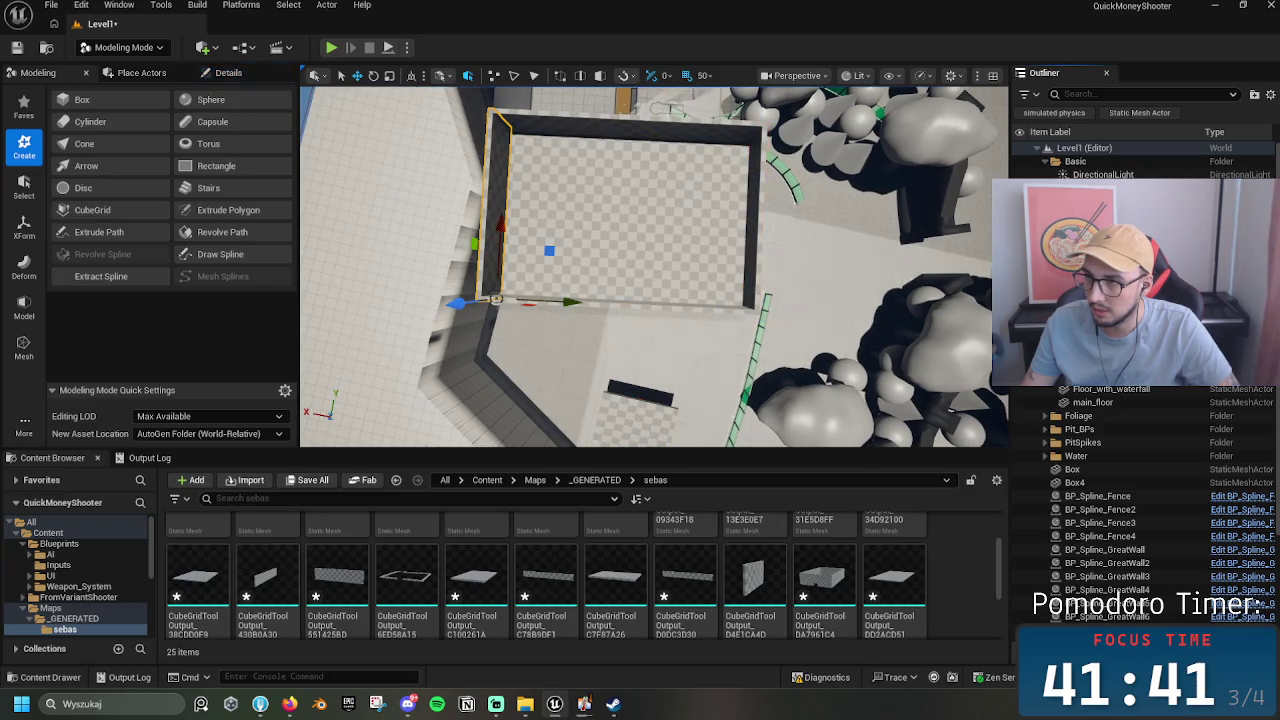
mouse_move(650, 270)
mouse_down()
mouse_move(580, 300)
mouse_move(610, 250)
mouse_move(596, 236)
mouse_move(640, 260)
mouse_move(662, 244)
mouse_up()
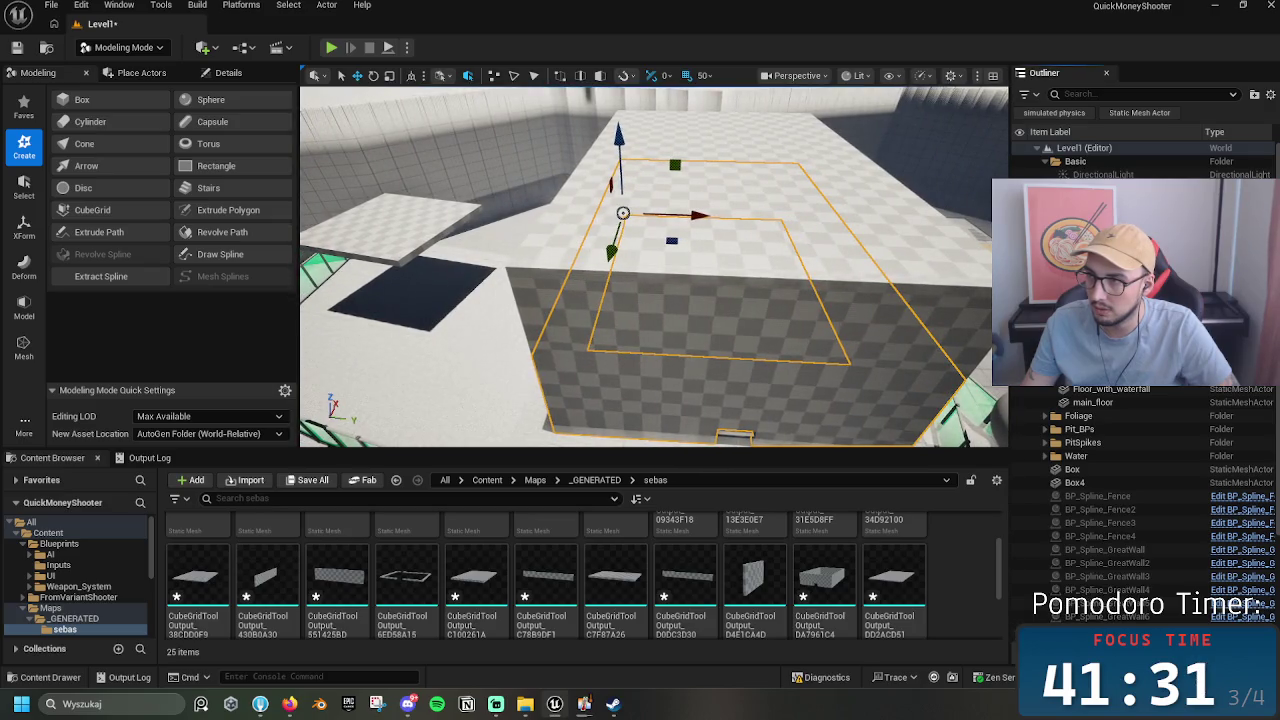
Step: Undo the last edit, then hide the roof slab with H to reveal the floor plan inside
key(ctrl+z)
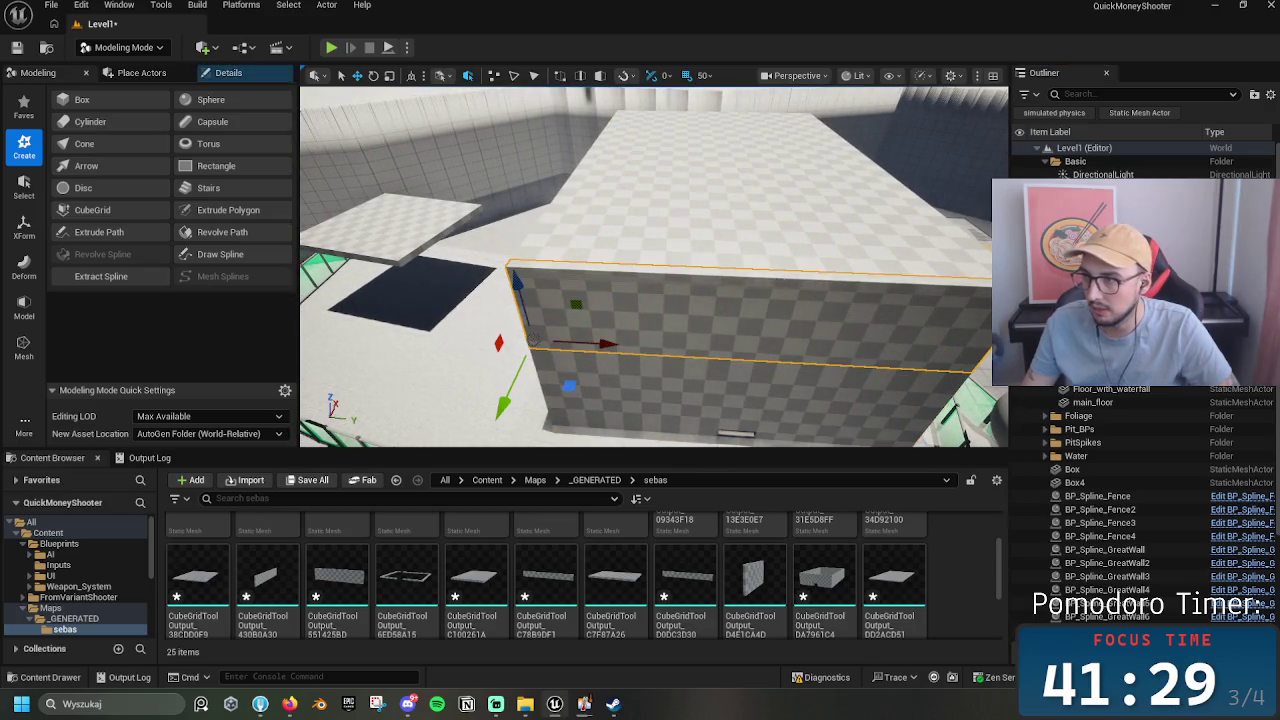
drag(874, 246, 800, 258)
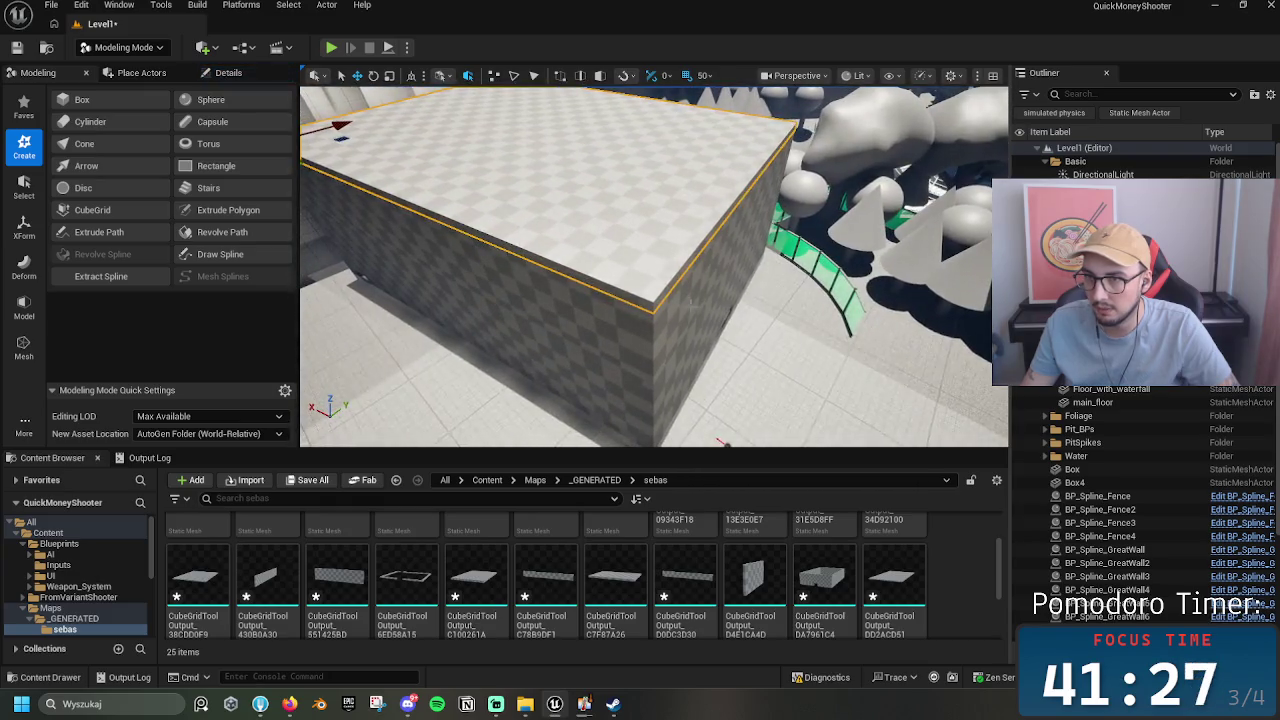
mouse_move(668, 290)
mouse_down()
mouse_move(600, 302)
mouse_move(600, 255)
mouse_move(697, 304)
mouse_up()
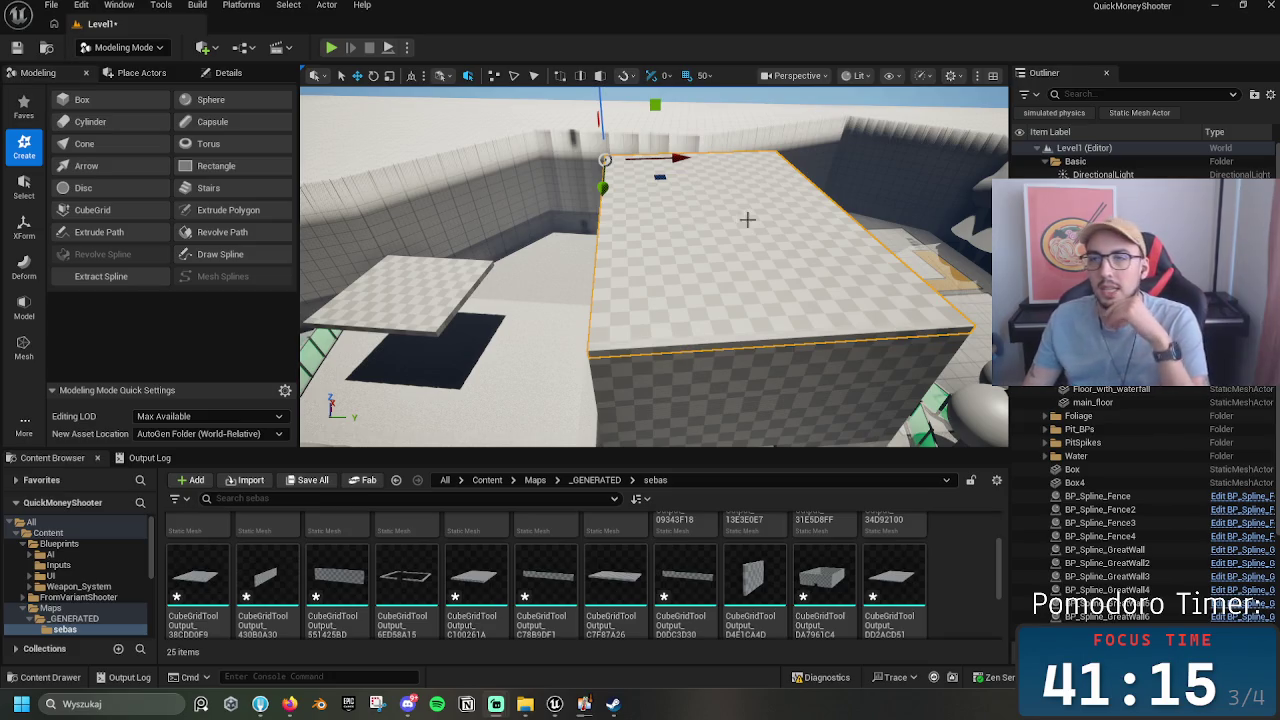
drag(746, 215, 772, 267)
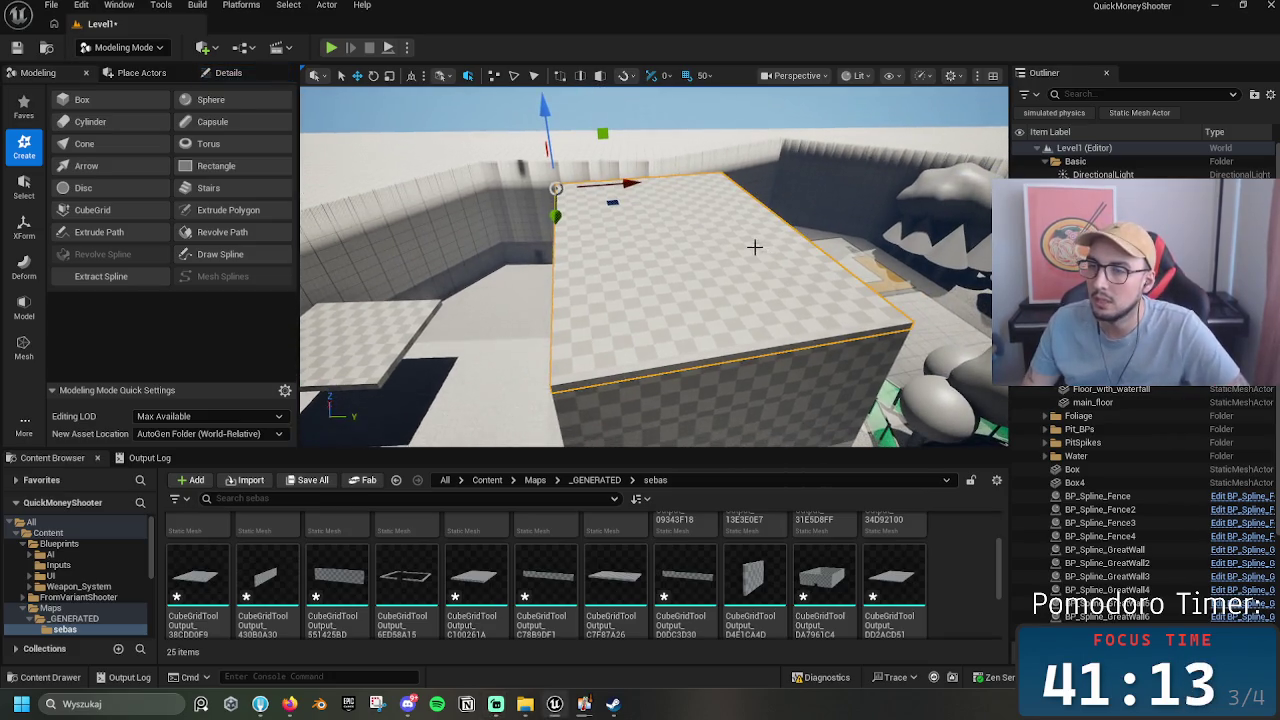
key(h)
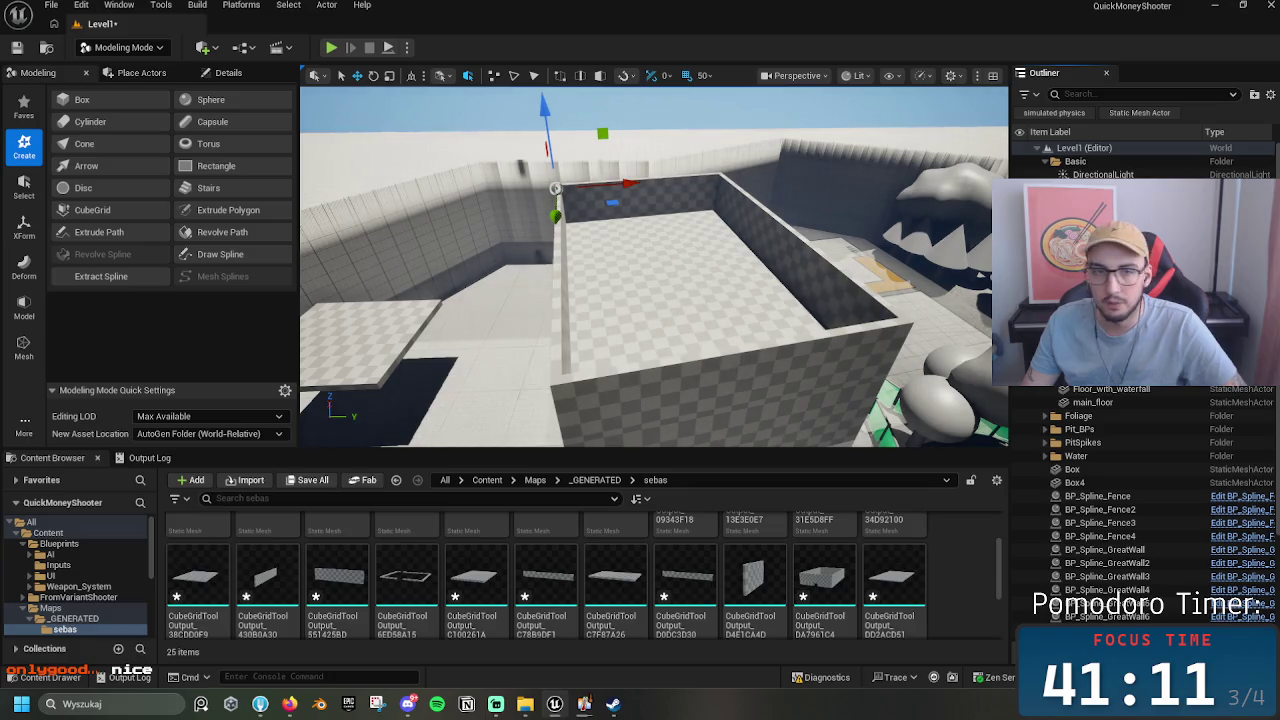
mouse_move(655, 265)
mouse_down()
mouse_move(700, 300)
mouse_move(690, 330)
mouse_move(660, 282)
mouse_move(732, 212)
mouse_up()
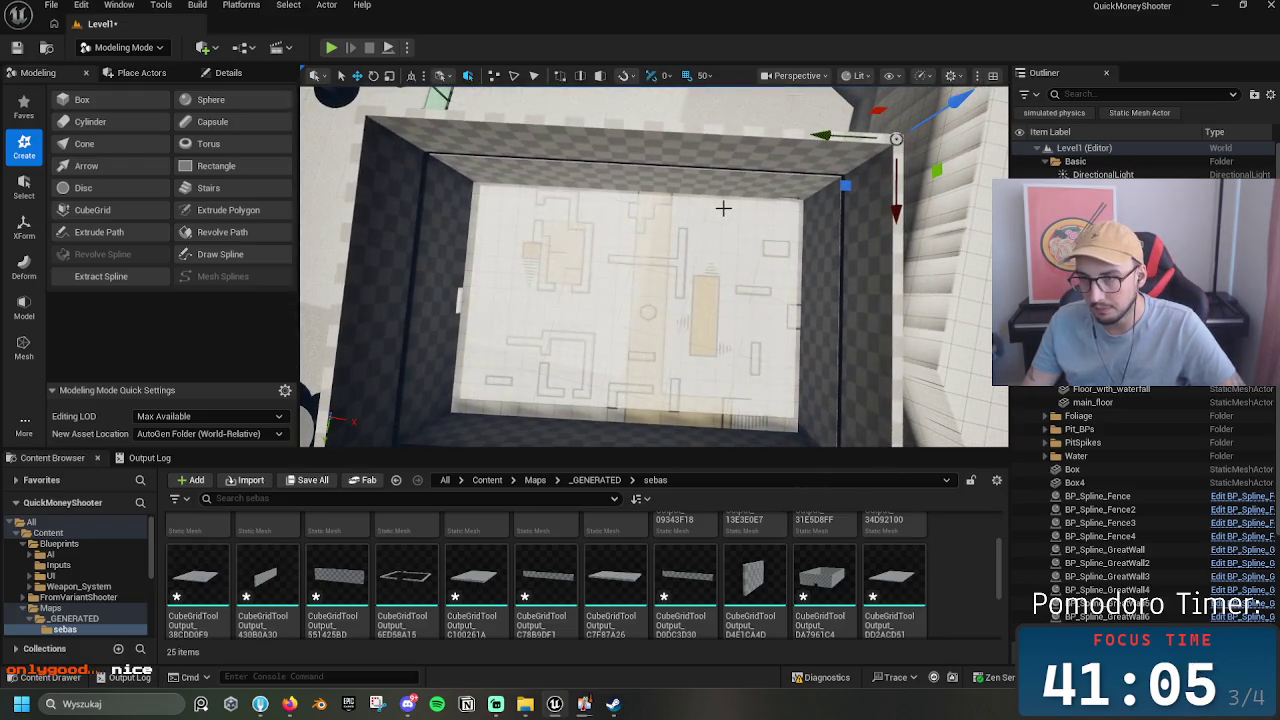
Step: Fly the camera down inside the walls until it looks top-down at the floor plan
drag(700, 238, 540, 173)
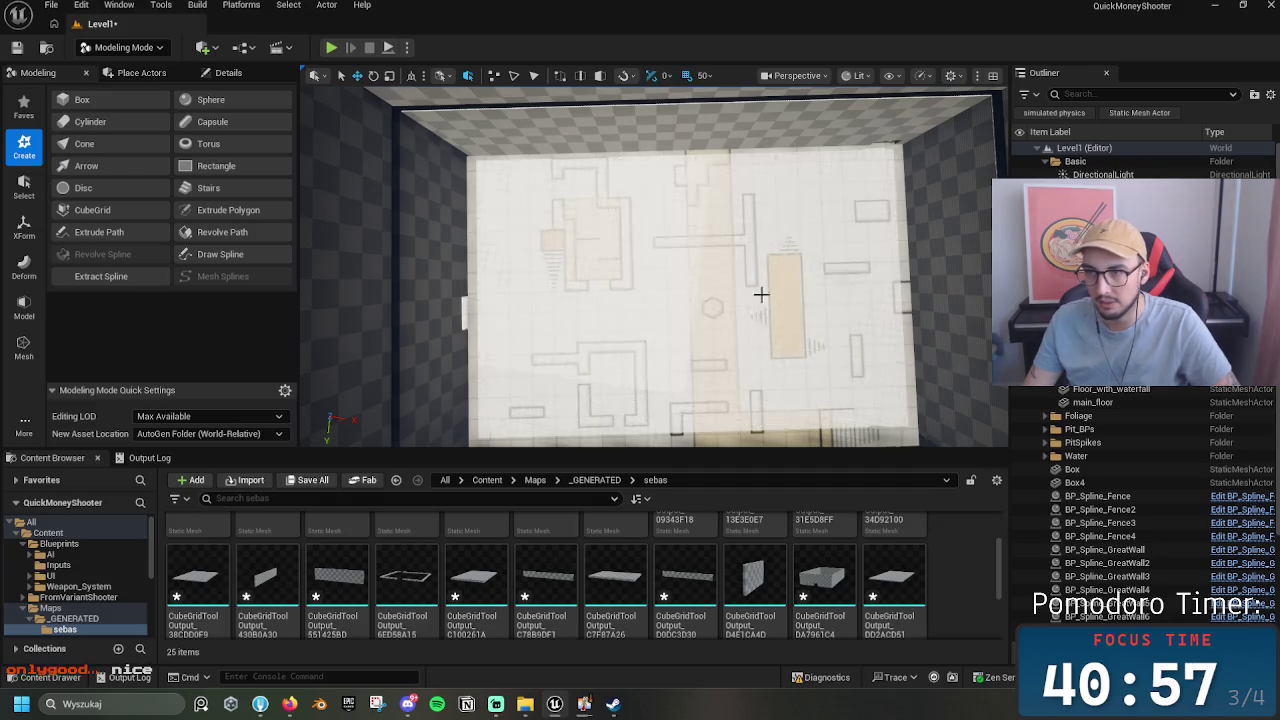
drag(649, 340, 680, 343)
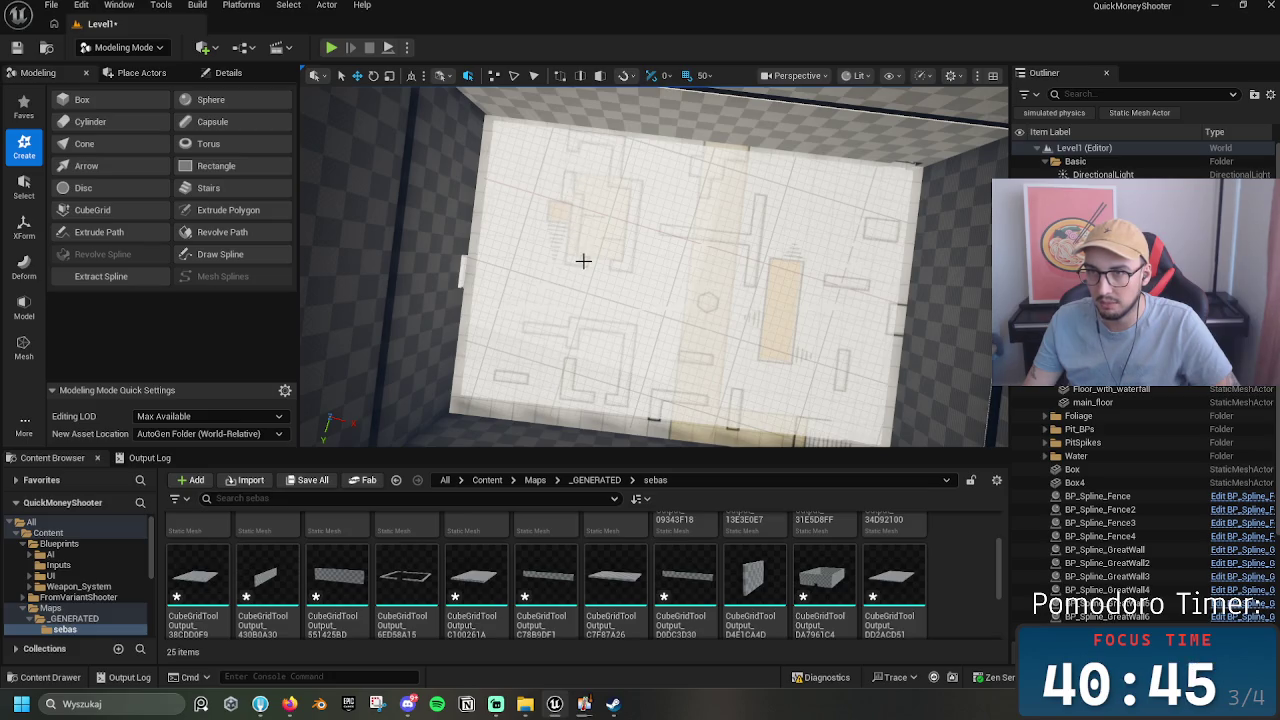
mouse_move(617, 143)
mouse_down()
mouse_move(616, 115)
mouse_move(636, 92)
mouse_up()
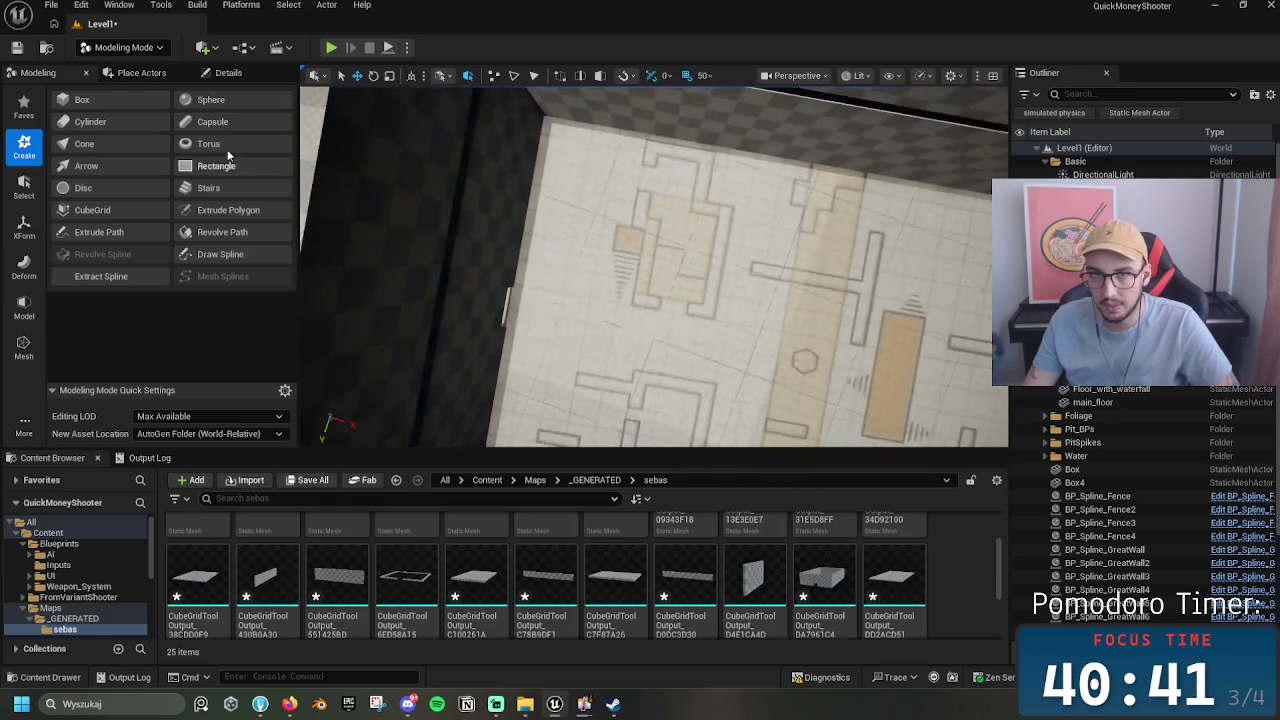
Step: Open Cube Grid on the roof slab at block size 50, inspect it, then cancel
click(92, 210)
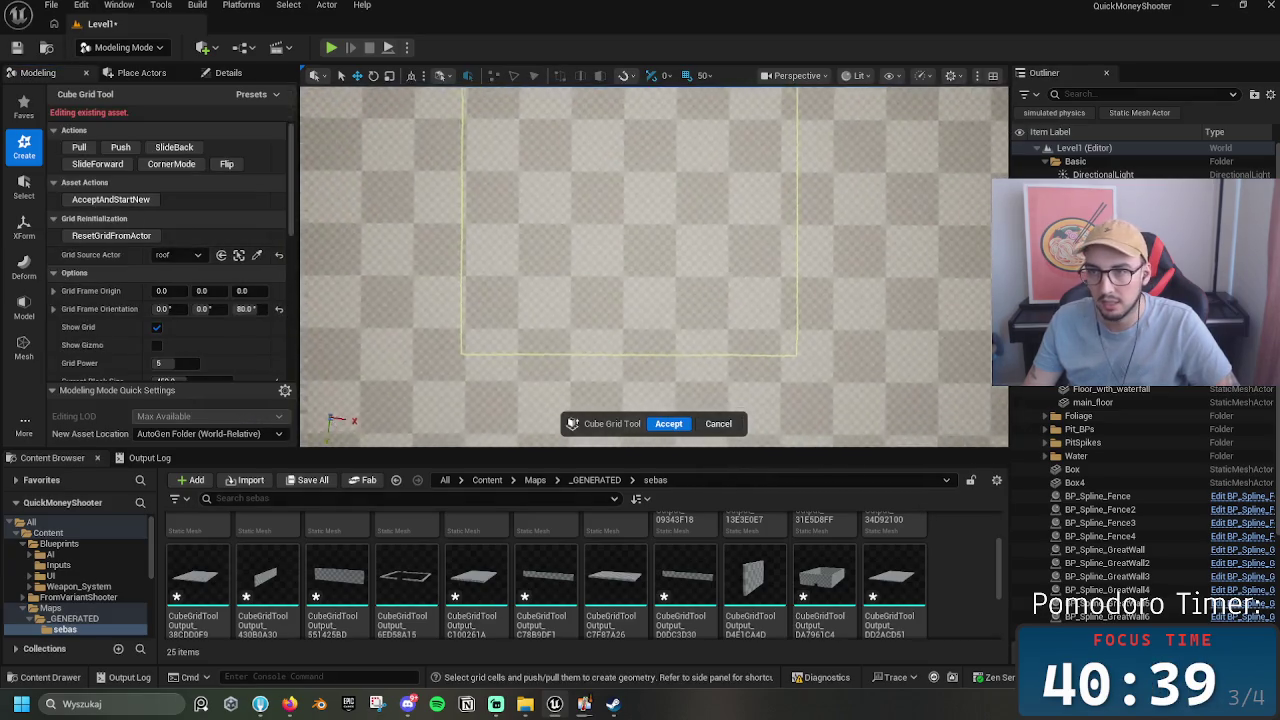
scroll(187, 298, down, 2)
click(187, 298)
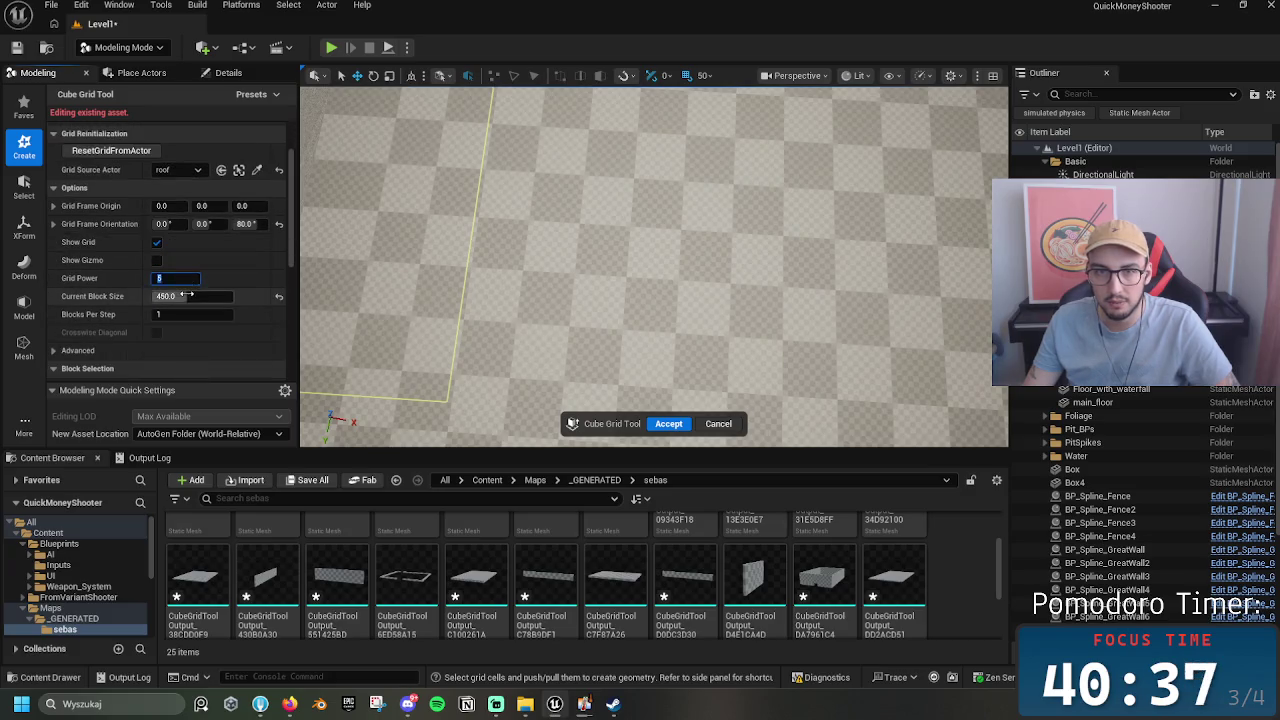
text(50)
key(Return)
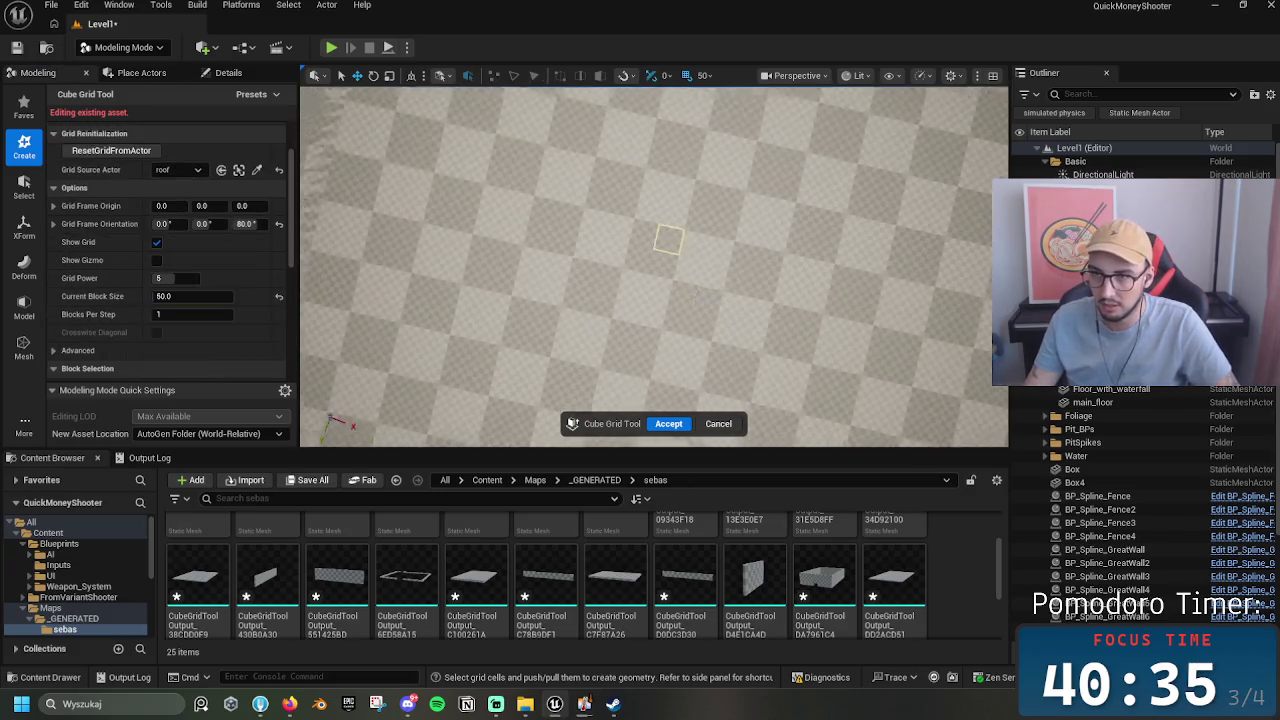
scroll(656, 268, down, 5)
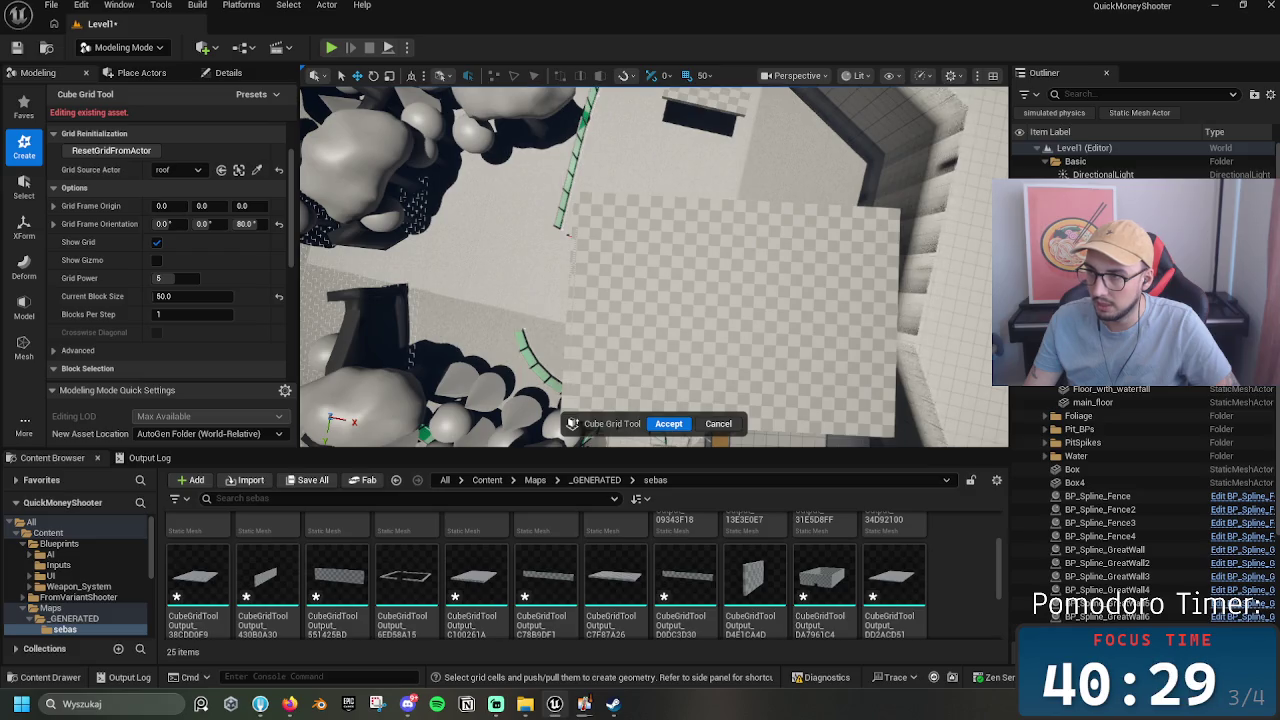
drag(656, 268, 801, 190)
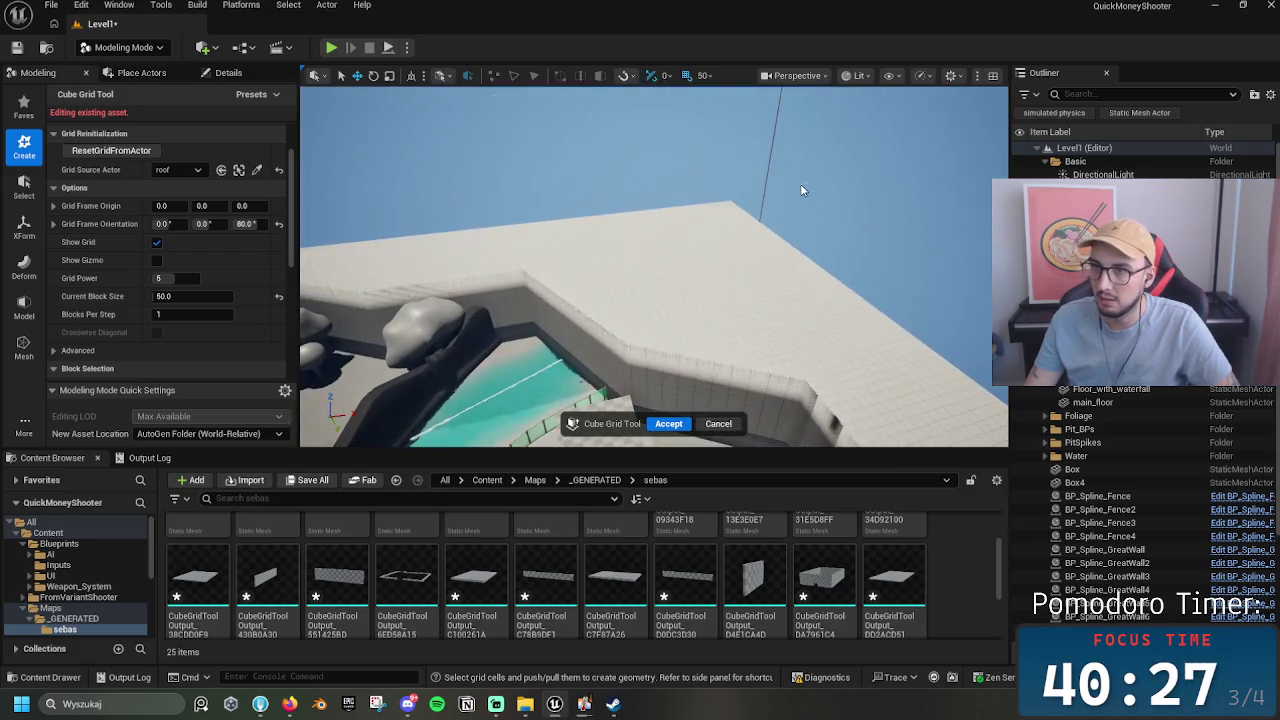
drag(771, 291, 803, 180)
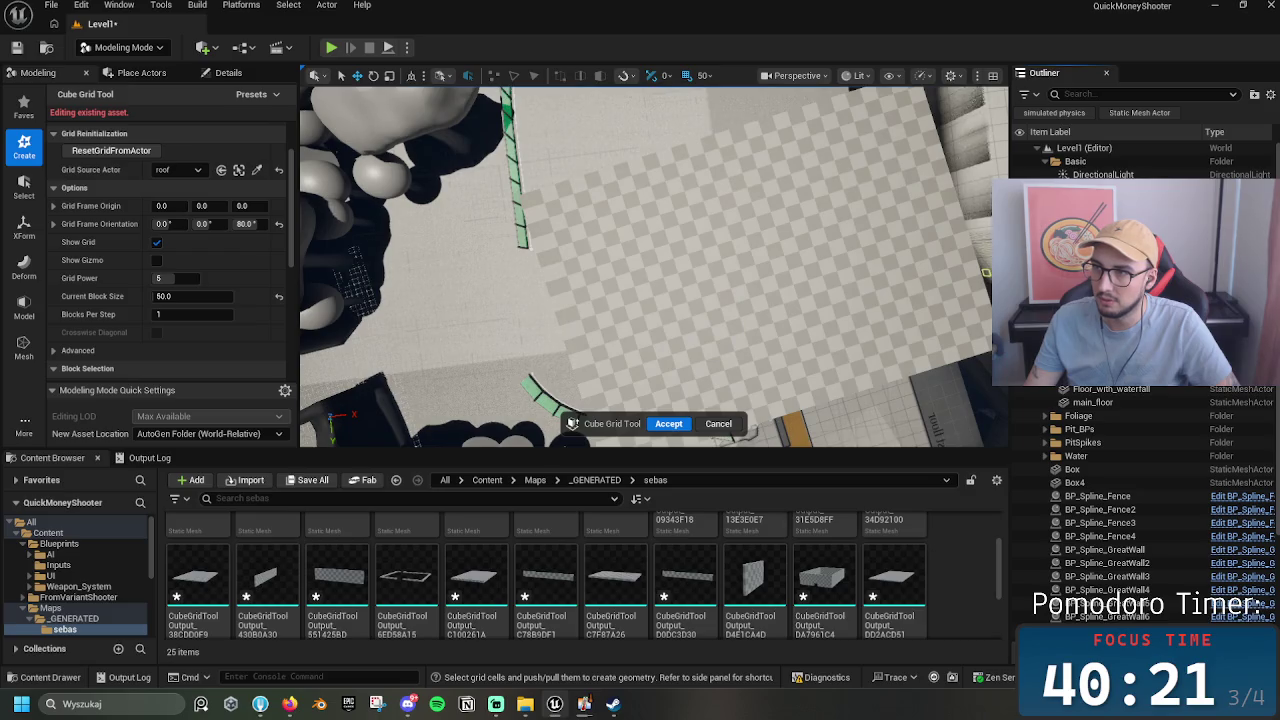
drag(770, 300, 758, 146)
click(726, 423)
mouse_move(730, 424)
mouse_down()
mouse_move(780, 264)
mouse_move(755, 185)
mouse_up()
Step: Start a new Cube Grid mesh looking straight down at the floor plan
click(110, 210)
drag(700, 300, 712, 205)
scroll(662, 249, up, 5)
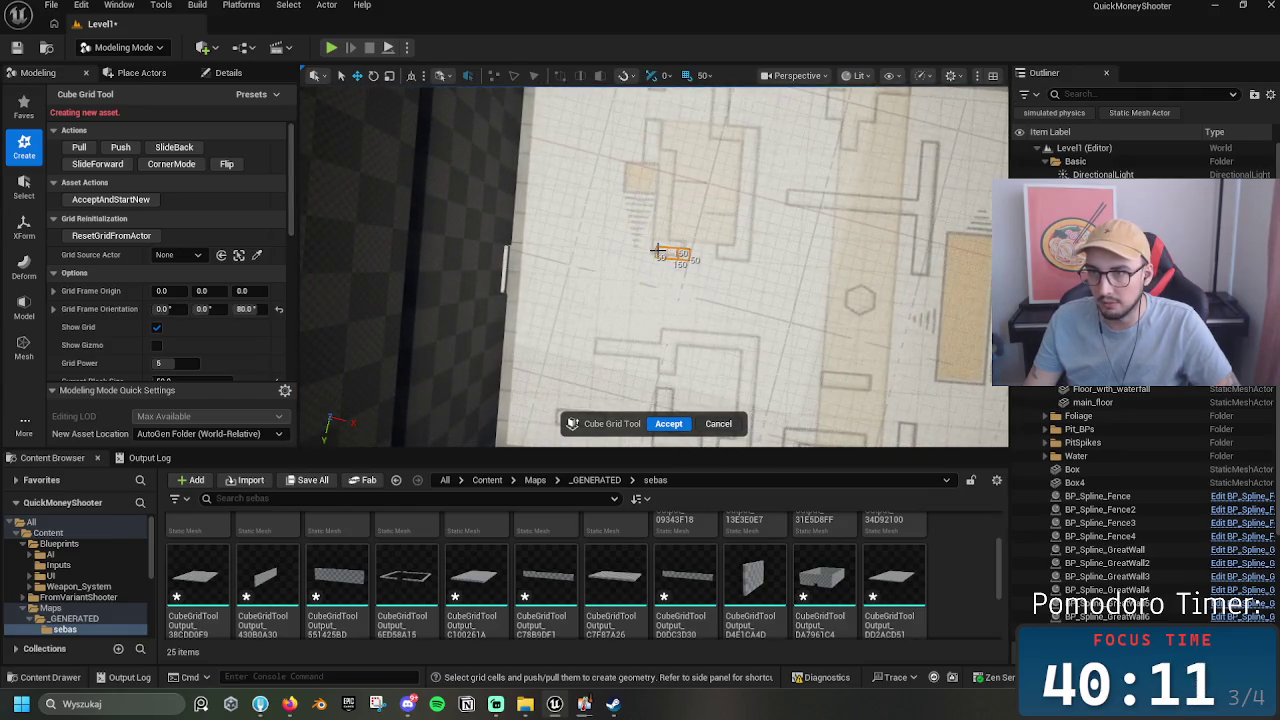
scroll(714, 251, down, 6)
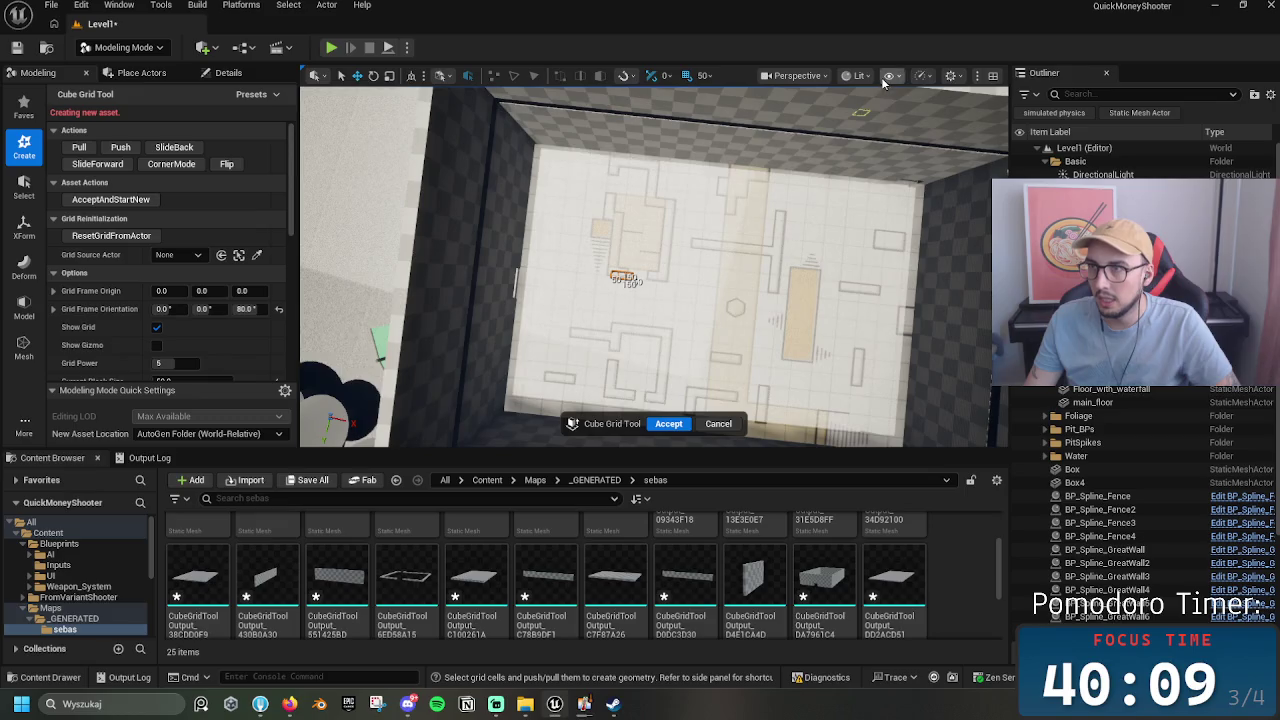
Step: Switch the viewport to Unlit shading and Top view, zooming in on the floor plan
click(858, 76)
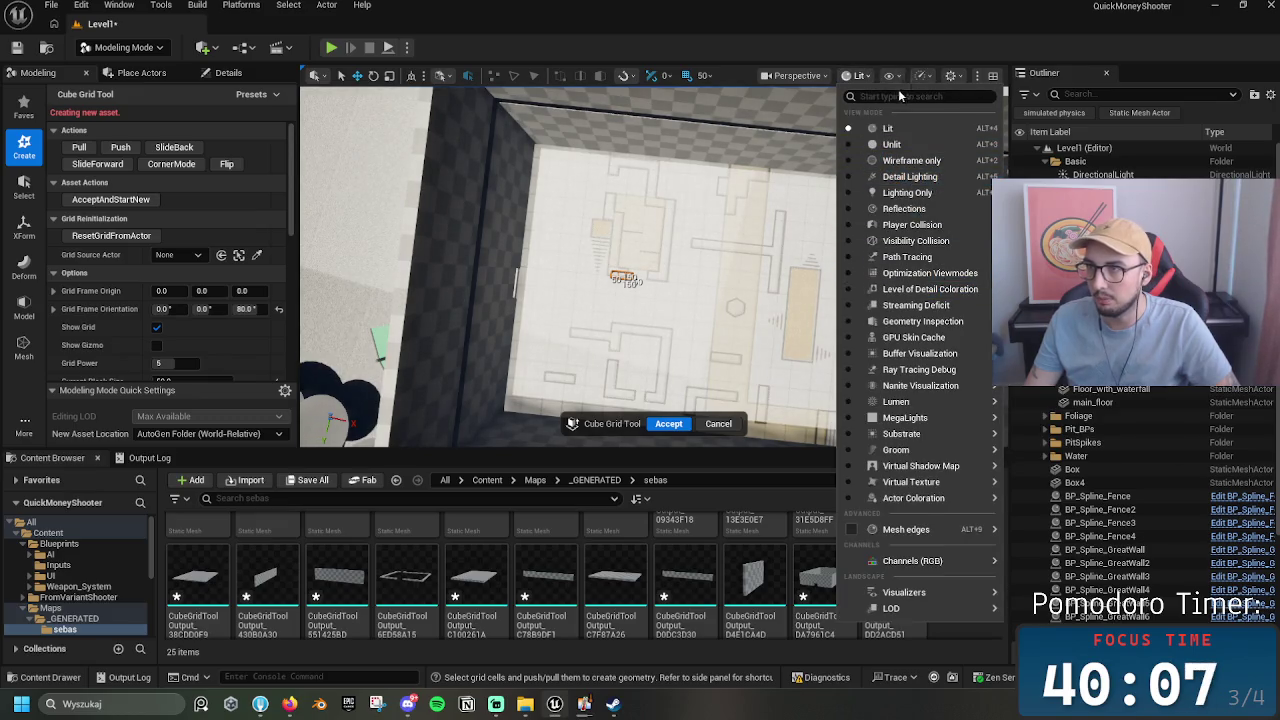
click(891, 144)
click(796, 76)
click(818, 164)
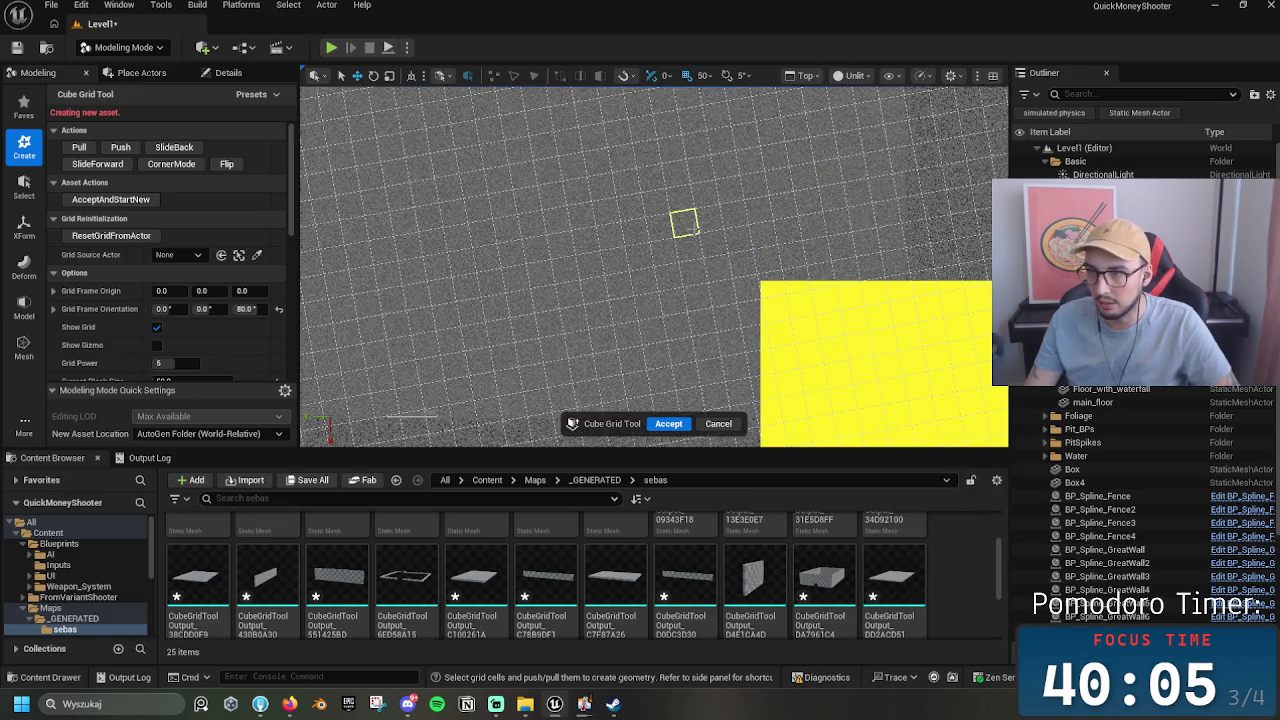
scroll(683, 222, down, 5)
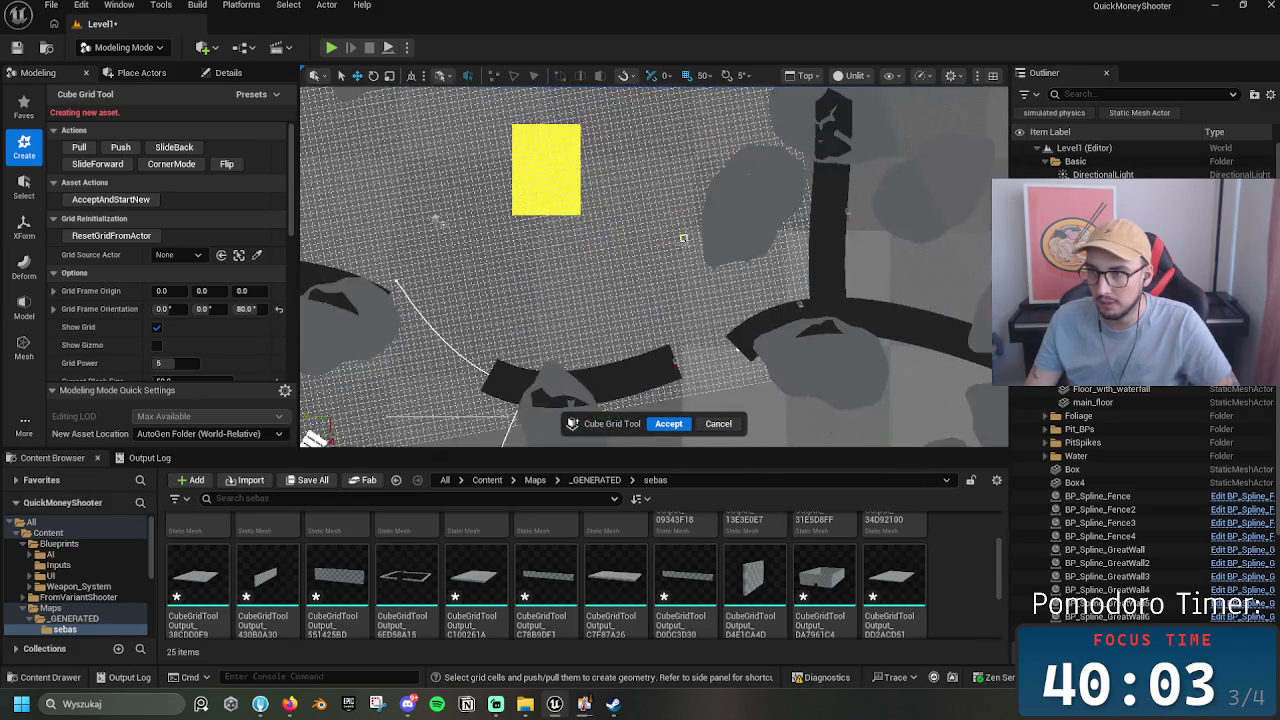
scroll(683, 232, down, 5)
scroll(690, 215, up, 5)
scroll(690, 213, up, 5)
scroll(688, 220, down, 3)
scroll(684, 232, up, 2)
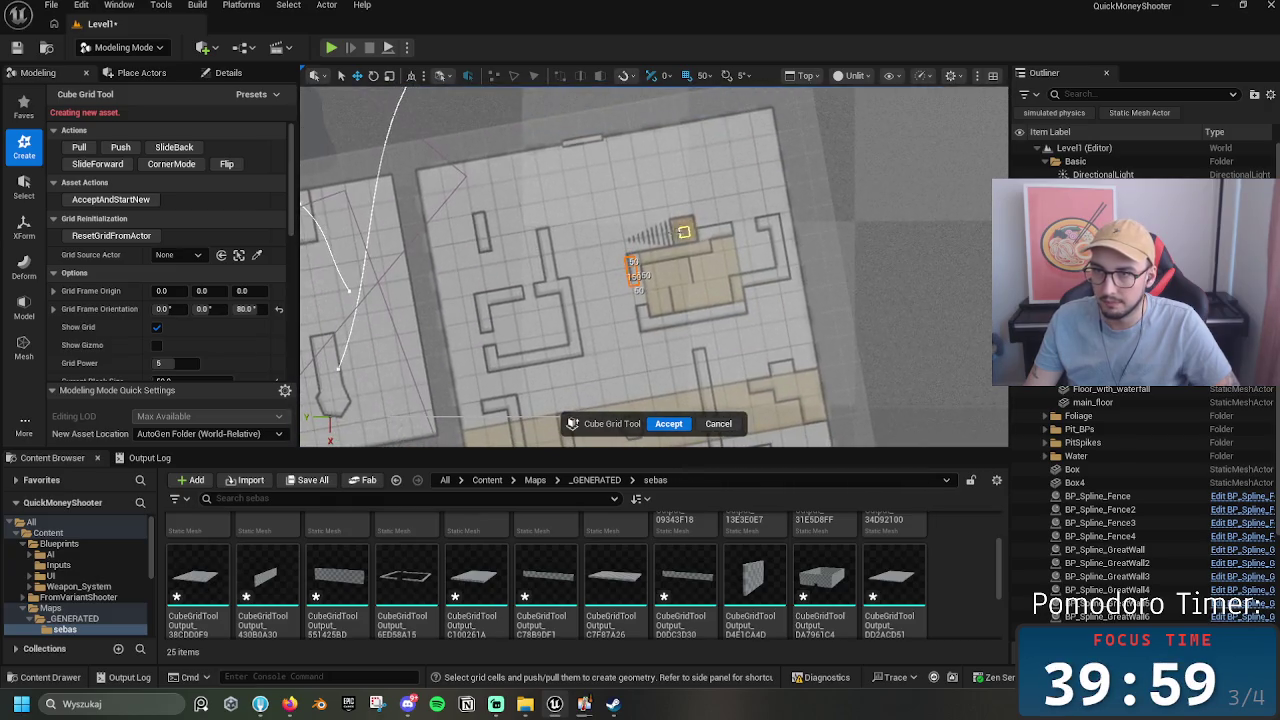
scroll(740, 194, up, 1)
scroll(706, 240, down, 1)
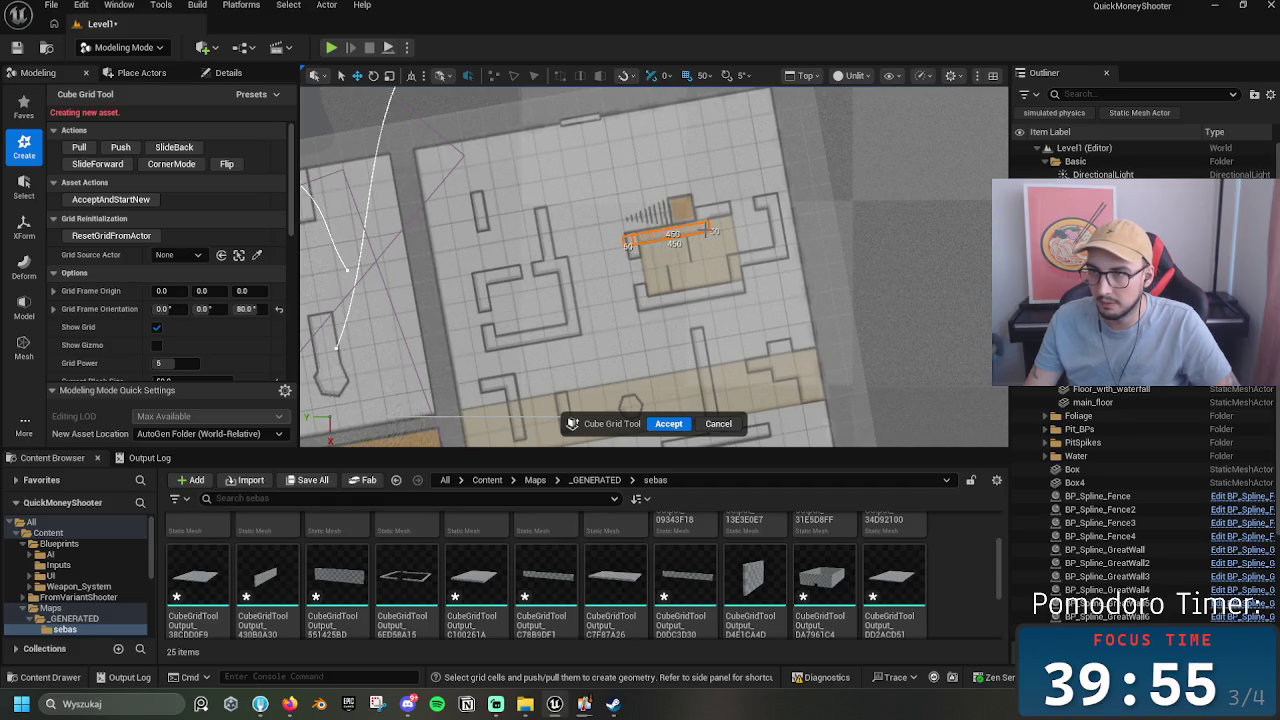
Step: Clear the 450-unit selection and select a row of cells along an interior wall
click(638, 250)
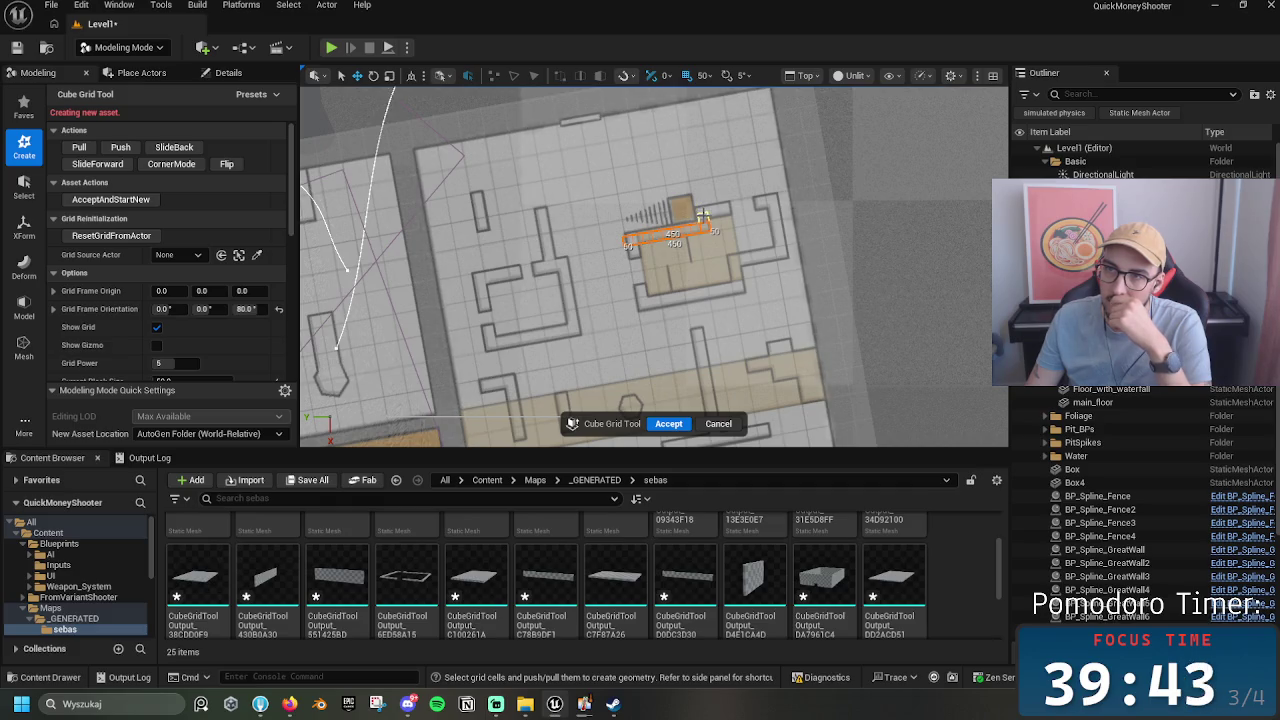
click(703, 209)
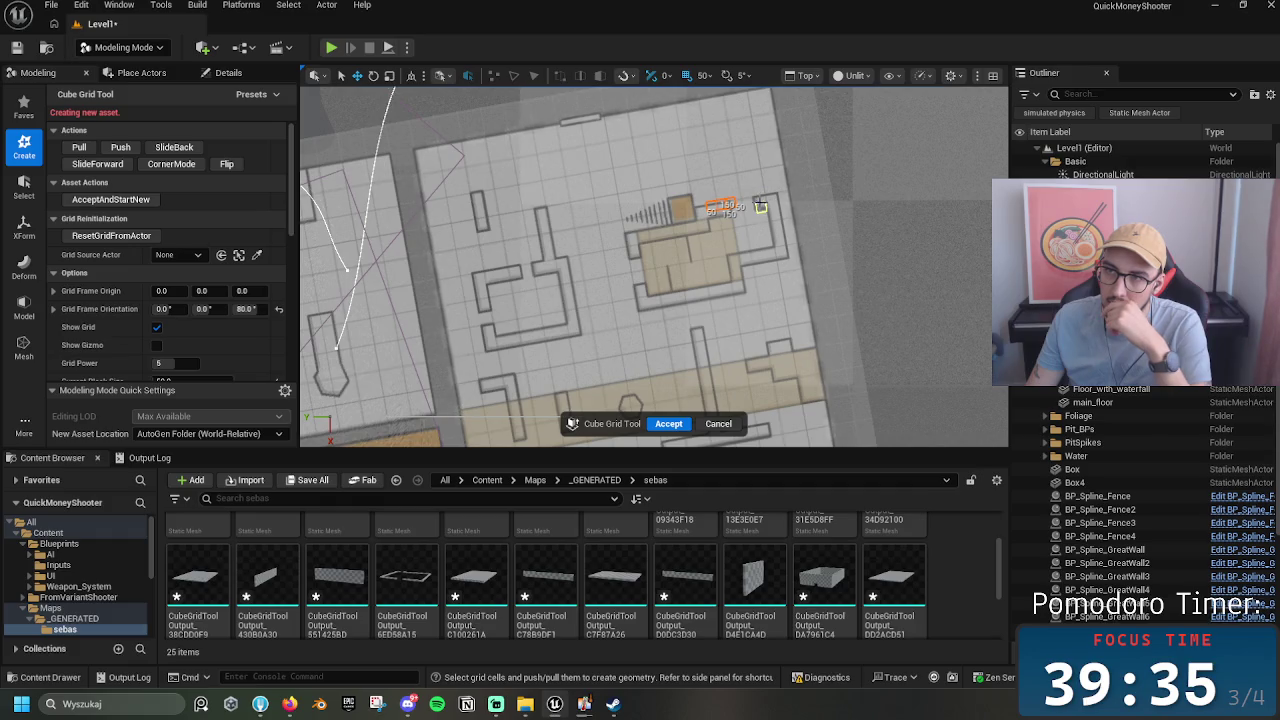
mouse_move(767, 246)
mouse_down()
mouse_move(745, 167)
mouse_move(765, 215)
mouse_up()
click(760, 220)
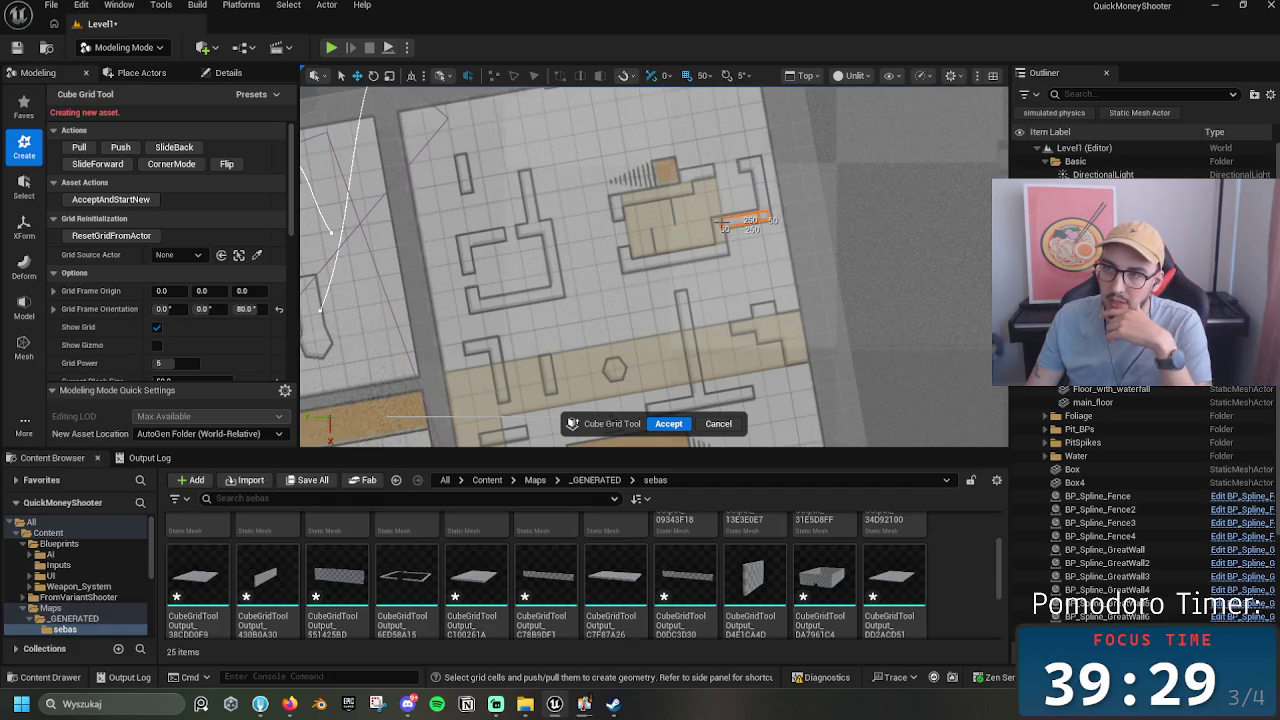
drag(718, 224, 766, 218)
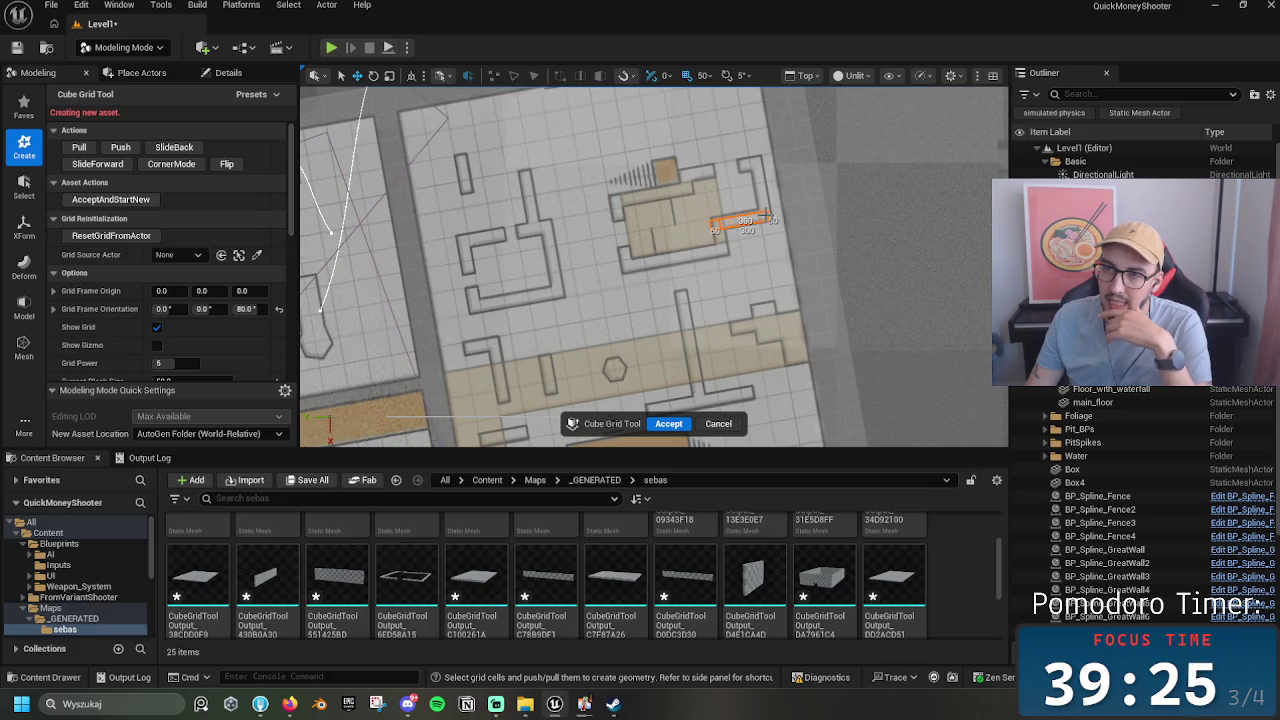
Step: Change the Current Block Size to 25, pick a cell, then set it to 30
scroll(190, 348, down, 1)
click(185, 360)
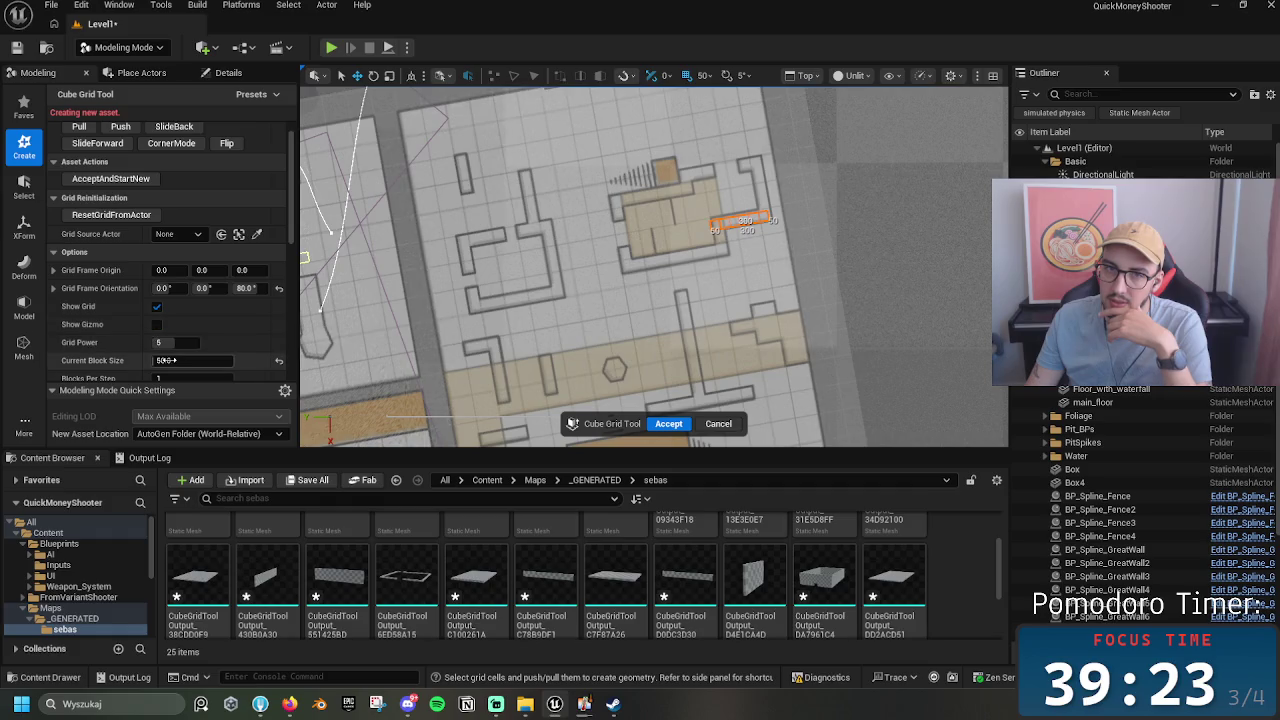
text(25)
key(Return)
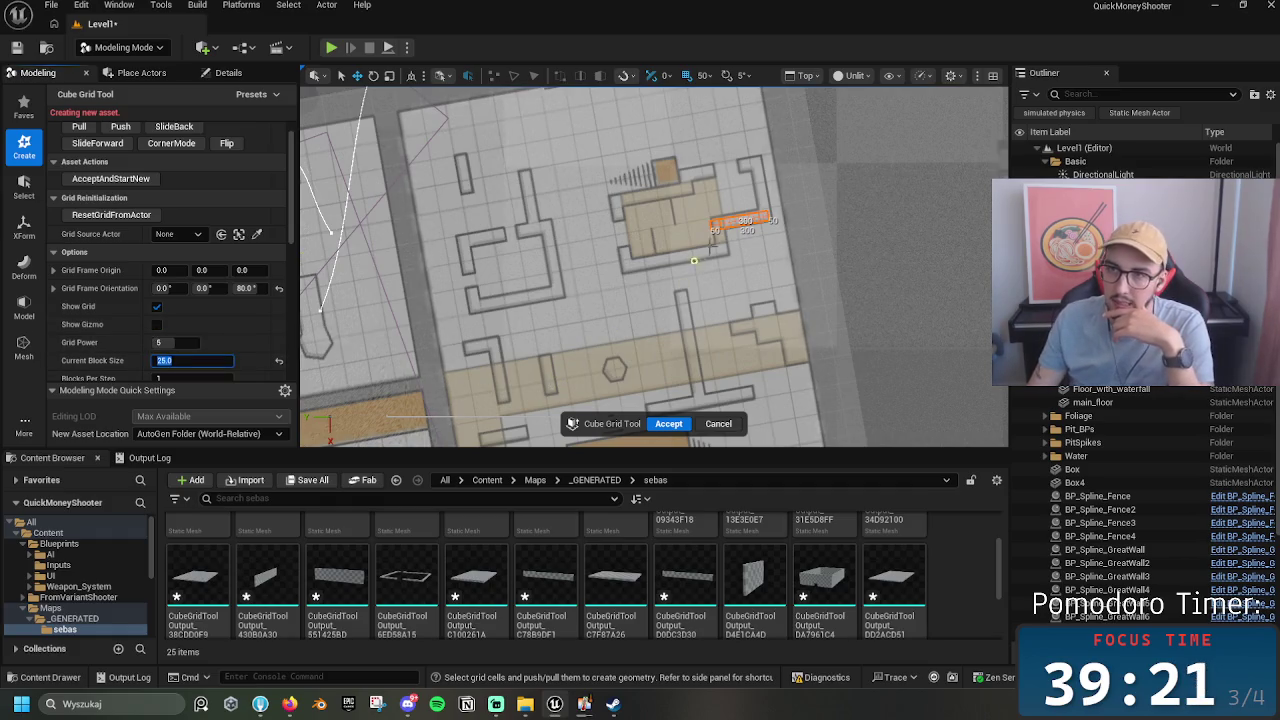
click(708, 168)
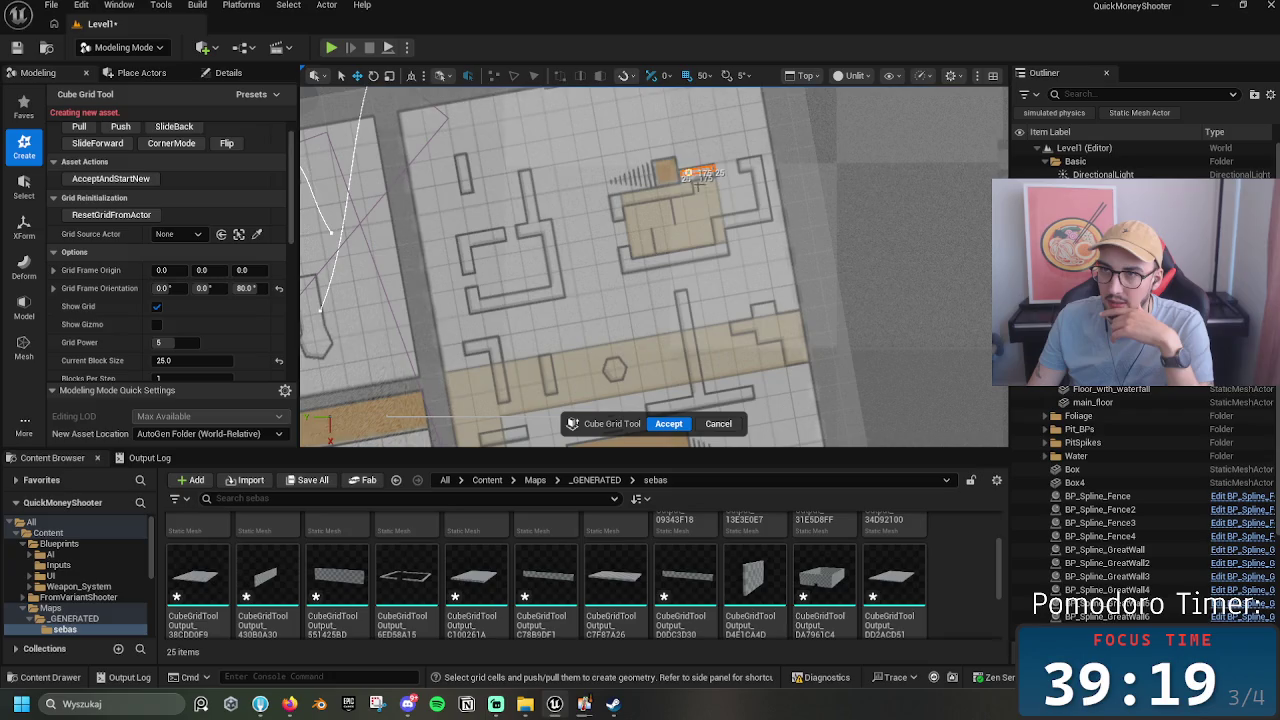
scroll(730, 184, down, 2)
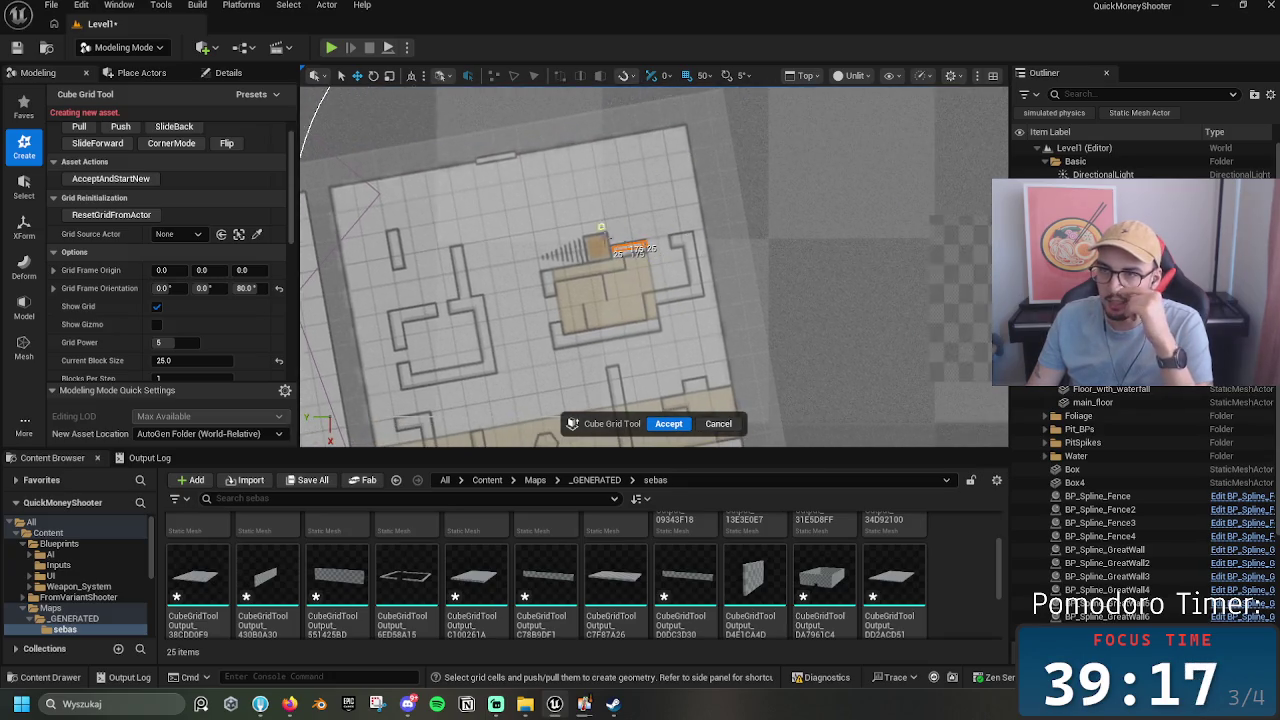
scroll(656, 229, up, 5)
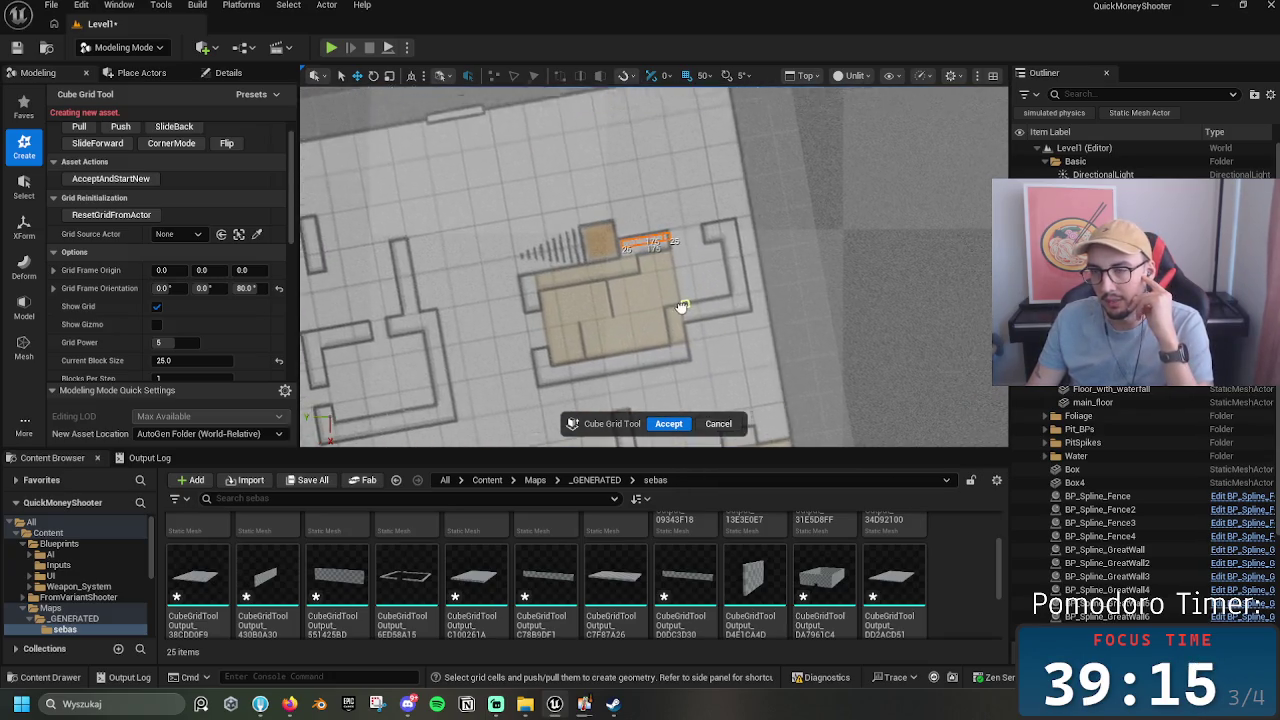
click(193, 360)
text(30)
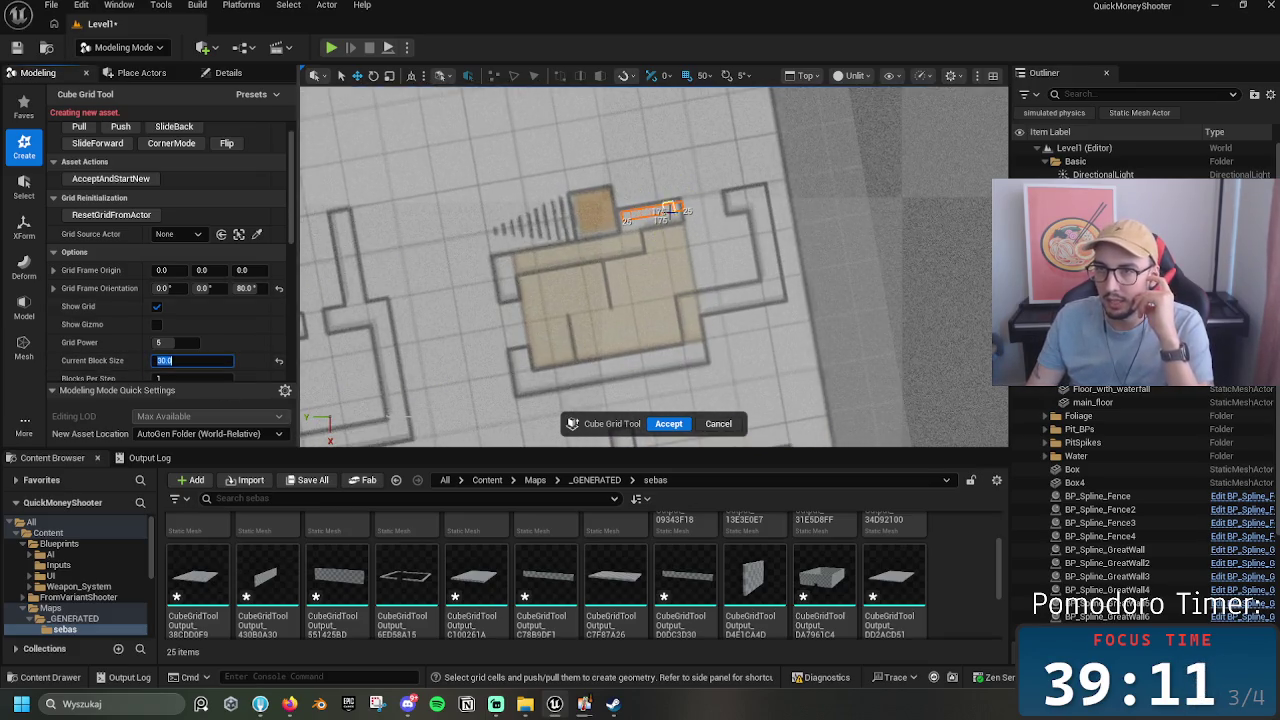
key(Return)
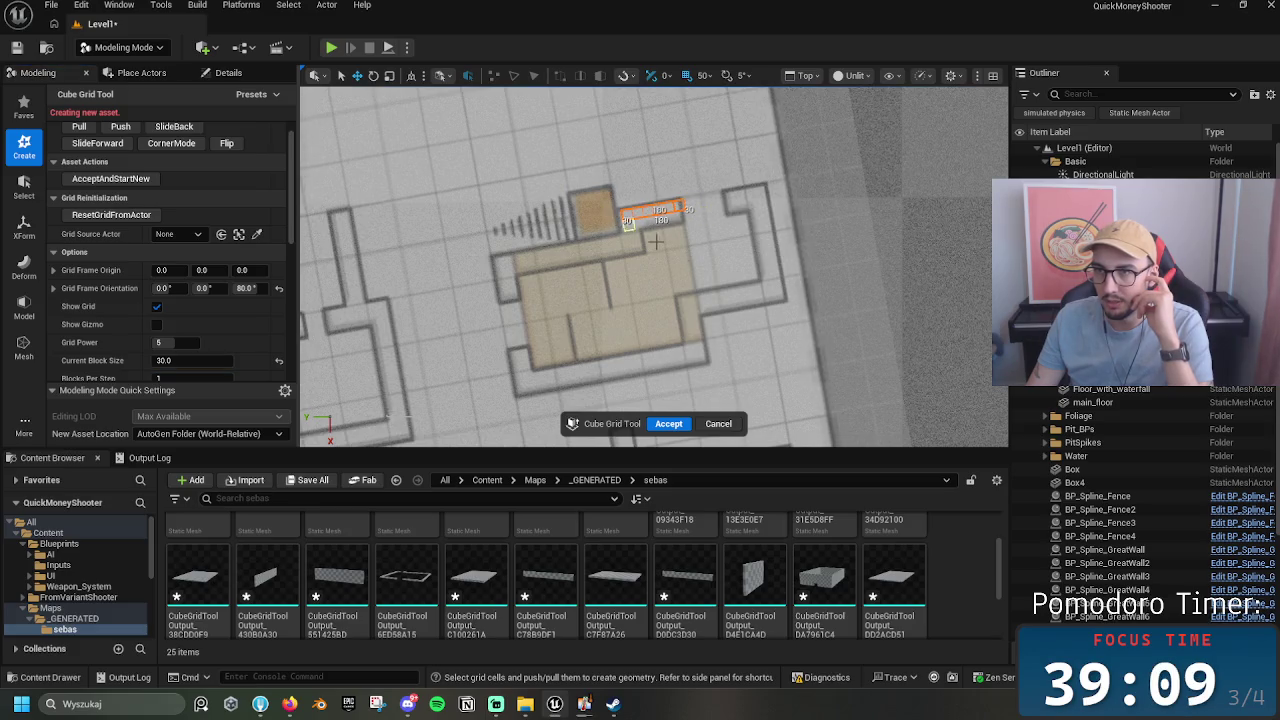
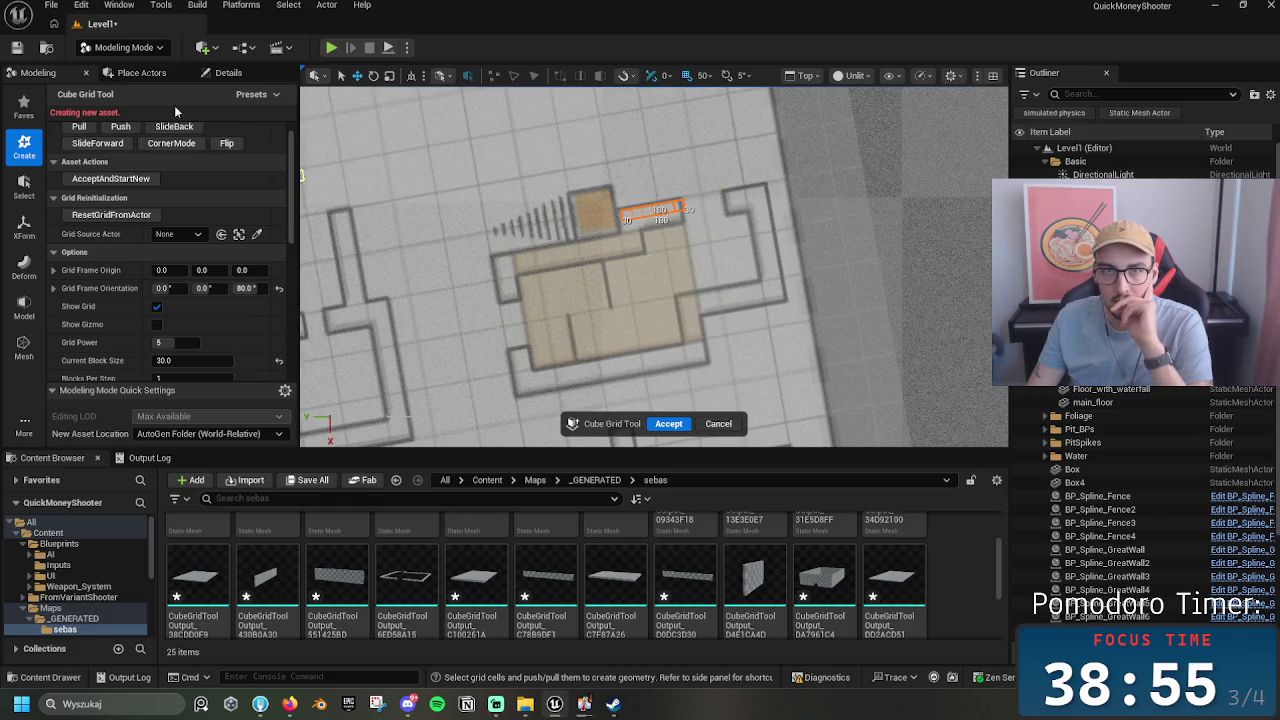
Step: Leave the cube grid tool and place a Cube near the top of the room outline
click(122, 47)
click(110, 68)
mouse_move(79, 145)
mouse_down()
mouse_move(471, 206)
mouse_move(631, 209)
mouse_move(636, 225)
mouse_up()
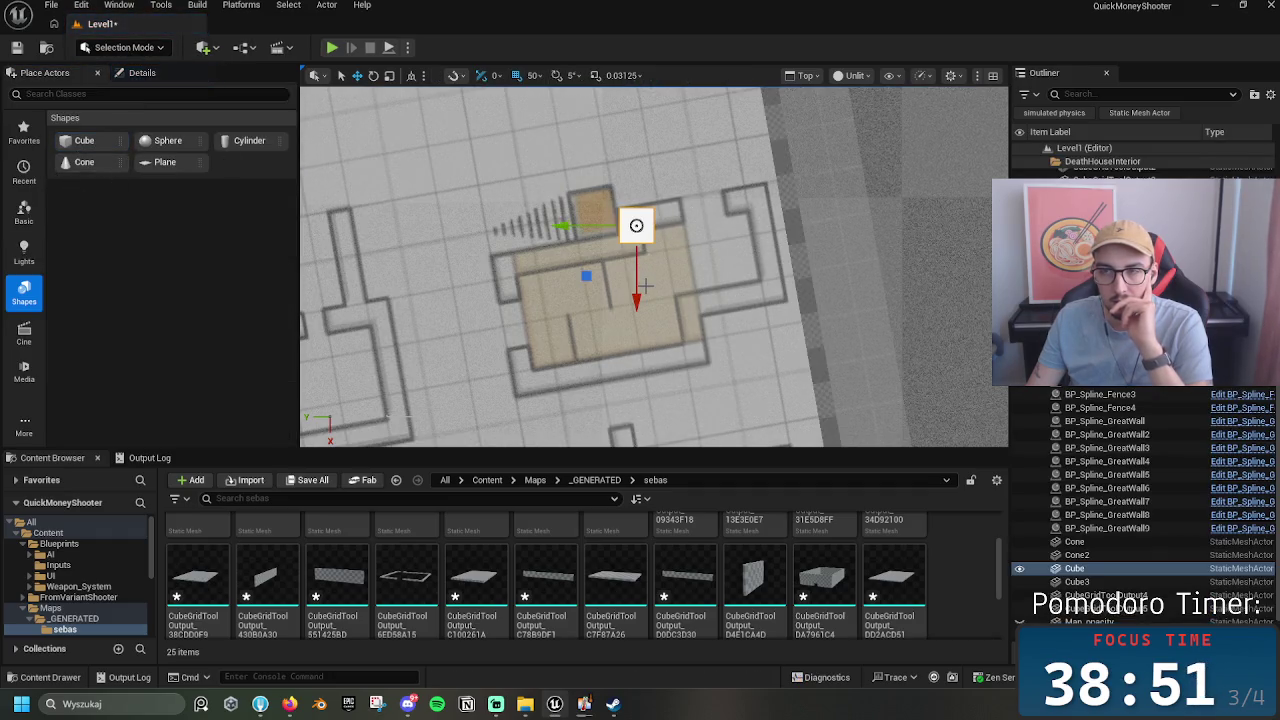
Step: Rotate the cube slightly to match the wall angle and scale it to 0.64 on X
key(e)
drag(655, 292, 660, 295)
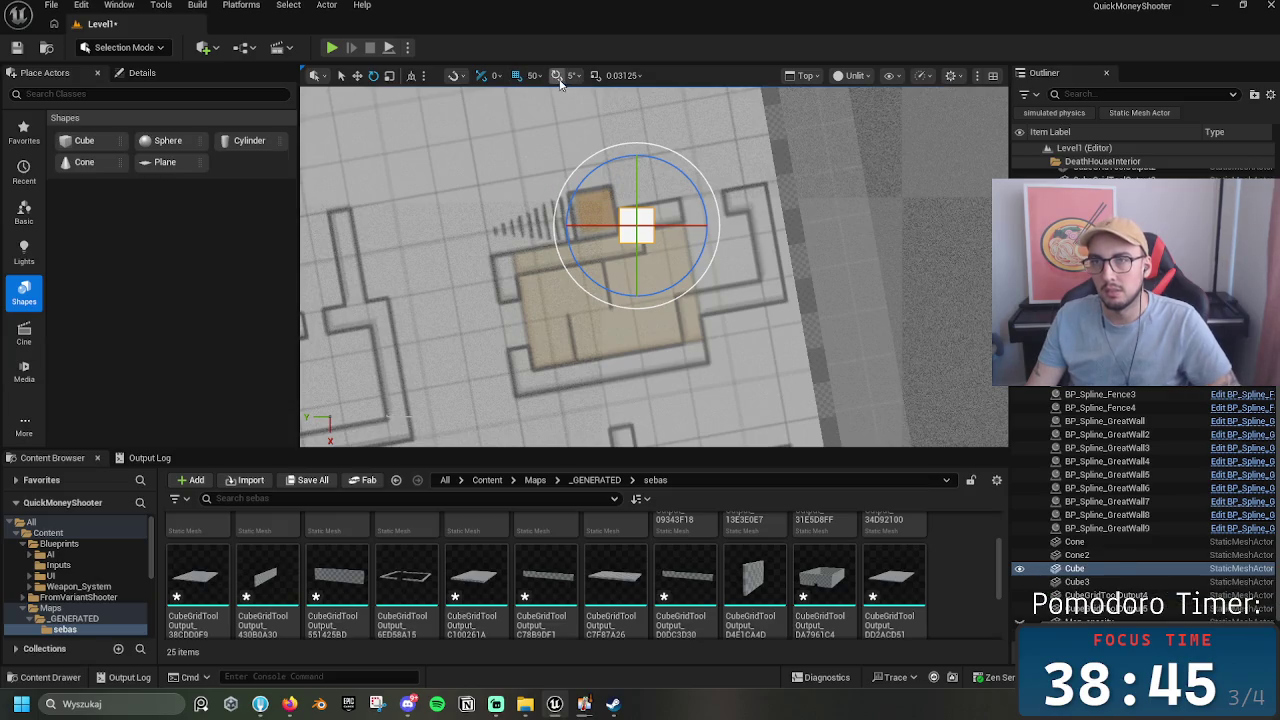
mouse_move(648, 226)
mouse_down()
mouse_move(663, 277)
mouse_move(674, 271)
mouse_move(658, 251)
mouse_move(647, 283)
mouse_move(646, 268)
mouse_up()
key(w)
key(r)
key(w)
click(143, 74)
click(233, 263)
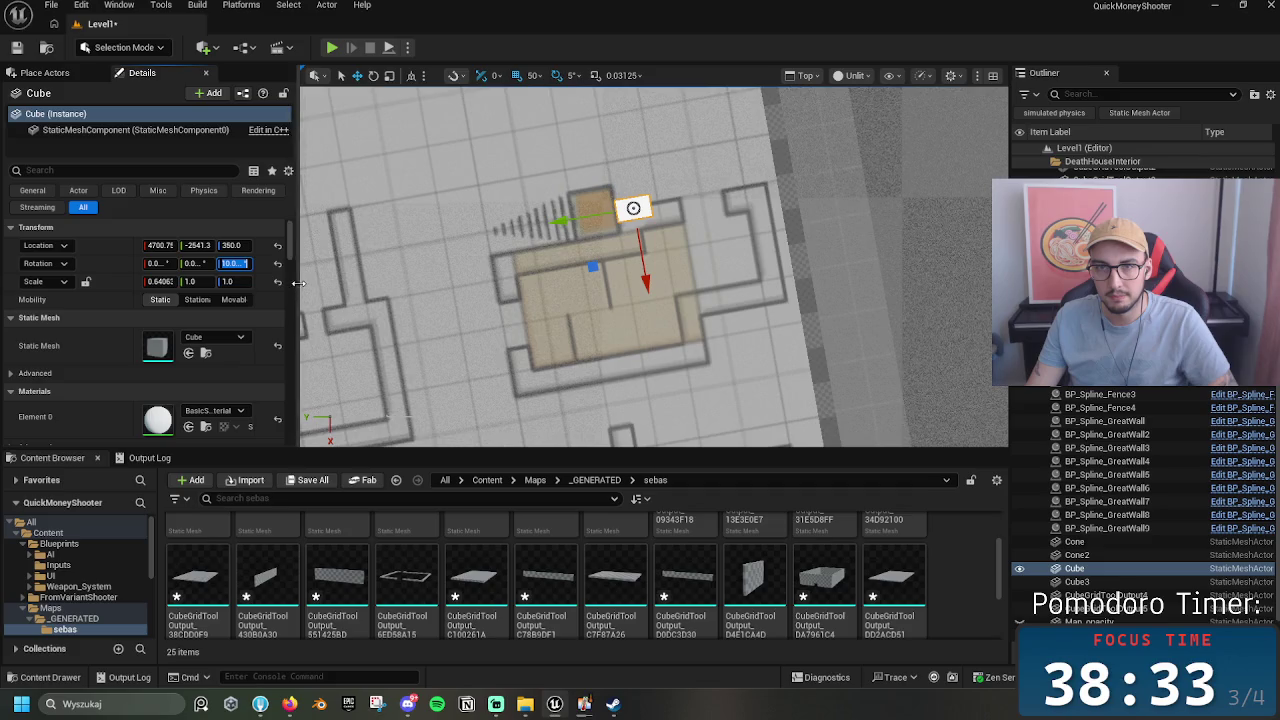
Step: Set the cube's Scale X to 0.3 and Scale Y to 1.79, placing it on the wall line
click(310, 289)
key(ctrl+z)
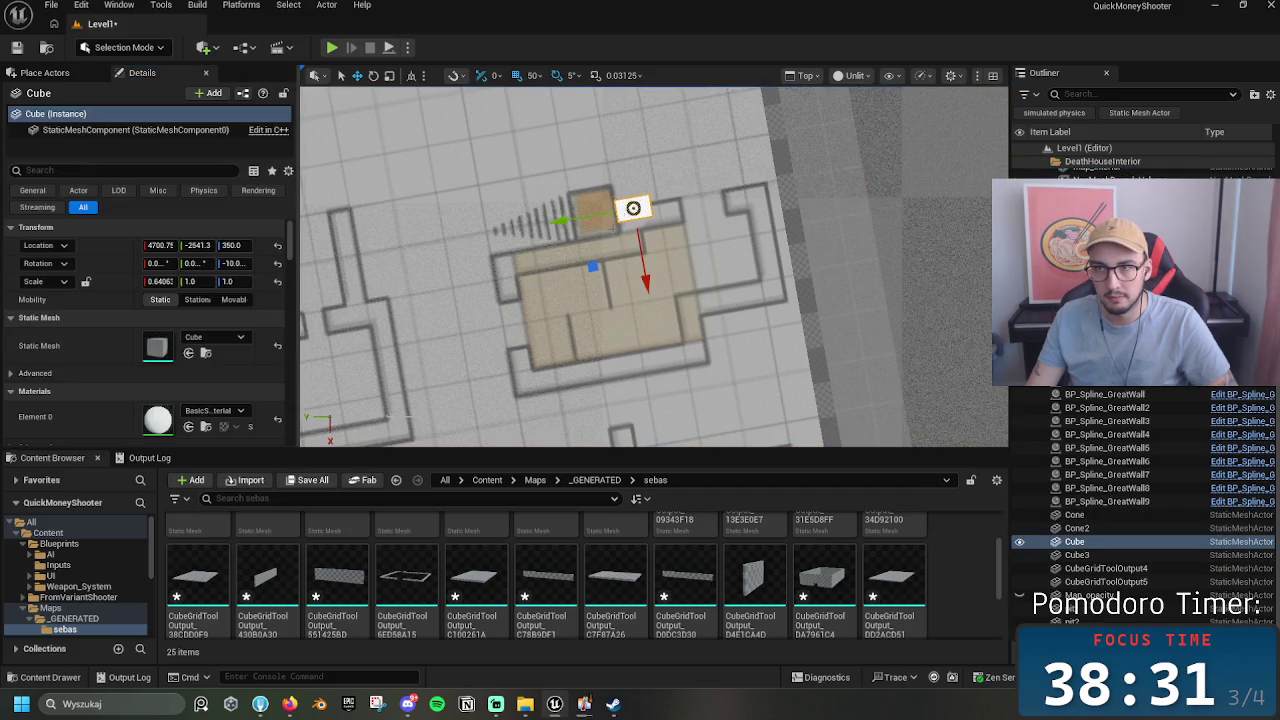
drag(298, 263, 378, 263)
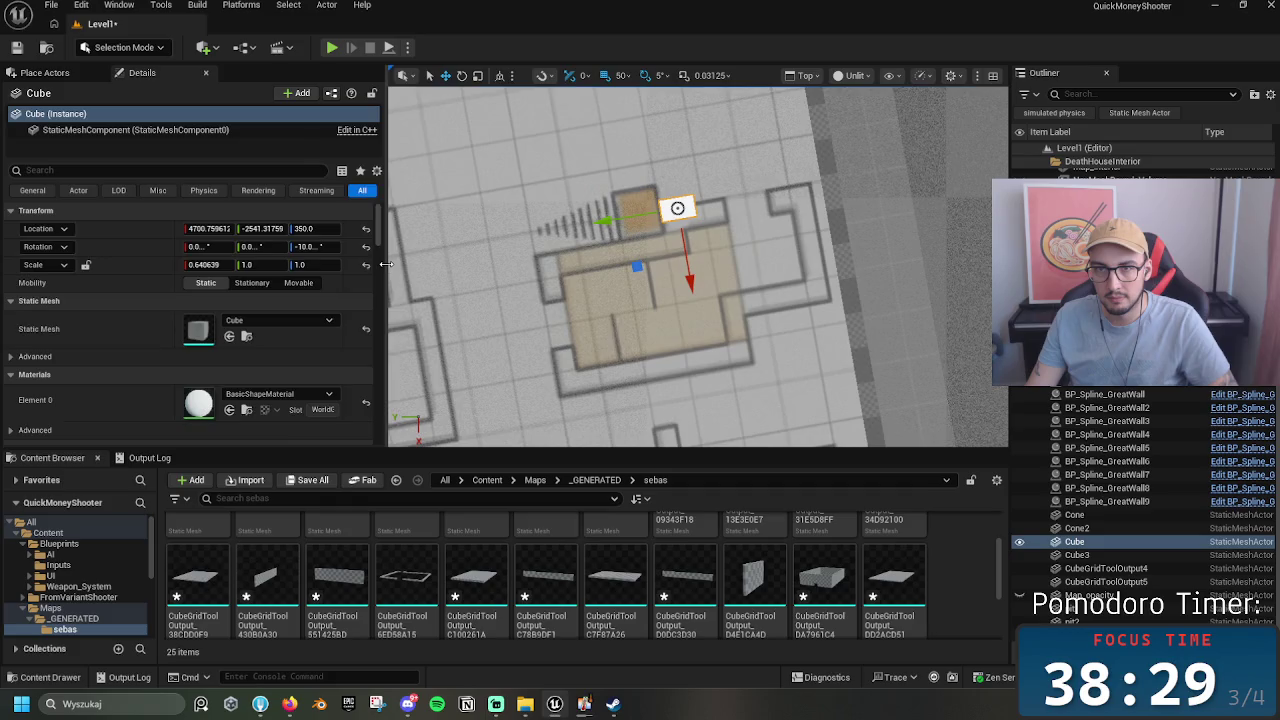
drag(171, 262, 115, 263)
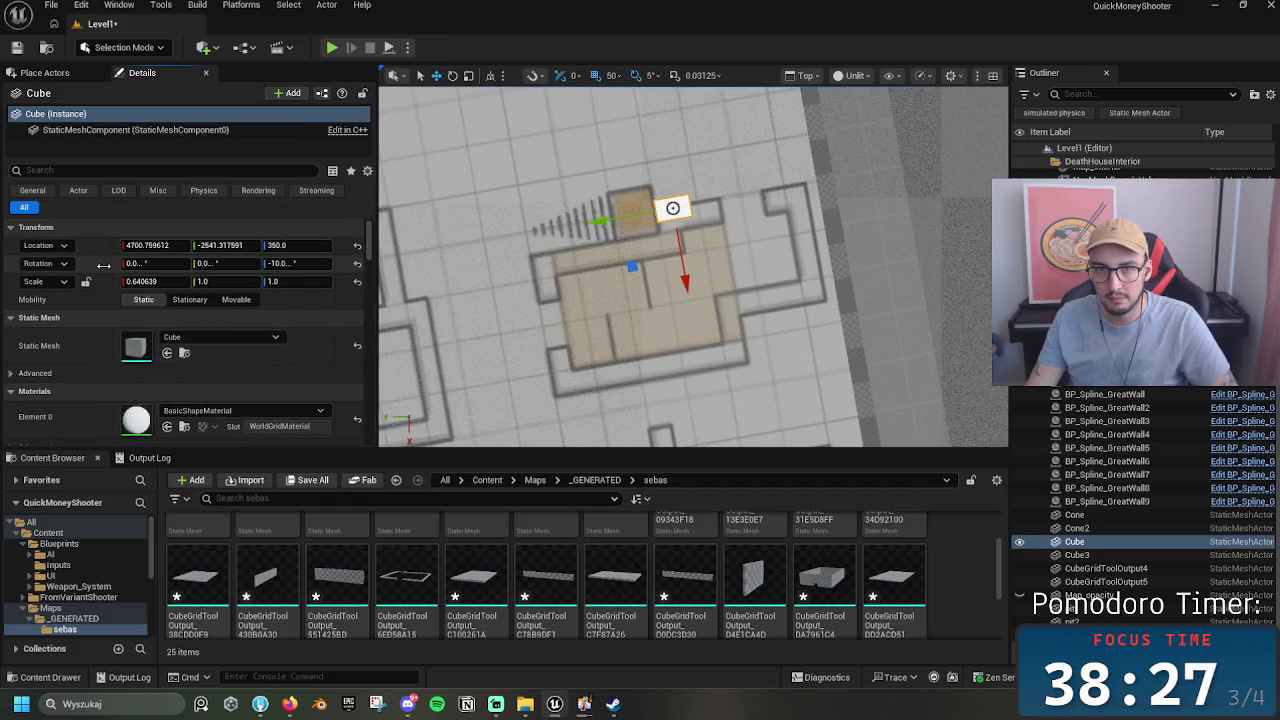
click(155, 283)
text(0.3)
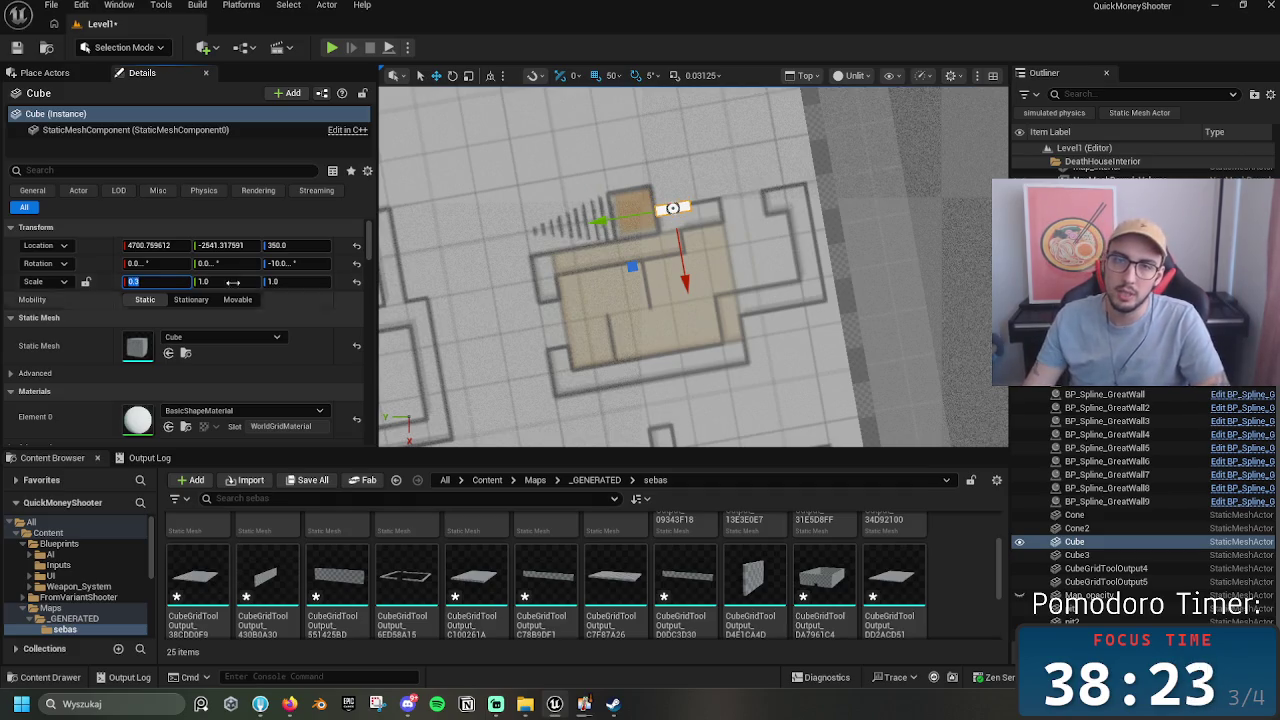
key(Return)
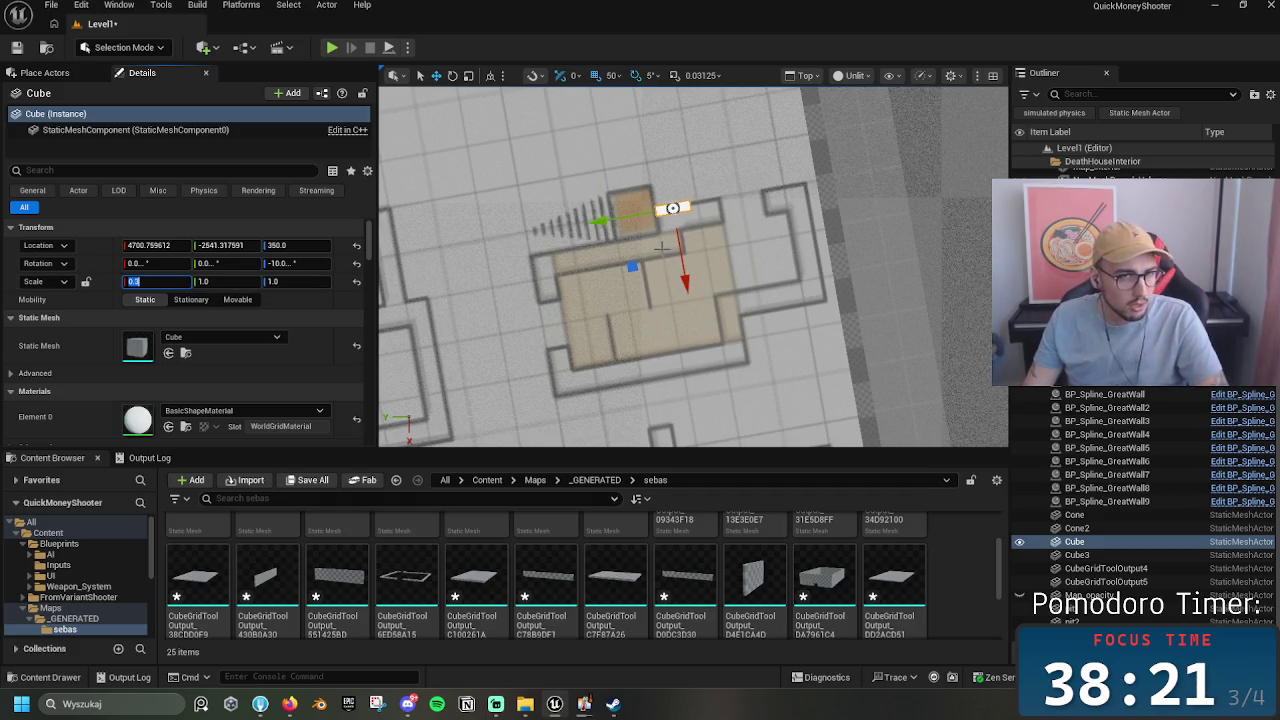
click(684, 267)
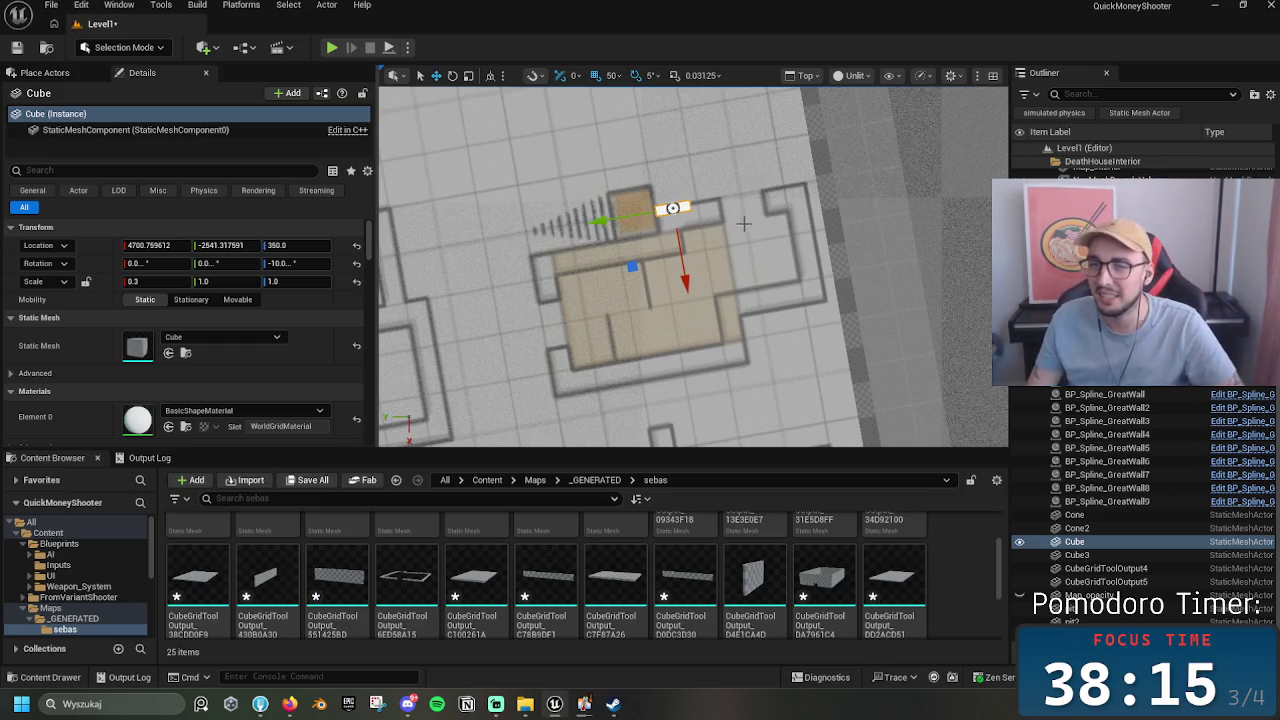
drag(628, 216, 645, 218)
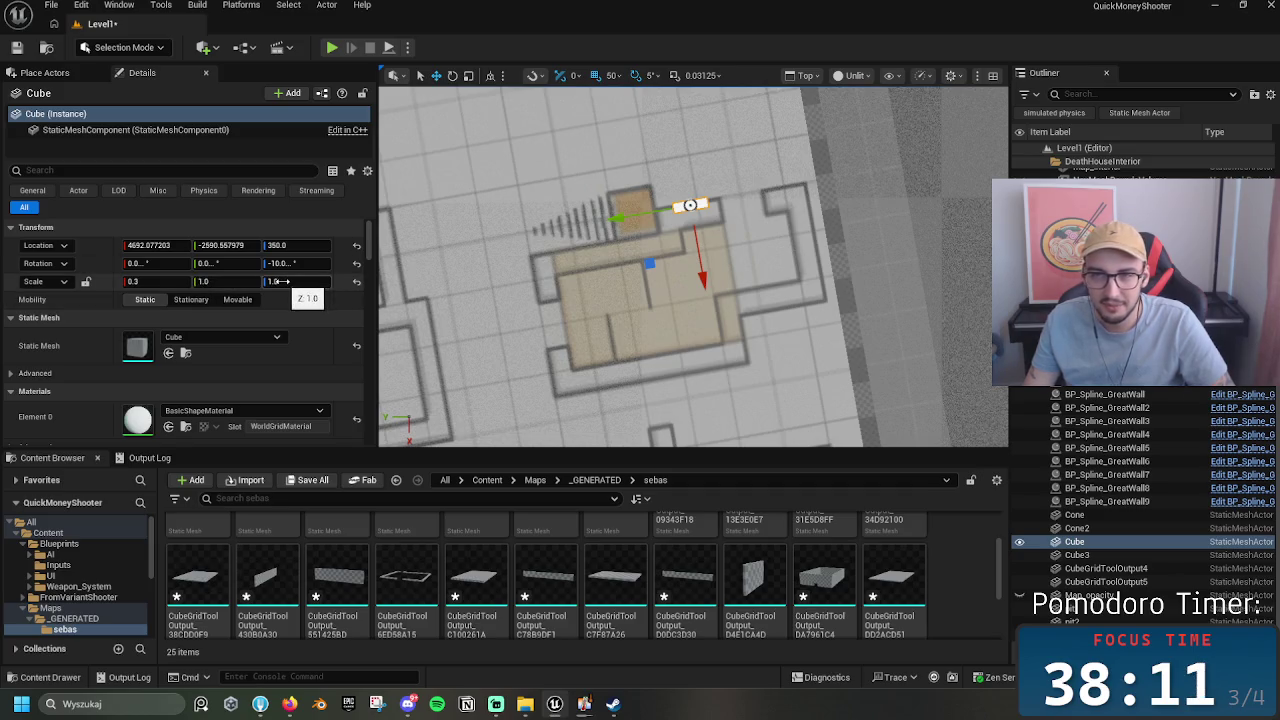
click(203, 281)
text(0.3)
drag(225, 281, 265, 281)
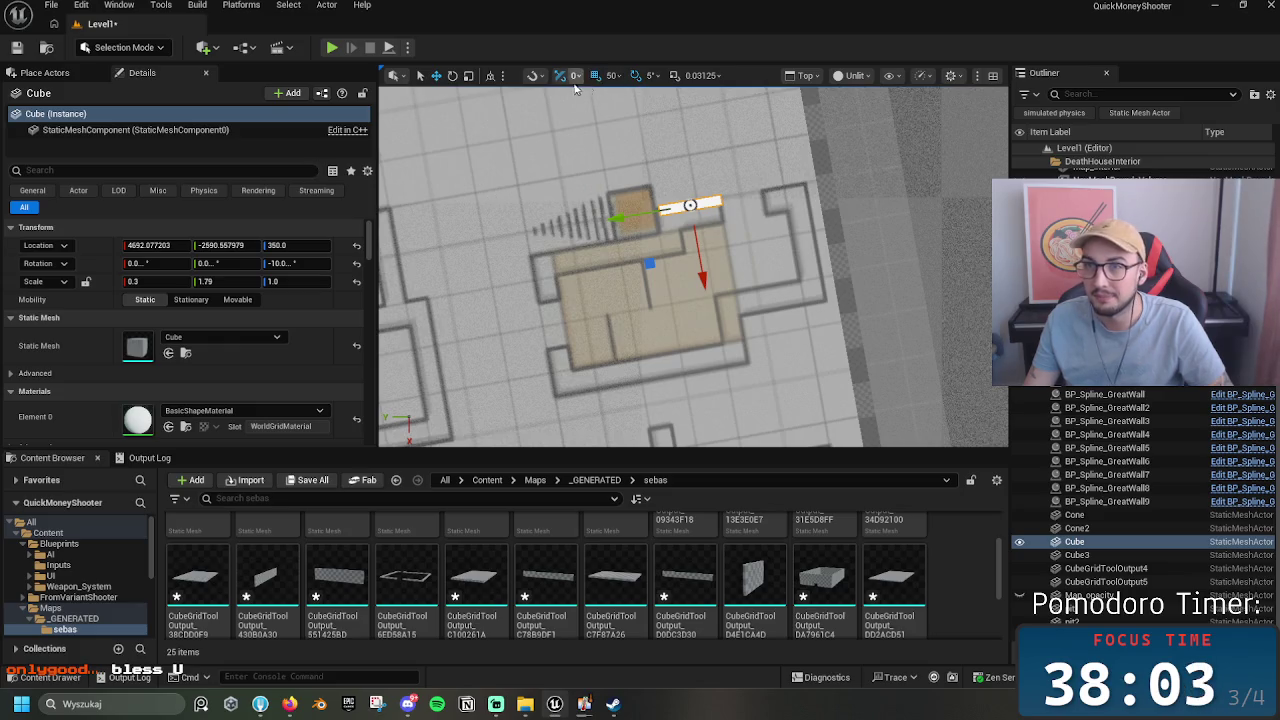
Step: Set position snap to 10, align the bar with the upper wall, and delete the stray duplicate
click(612, 75)
click(630, 140)
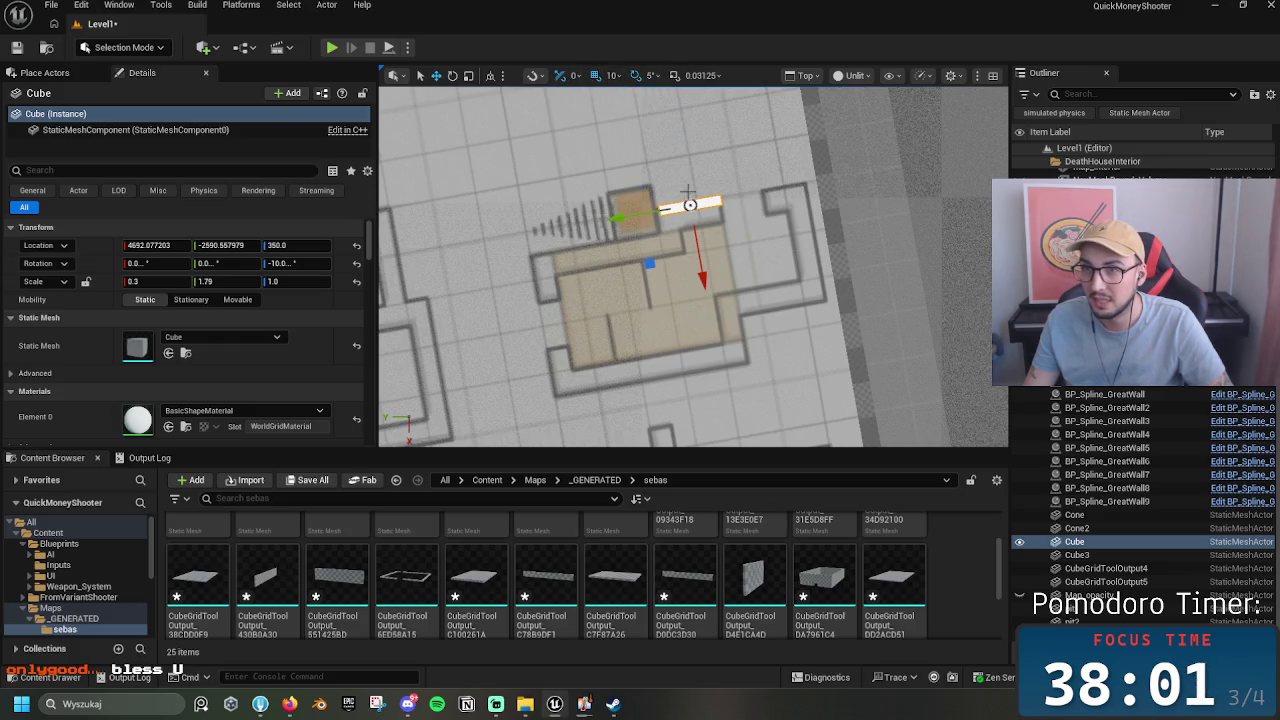
mouse_move(665, 218)
mouse_down()
mouse_move(646, 213)
mouse_move(686, 258)
mouse_up()
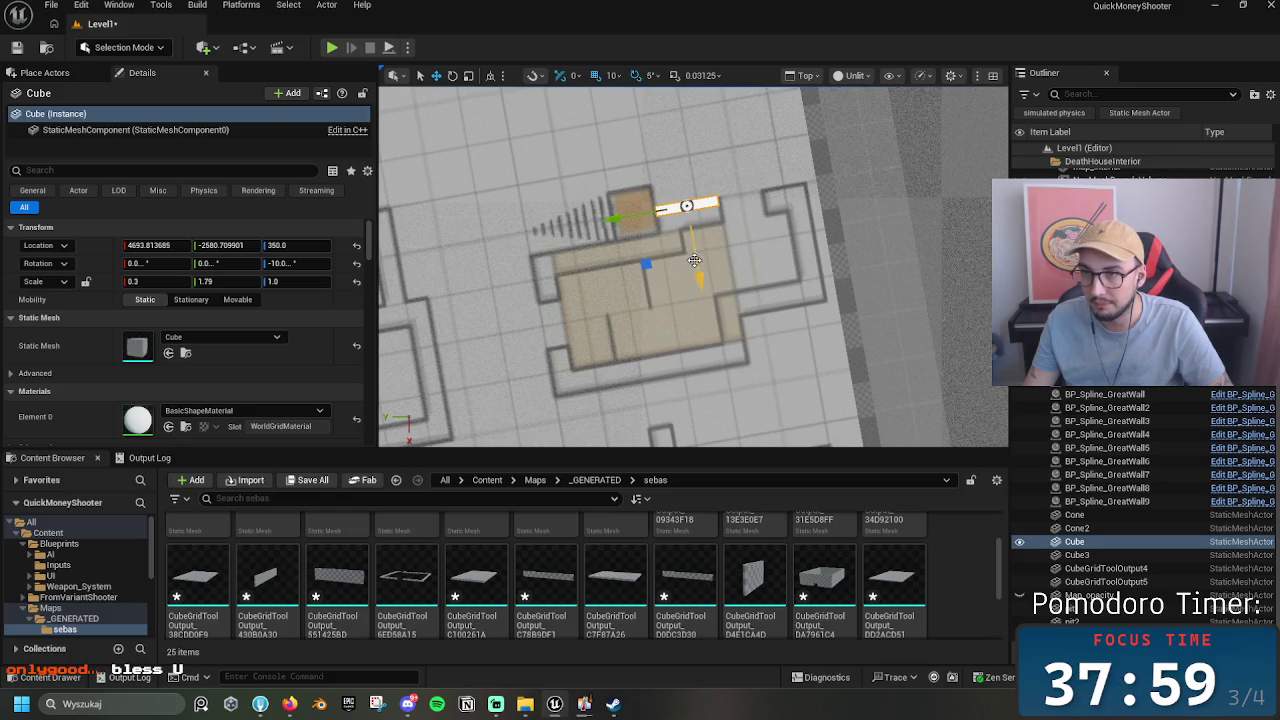
drag(686, 205, 796, 188)
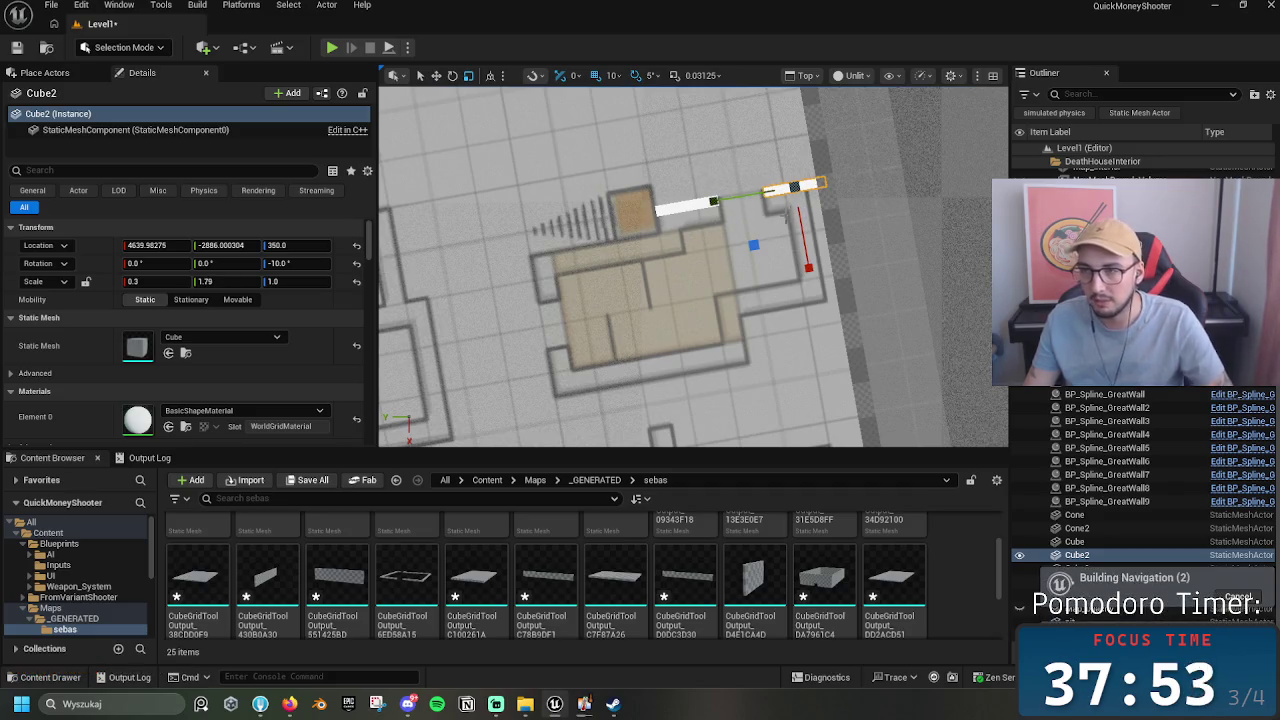
key(Delete)
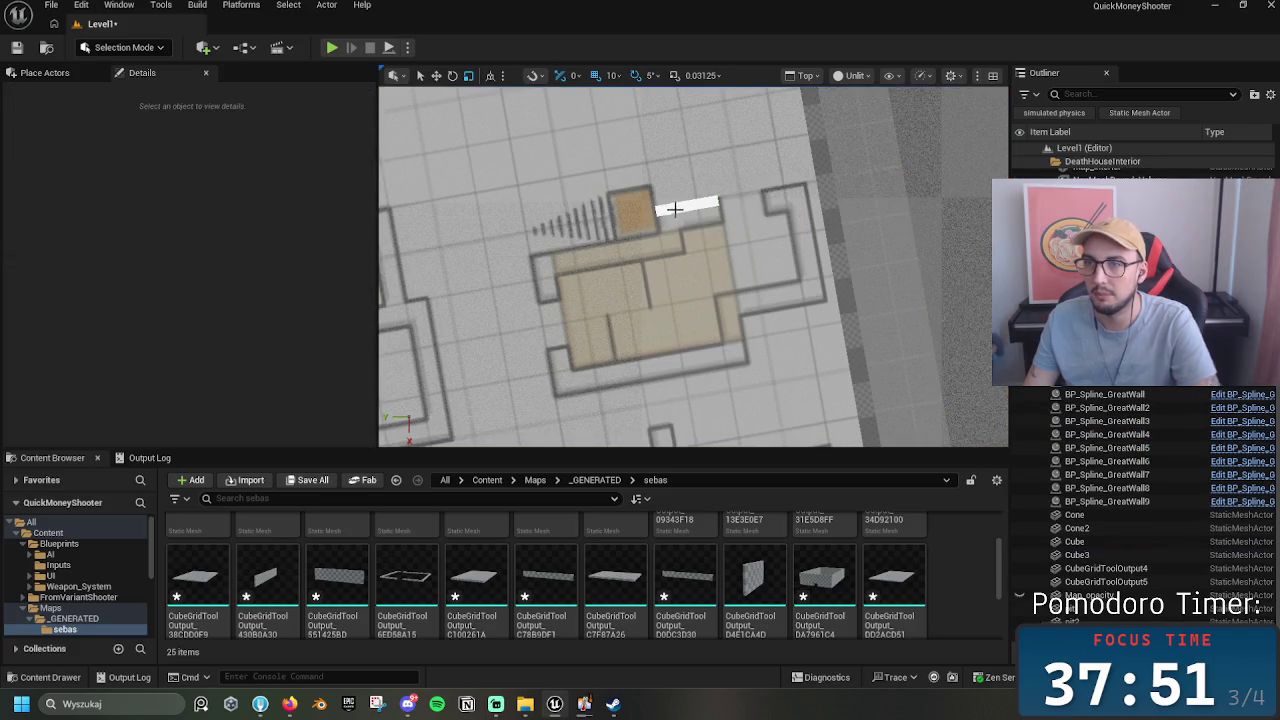
Step: Select the white wall bar and set its Z scale to 2.5
click(673, 208)
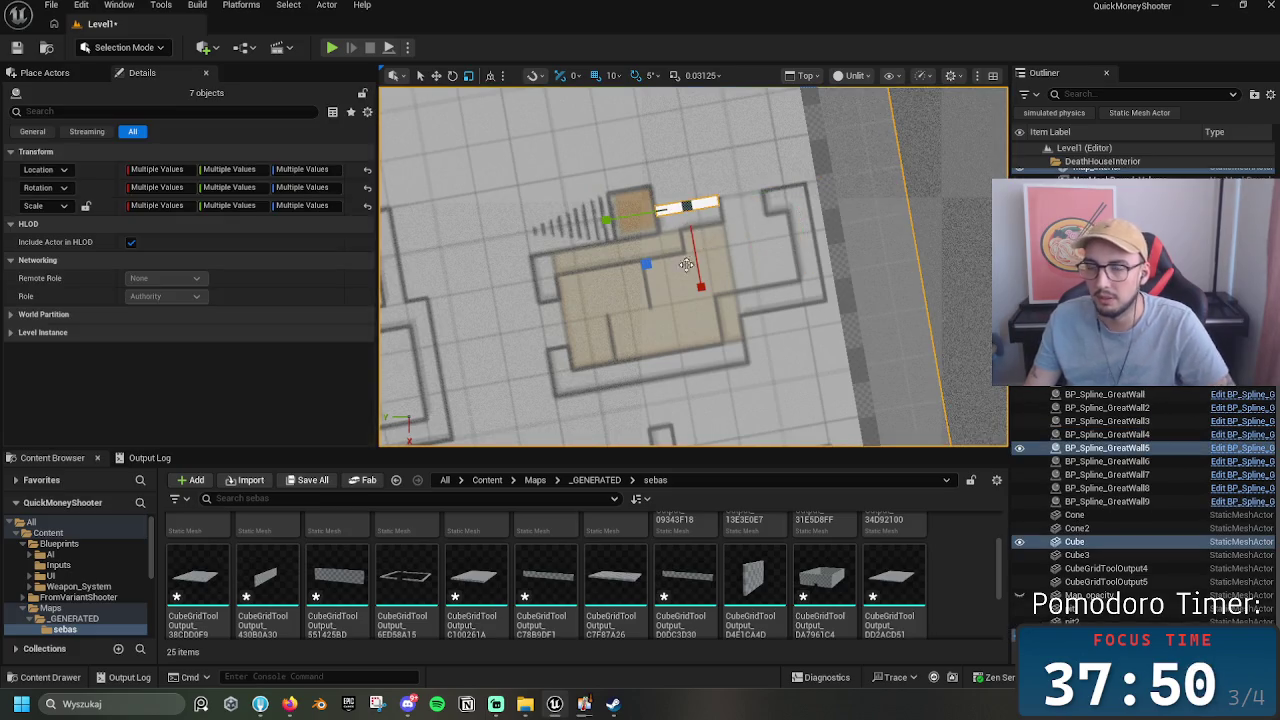
click(706, 206)
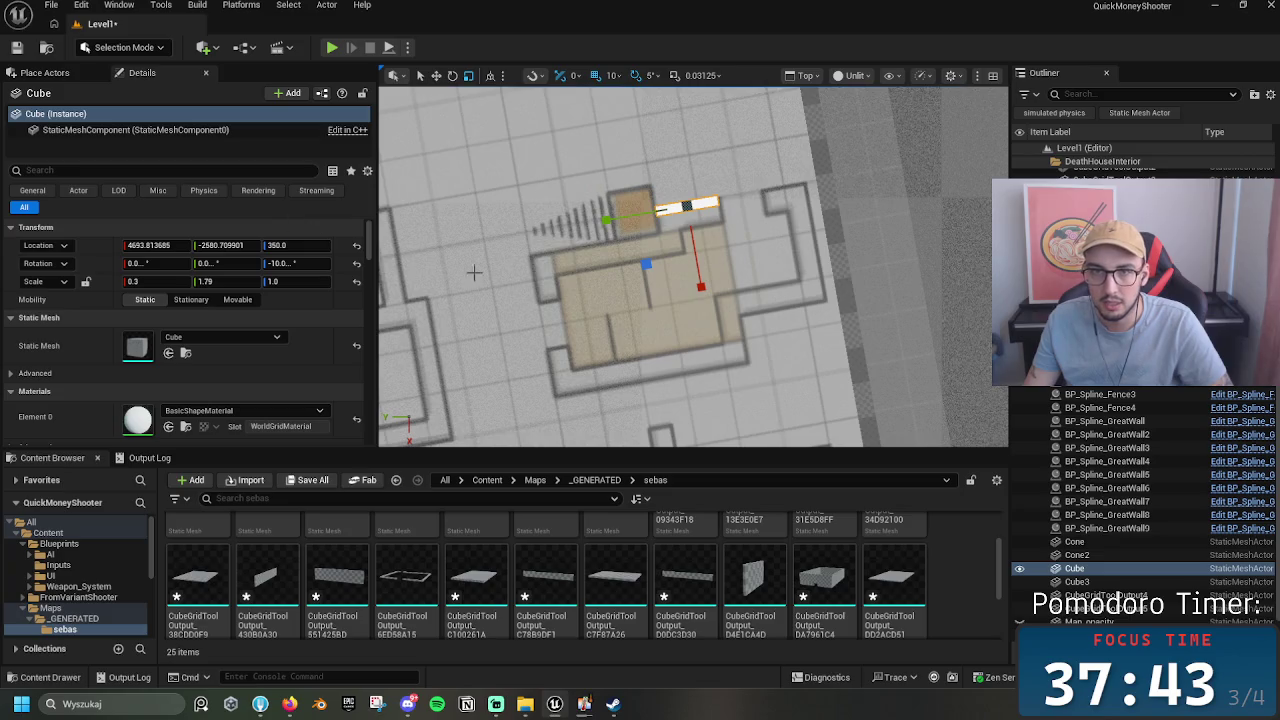
click(812, 80)
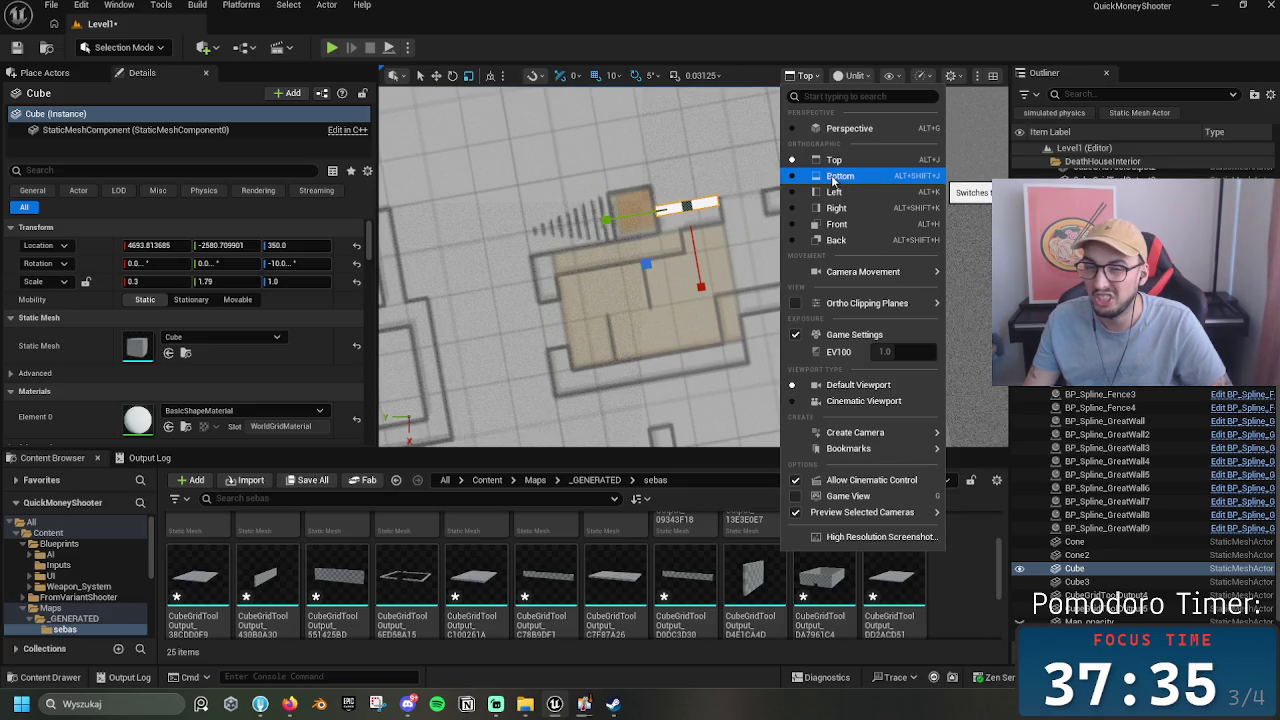
click(295, 281)
text(2.5)
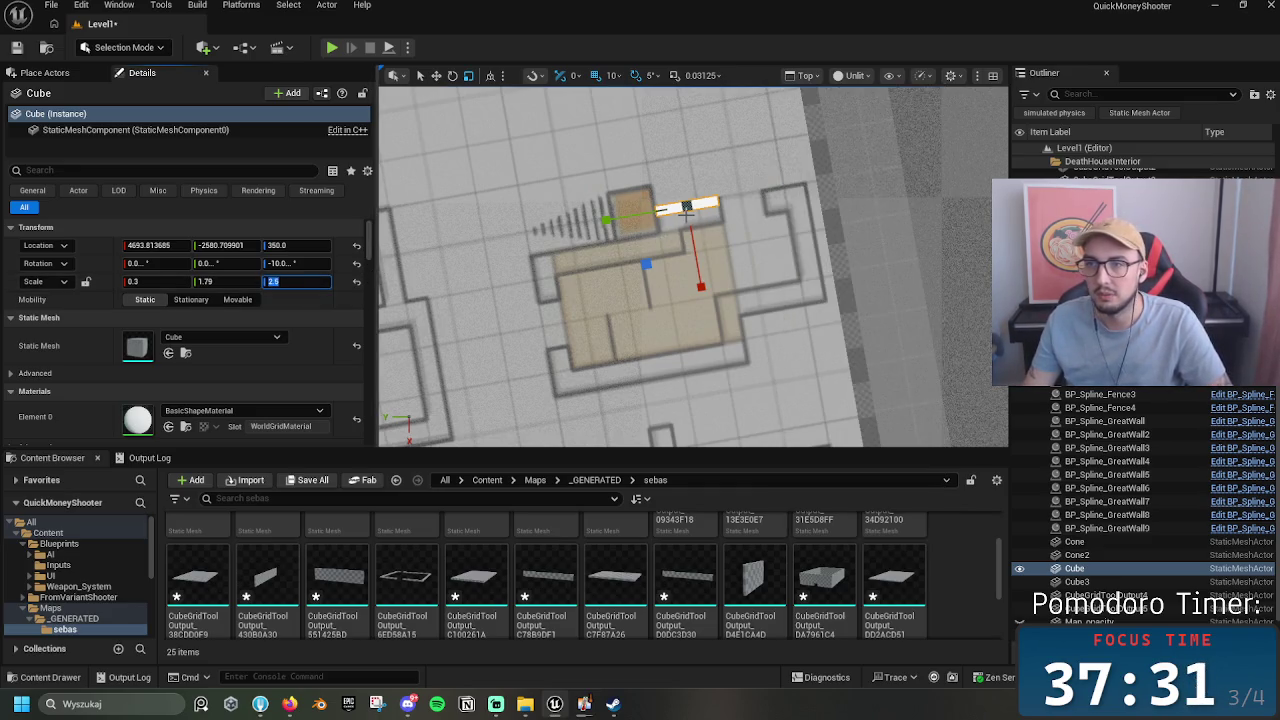
Step: In perspective view, drop the upright bar onto the floor at height 125
click(803, 75)
click(812, 128)
mouse_move(718, 252)
mouse_down()
mouse_move(715, 325)
mouse_move(714, 277)
mouse_up()
click(700, 237)
click(704, 137)
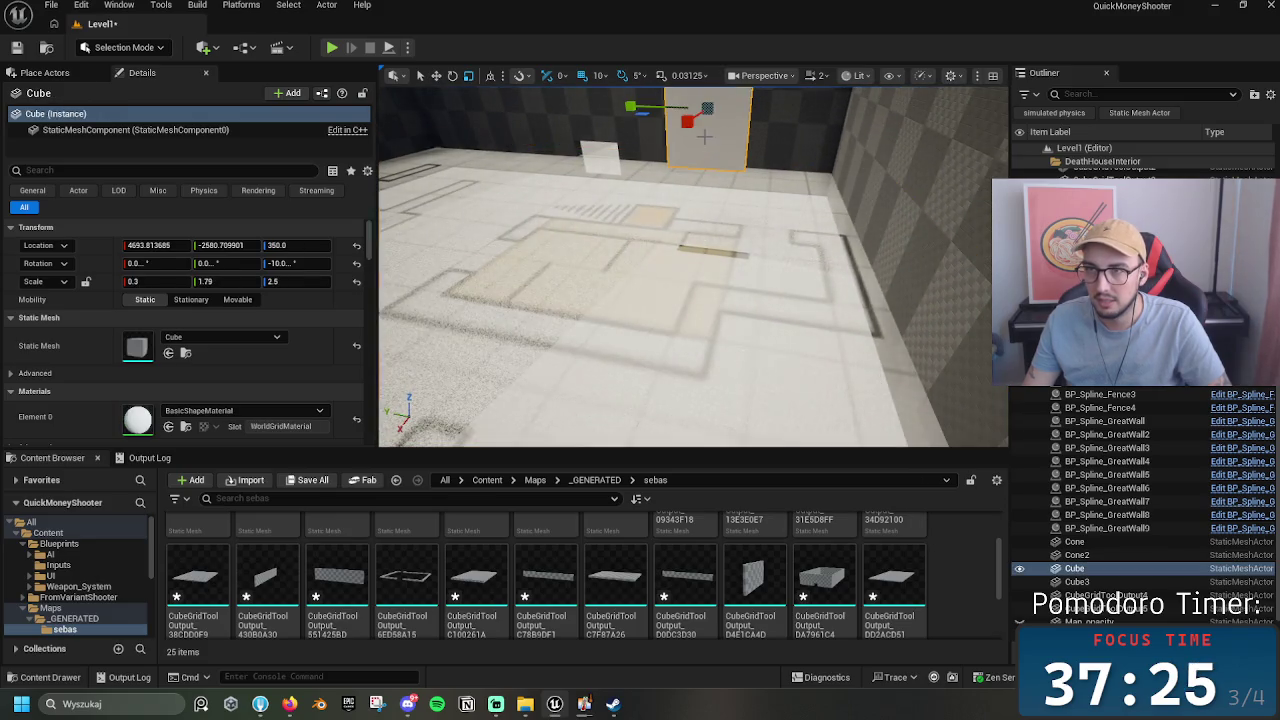
click(680, 277)
scroll(970, 178, up, 3)
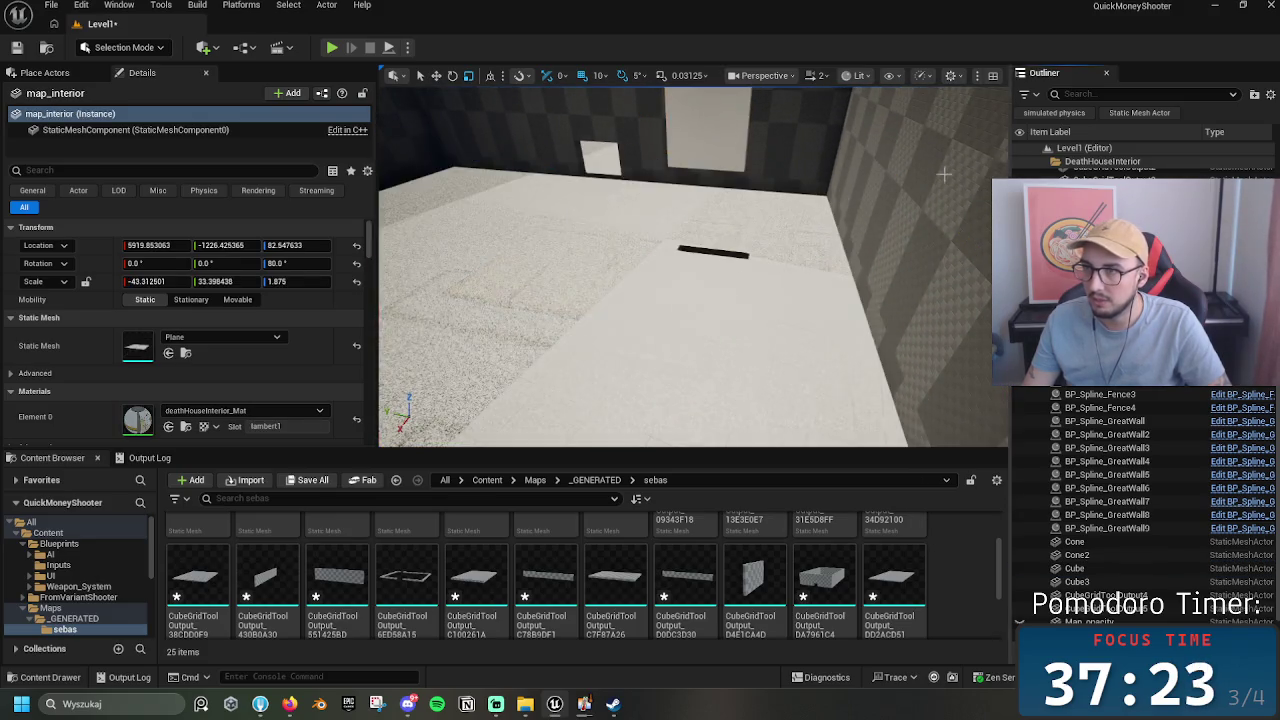
click(700, 137)
key(End)
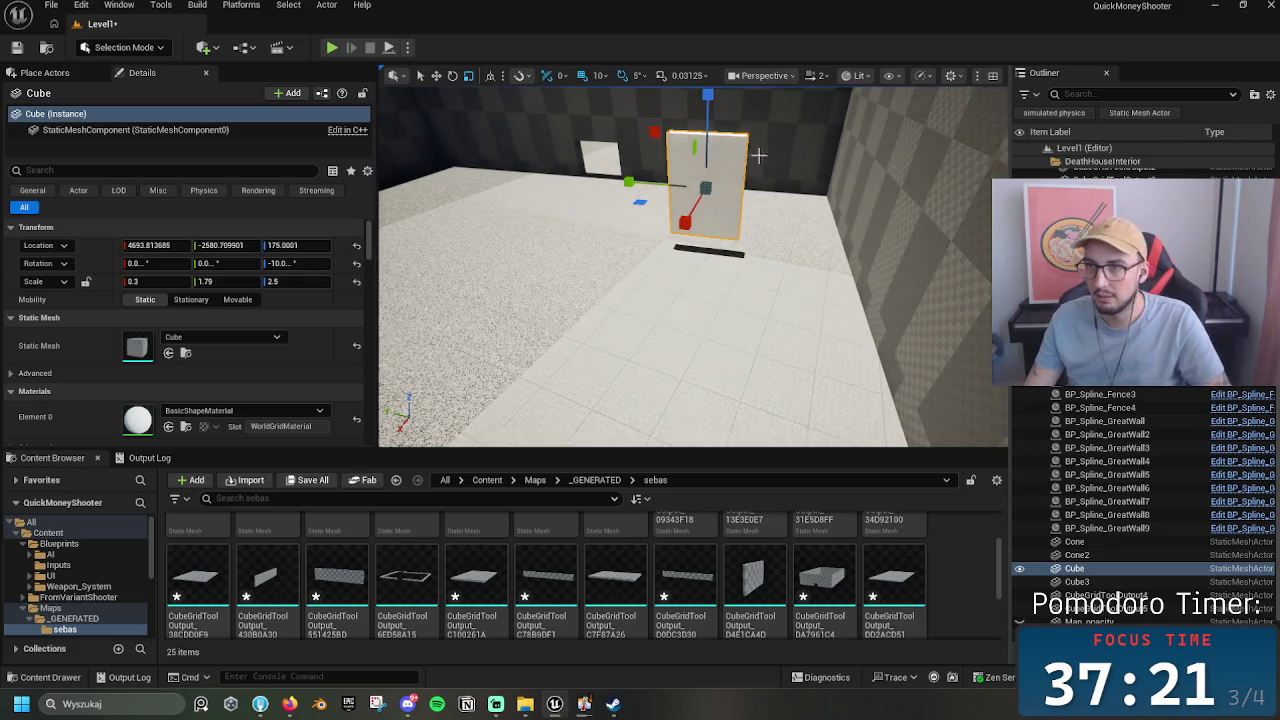
drag(707, 138, 705, 175)
Step: Switch the viewport to the Top view
scroll(705, 200, up, 5)
scroll(705, 175, down, 5)
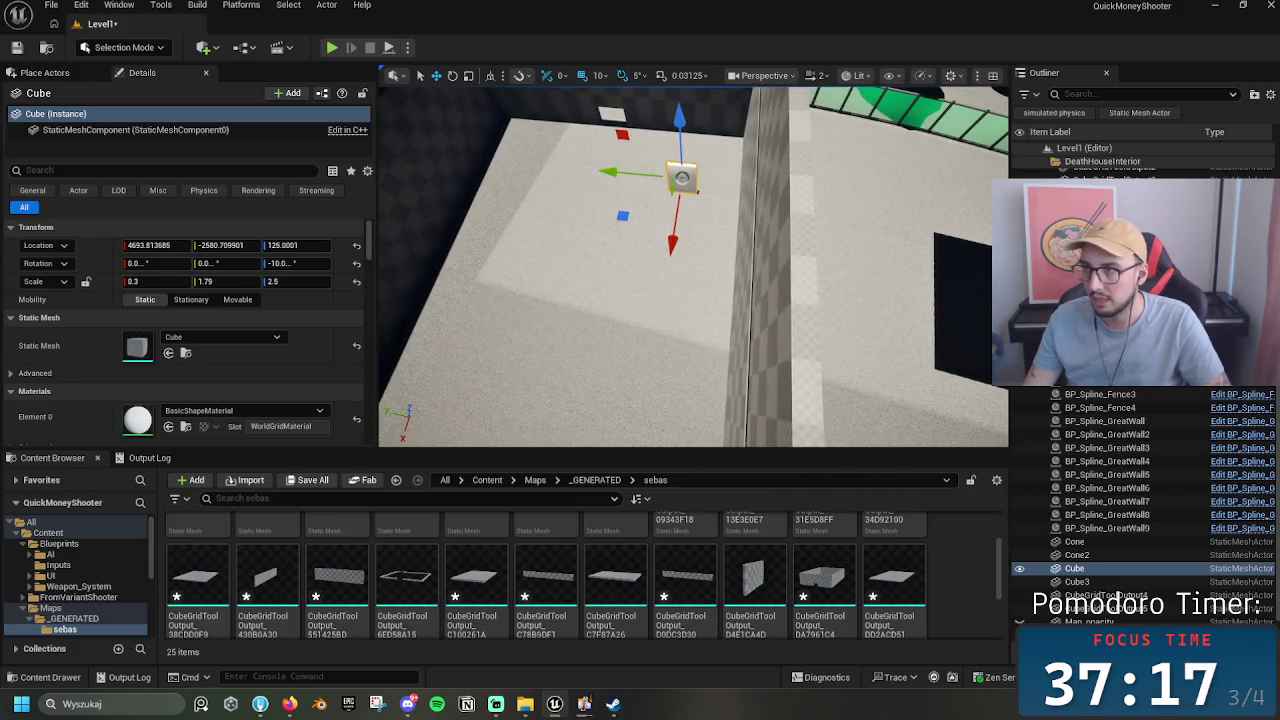
scroll(705, 175, down, 5)
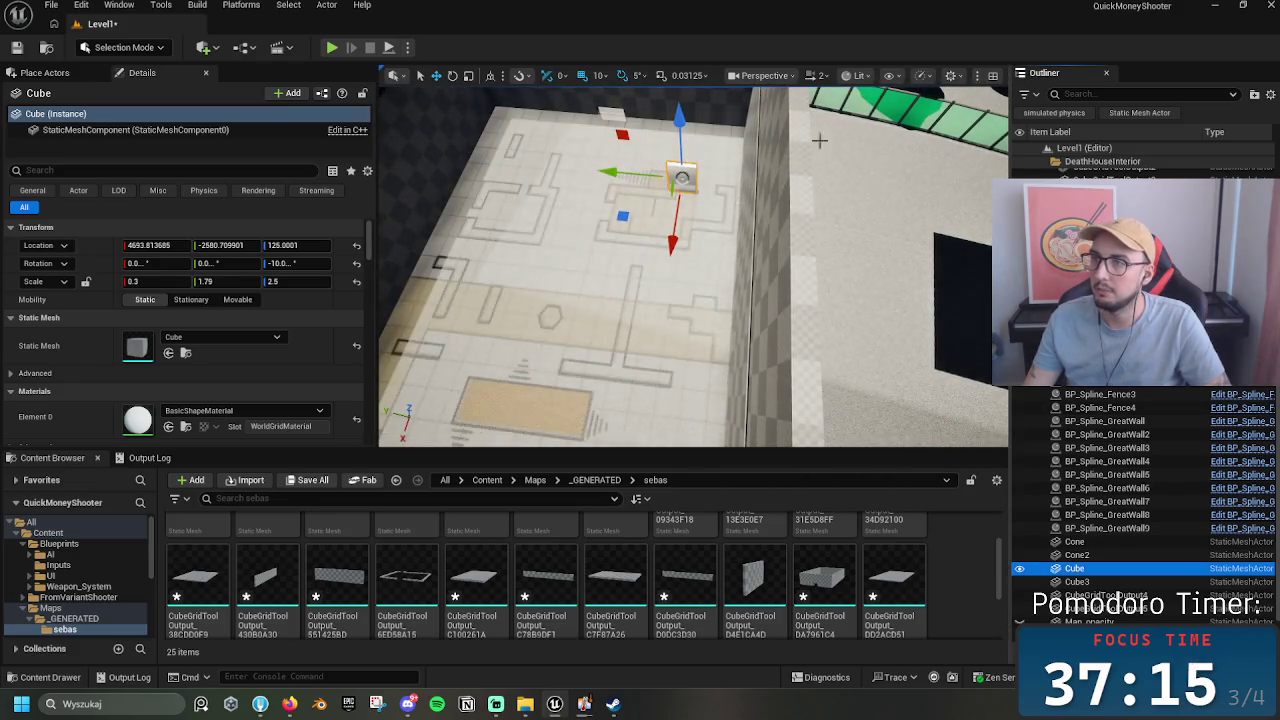
click(762, 75)
click(765, 171)
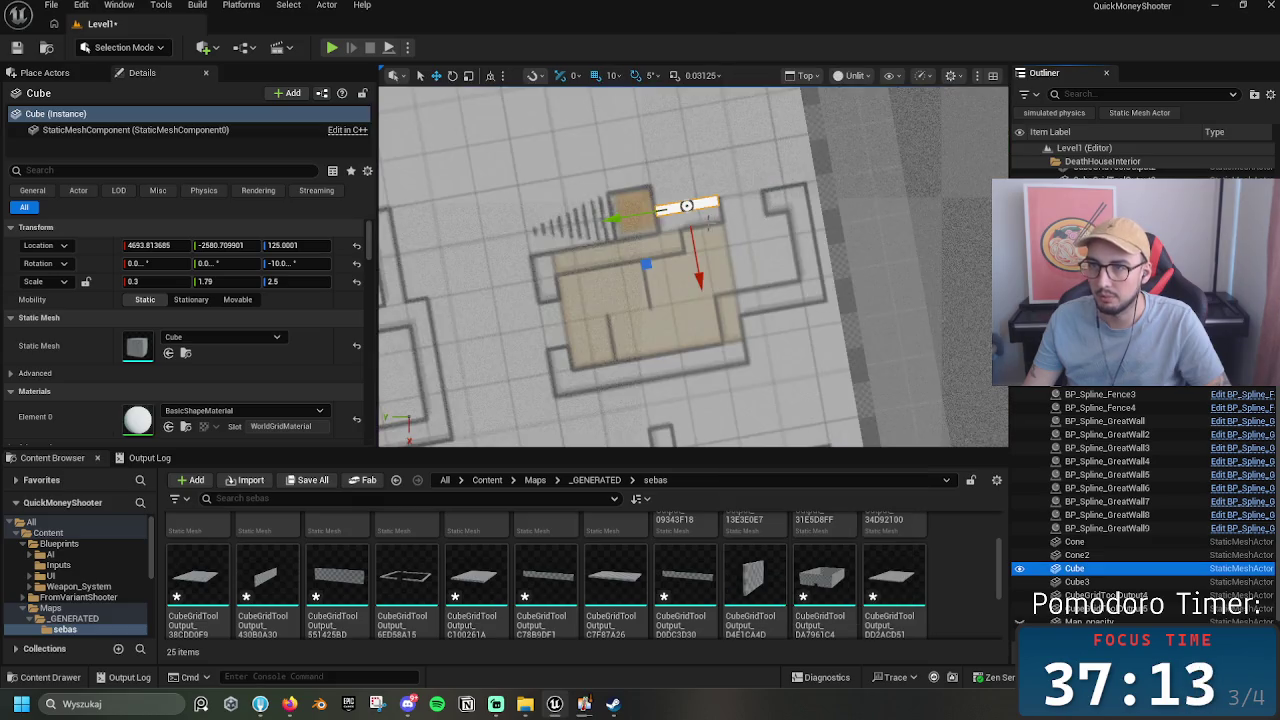
Step: Duplicate the wall to the right and down the room's left edge, lengthening one copy
mouse_move(686, 205)
mouse_down()
mouse_move(793, 210)
mouse_move(719, 200)
mouse_up()
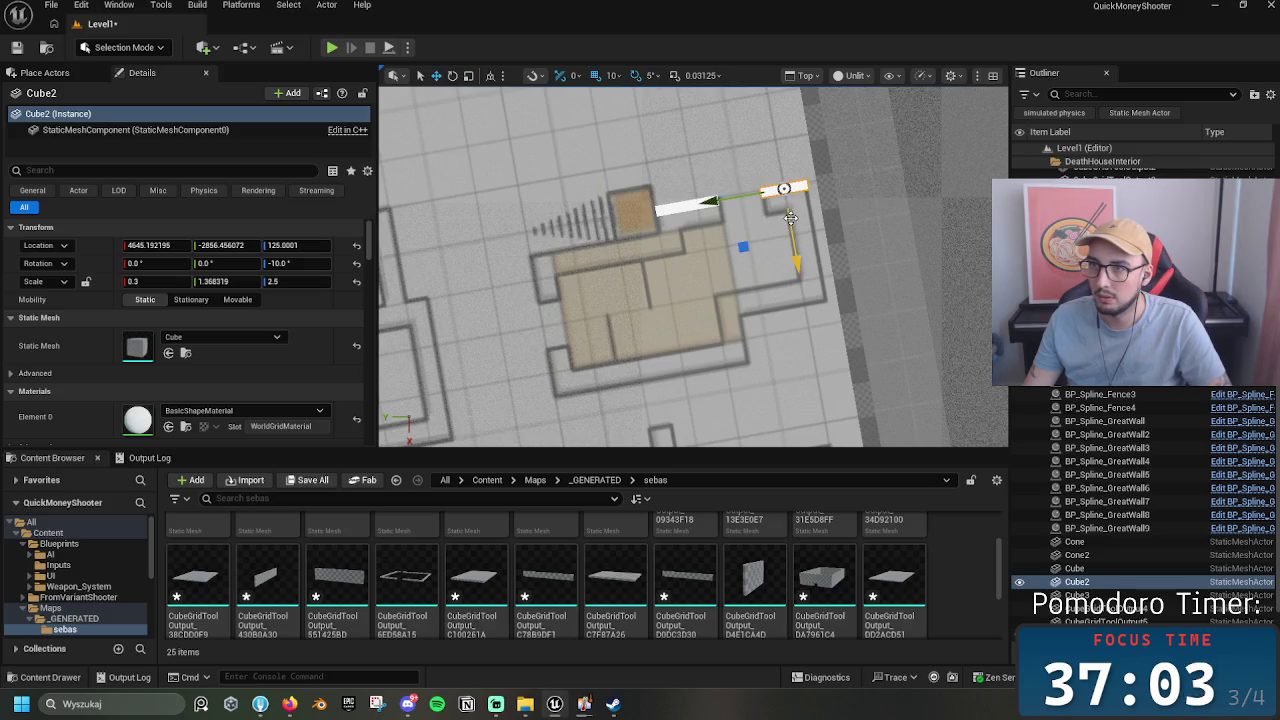
click(670, 207)
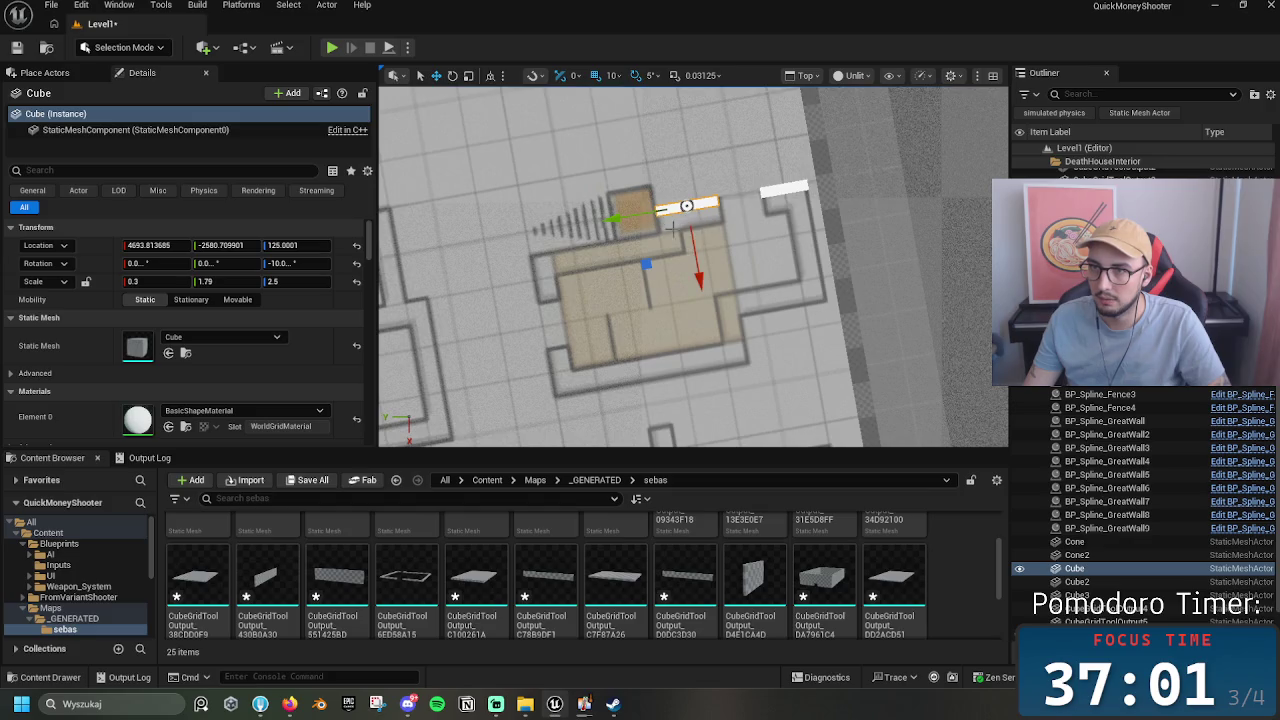
drag(699, 272, 716, 297)
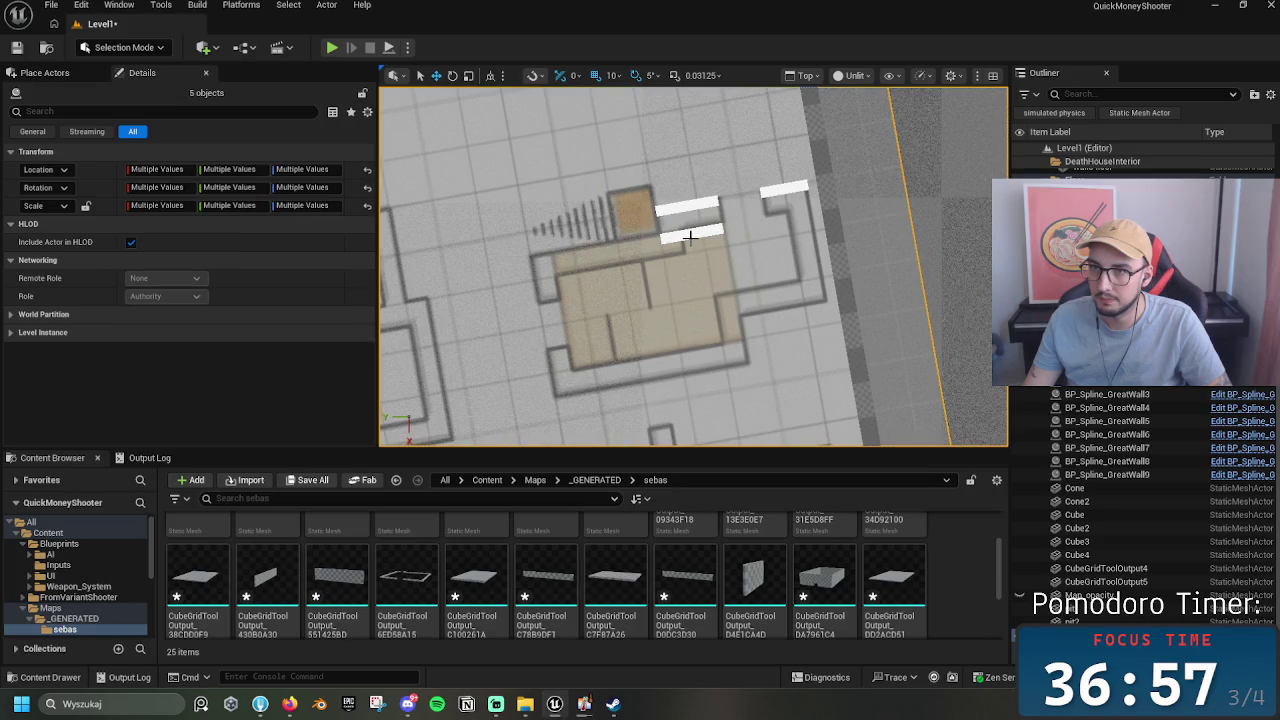
mouse_move(616, 249)
mouse_down()
mouse_move(631, 245)
mouse_move(543, 246)
mouse_move(523, 266)
mouse_move(455, 271)
mouse_up()
key(r)
key(w)
drag(548, 263, 527, 263)
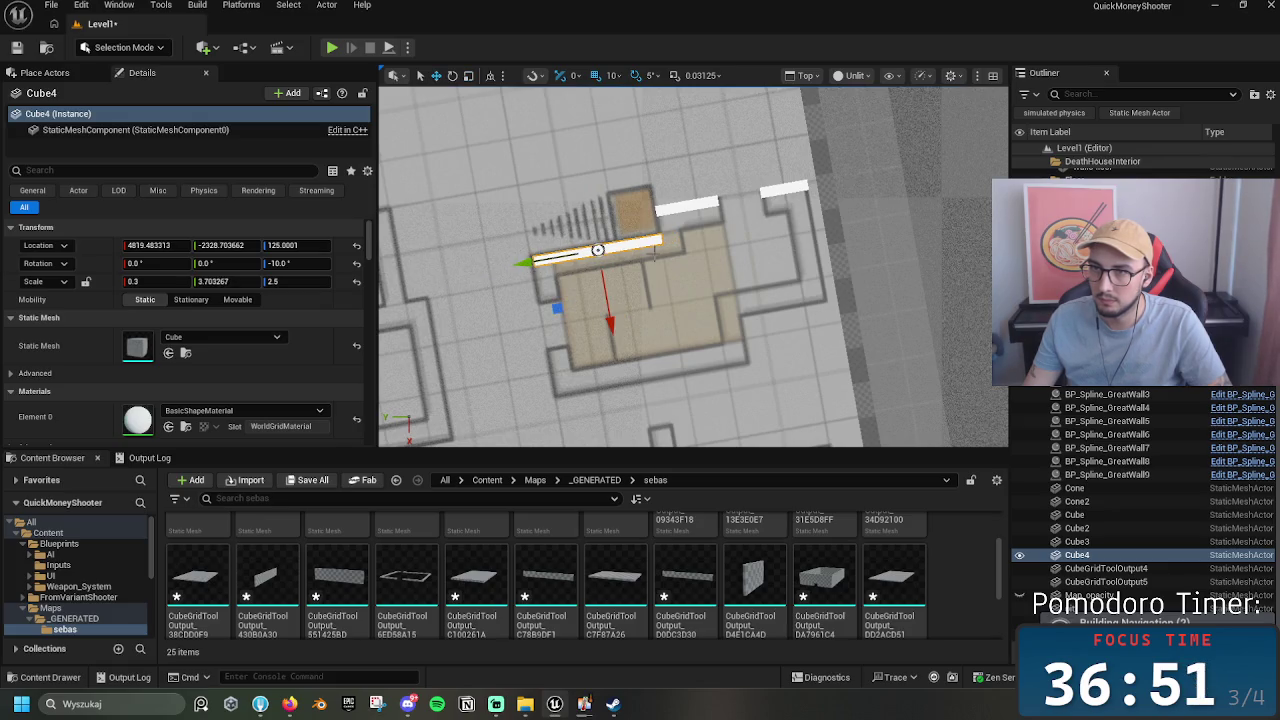
Step: Duplicate the long wall onto the room's lower edge and adjust another copy along it
mouse_move(608, 322)
alt+mouse_down()
mouse_move(625, 412)
mouse_move(595, 372)
mouse_move(590, 387)
mouse_move(540, 383)
mouse_move(586, 377)
mouse_move(577, 386)
alt+mouse_up()
drag(663, 405, 655, 360)
mouse_move(575, 341)
mouse_down()
mouse_move(752, 314)
mouse_move(726, 313)
mouse_up()
key(r)
key(w)
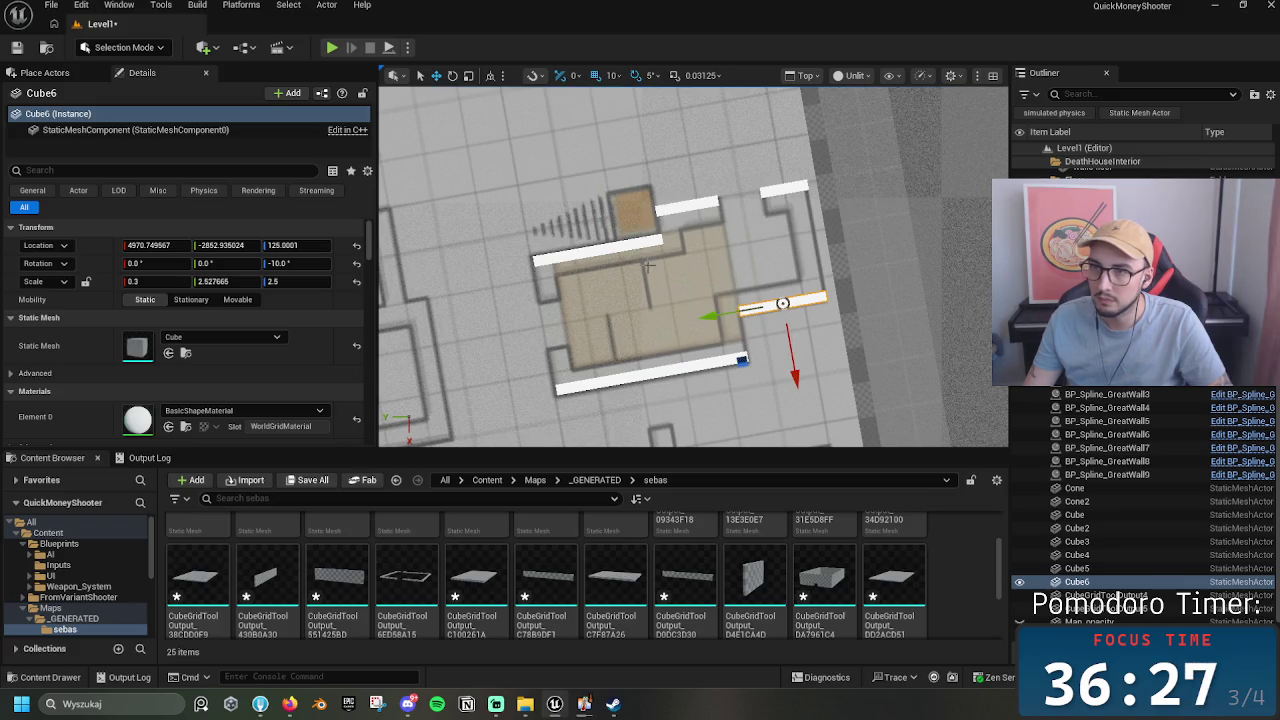
key(e)
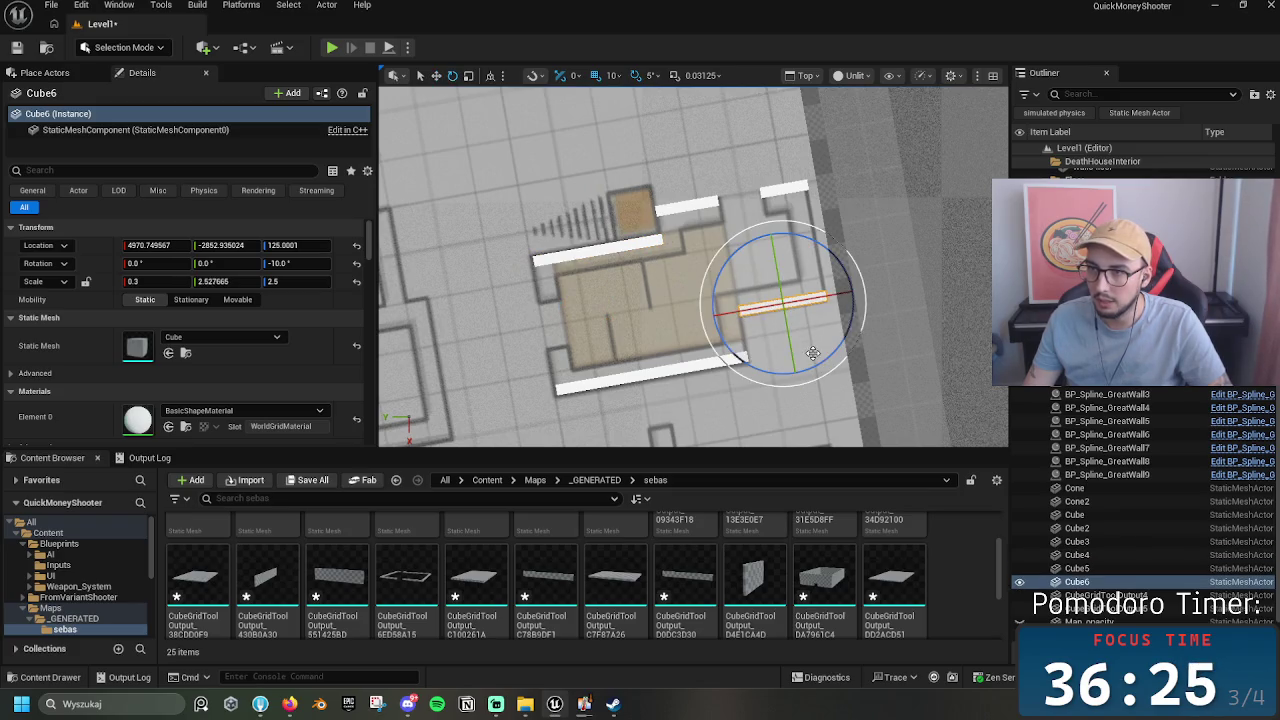
key(w)
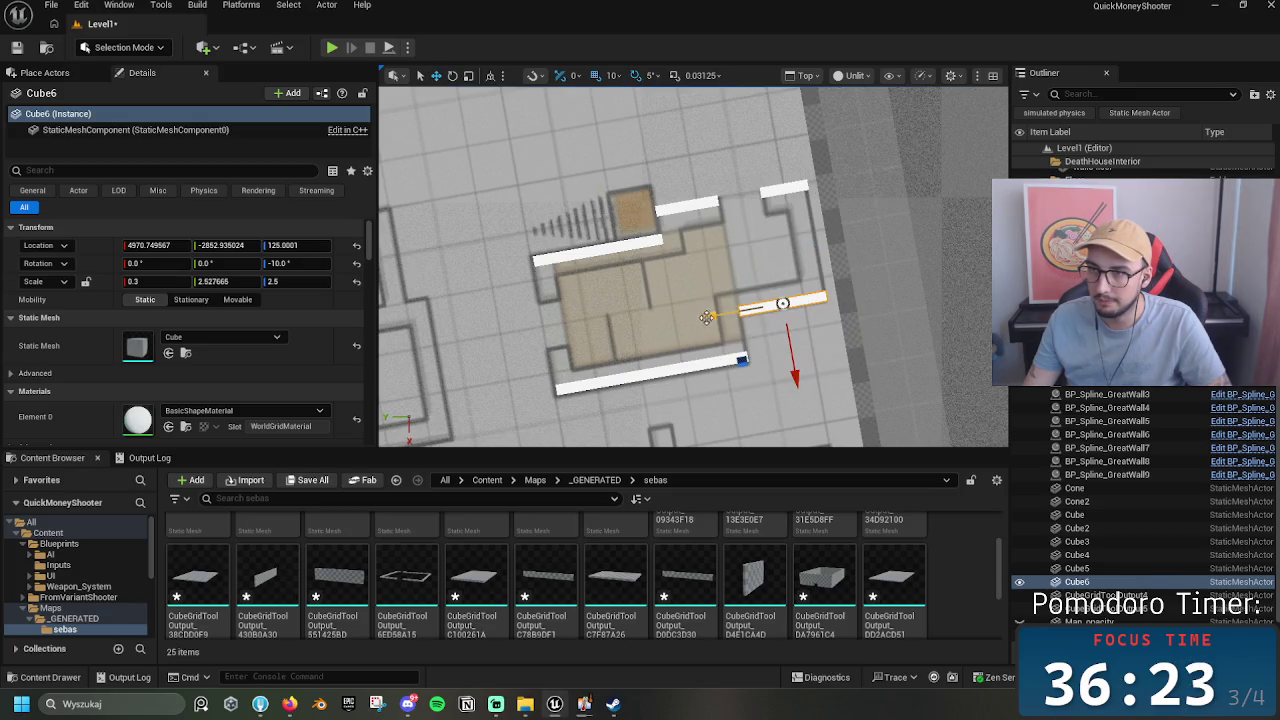
Step: Add a wall rotated to 80° along the room's right edge, shortened to fit
drag(707, 318, 660, 318)
key(e)
mouse_move(790, 330)
mouse_down()
mouse_move(692, 418)
mouse_move(650, 400)
mouse_move(675, 398)
mouse_up()
key(w)
drag(726, 250, 741, 286)
key(r)
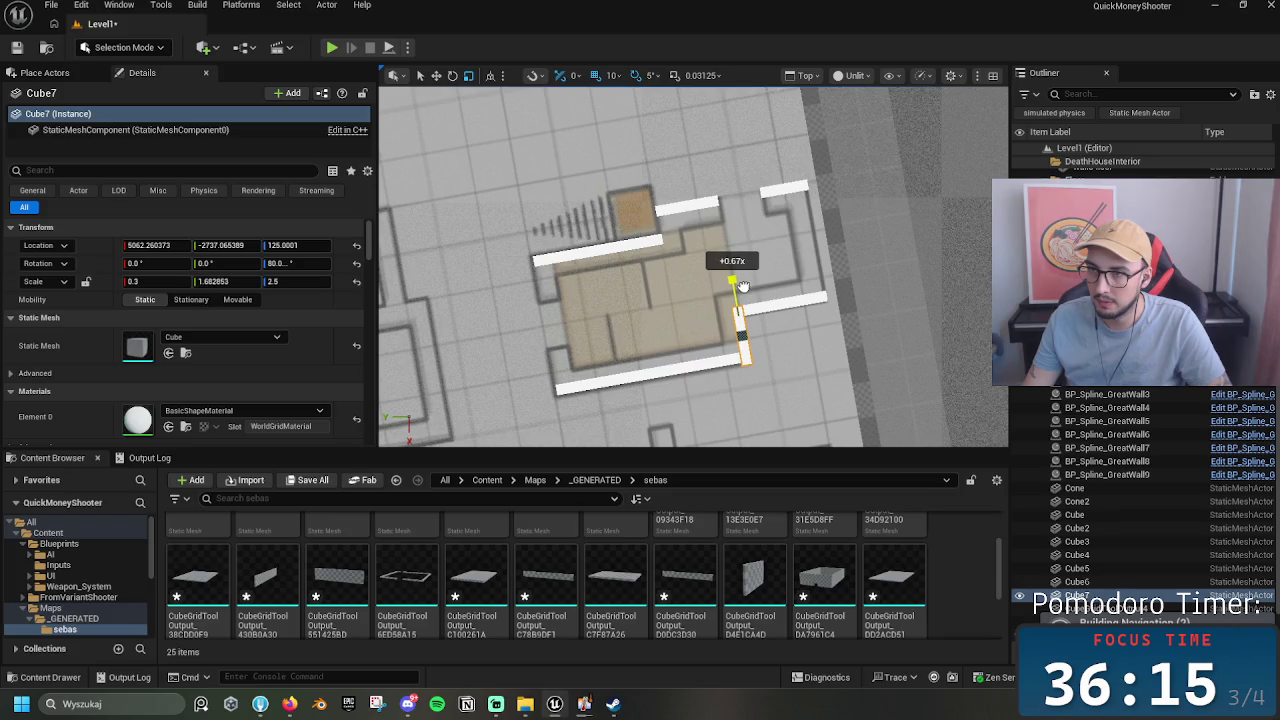
drag(741, 285, 733, 286)
Step: Add the remaining outline walls up to Cube10, stretching Cube10 to Y scale 3.63
drag(690, 348, 466, 378)
key(r)
mouse_move(545, 345)
mouse_down()
mouse_move(543, 250)
mouse_move(538, 268)
mouse_up()
key(w)
drag(470, 292, 769, 238)
mouse_move(802, 163)
mouse_down()
mouse_move(807, 183)
mouse_move(796, 110)
mouse_move(804, 174)
mouse_up()
key(w)
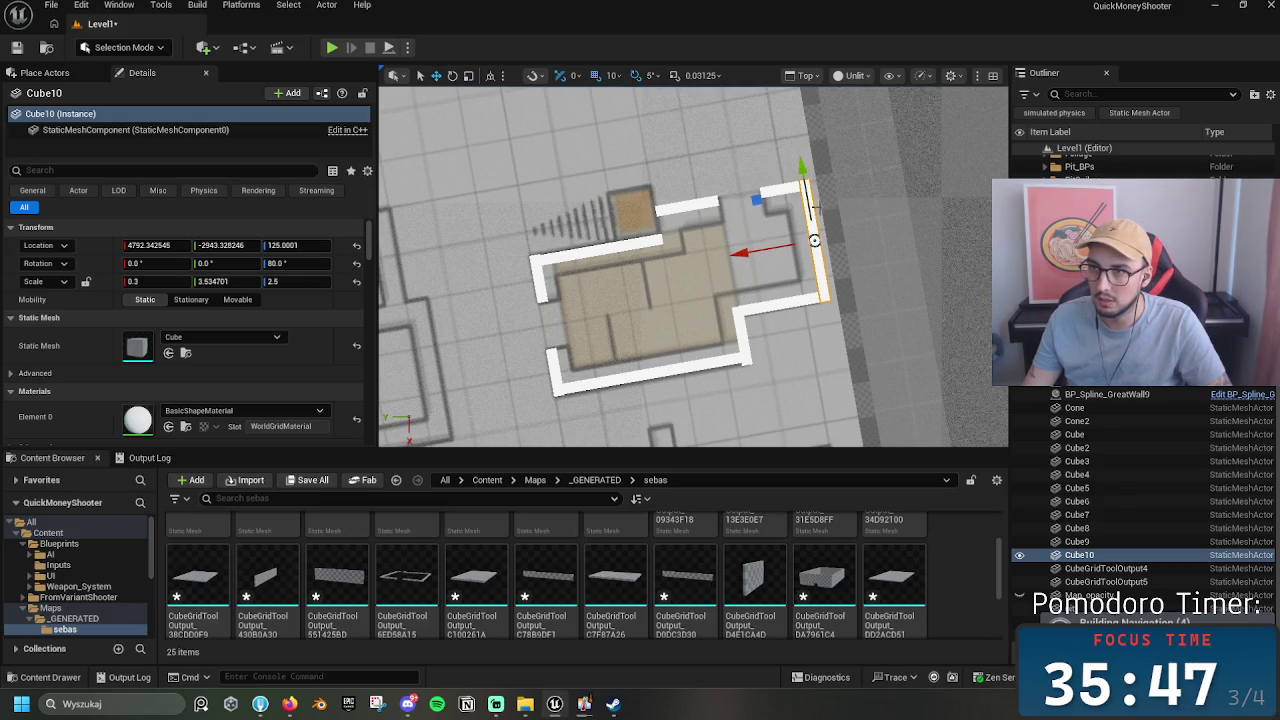
click(757, 255)
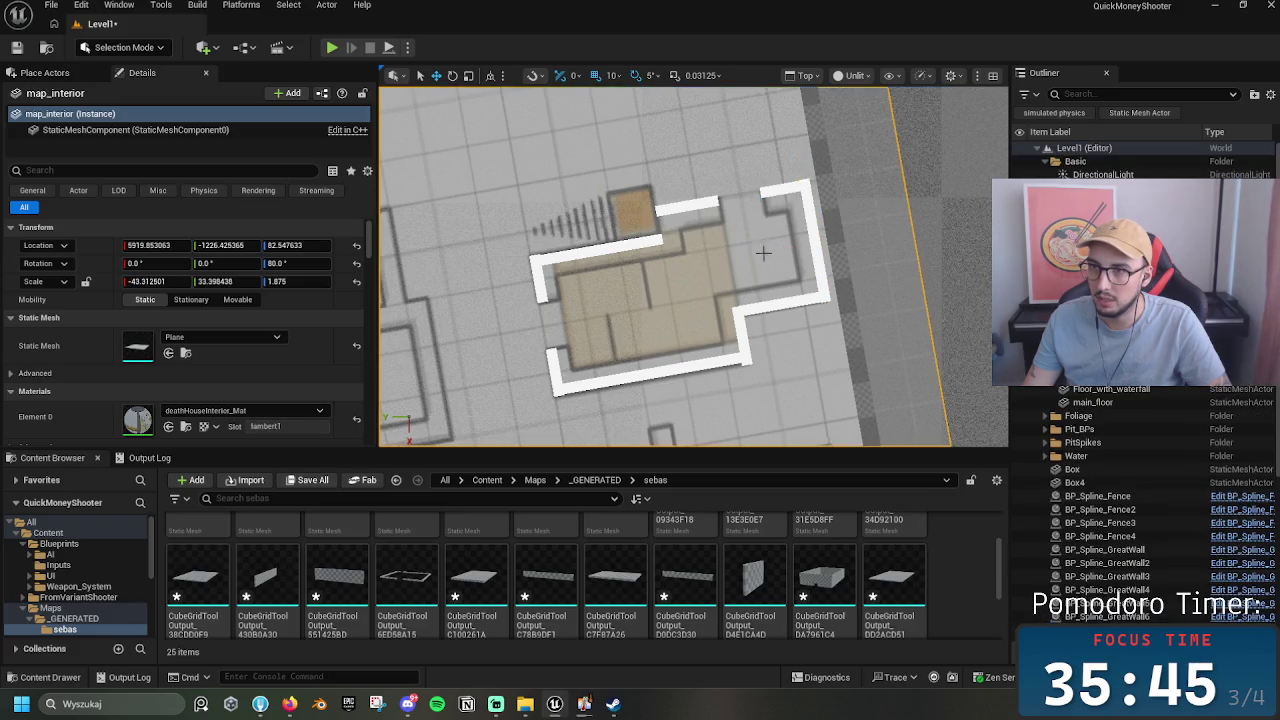
Step: Copy the right wall into the room's middle and shorten it into an interior partition
click(812, 228)
alt+drag(772, 255, 655, 272)
key(r)
mouse_move(662, 195)
mouse_down()
mouse_move(668, 230)
mouse_move(672, 187)
mouse_move(600, 232)
mouse_move(620, 230)
mouse_up()
key(w)
drag(655, 158, 660, 206)
key(r)
key(w)
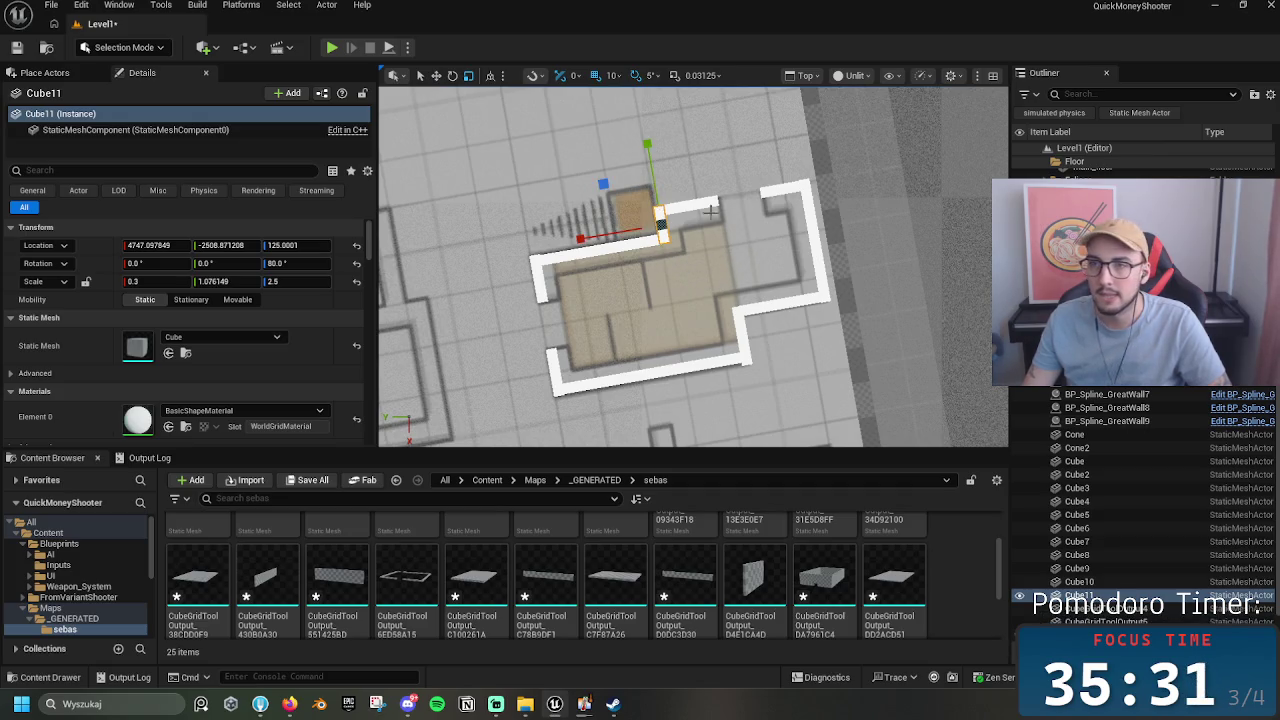
Step: Duplicate the interior wall piece lower down and thin its Scale X to 0.15
click(700, 207)
mouse_move(668, 285)
mouse_down()
mouse_move(783, 275)
mouse_move(643, 268)
mouse_move(683, 260)
mouse_up()
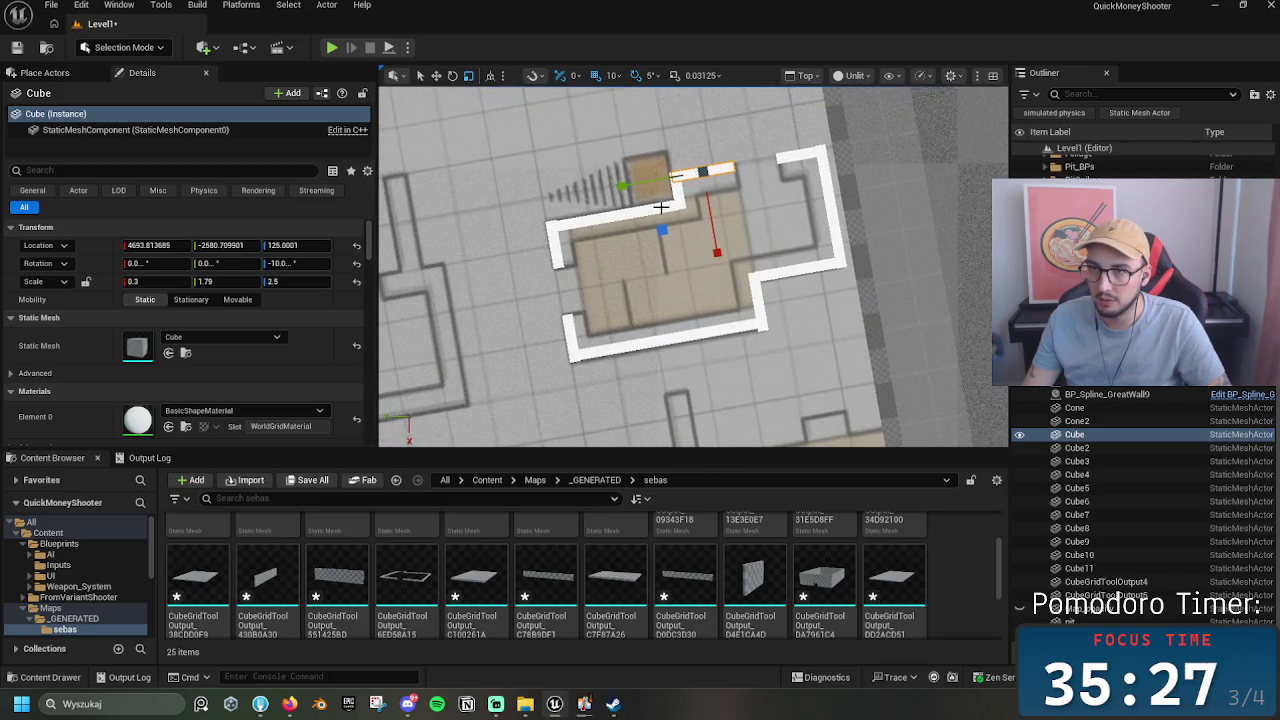
click(664, 204)
mouse_move(666, 130)
mouse_down()
mouse_move(684, 225)
mouse_move(717, 246)
mouse_up()
click(155, 281)
text(0)
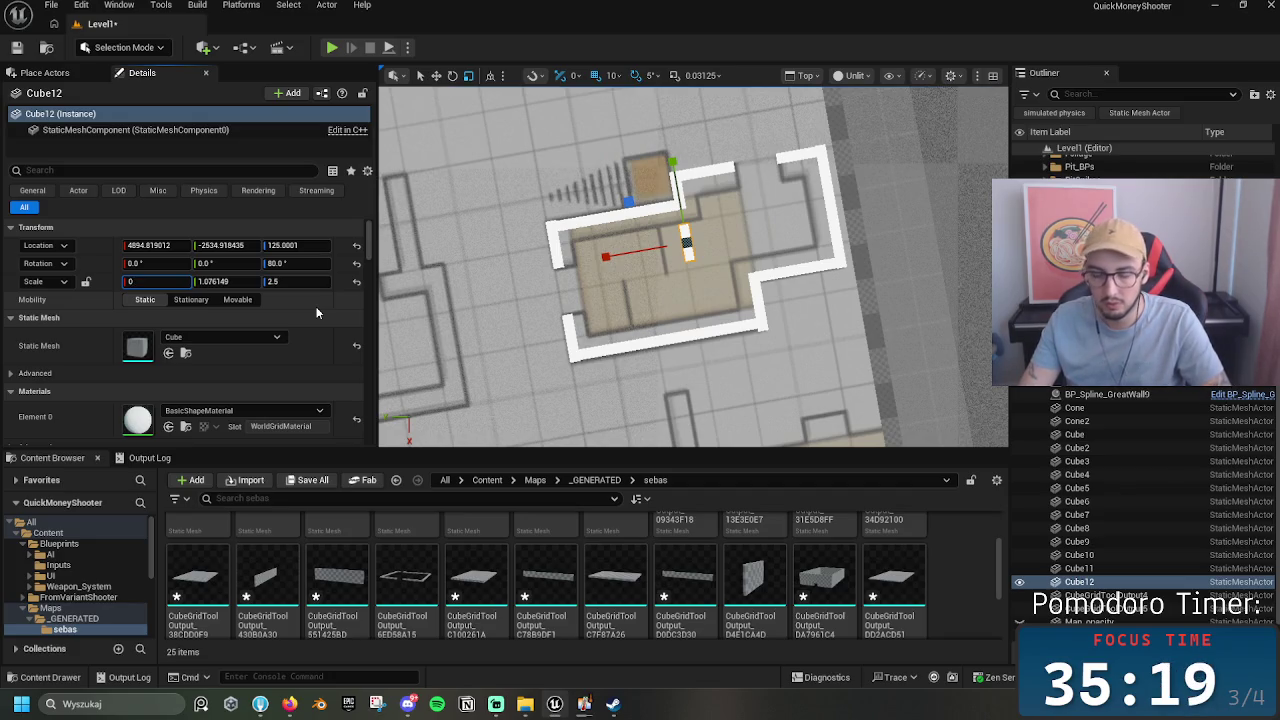
key(Return)
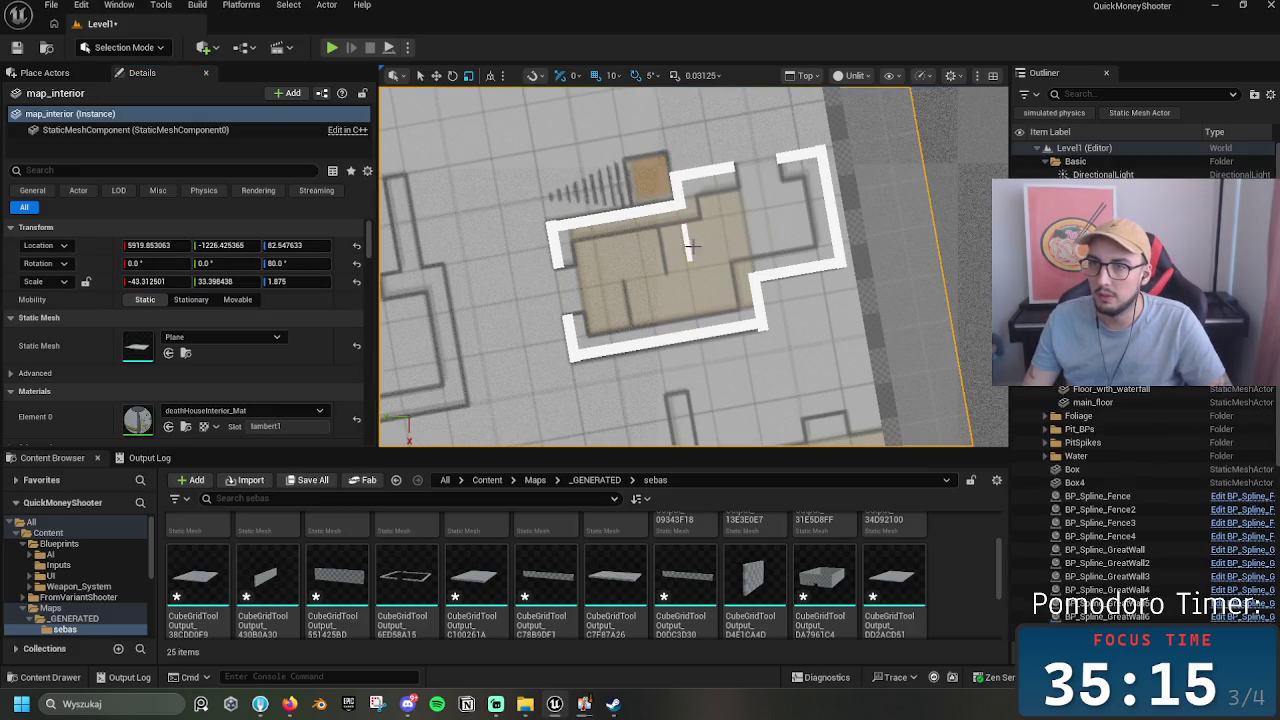
Step: Lengthen the thin wall to Y scale 1.85 and position it along the partition
drag(621, 254, 594, 260)
mouse_move(659, 224)
mouse_down()
mouse_move(655, 150)
mouse_move(656, 207)
mouse_move(600, 252)
mouse_move(540, 263)
mouse_up()
drag(601, 188, 610, 249)
drag(567, 330, 563, 328)
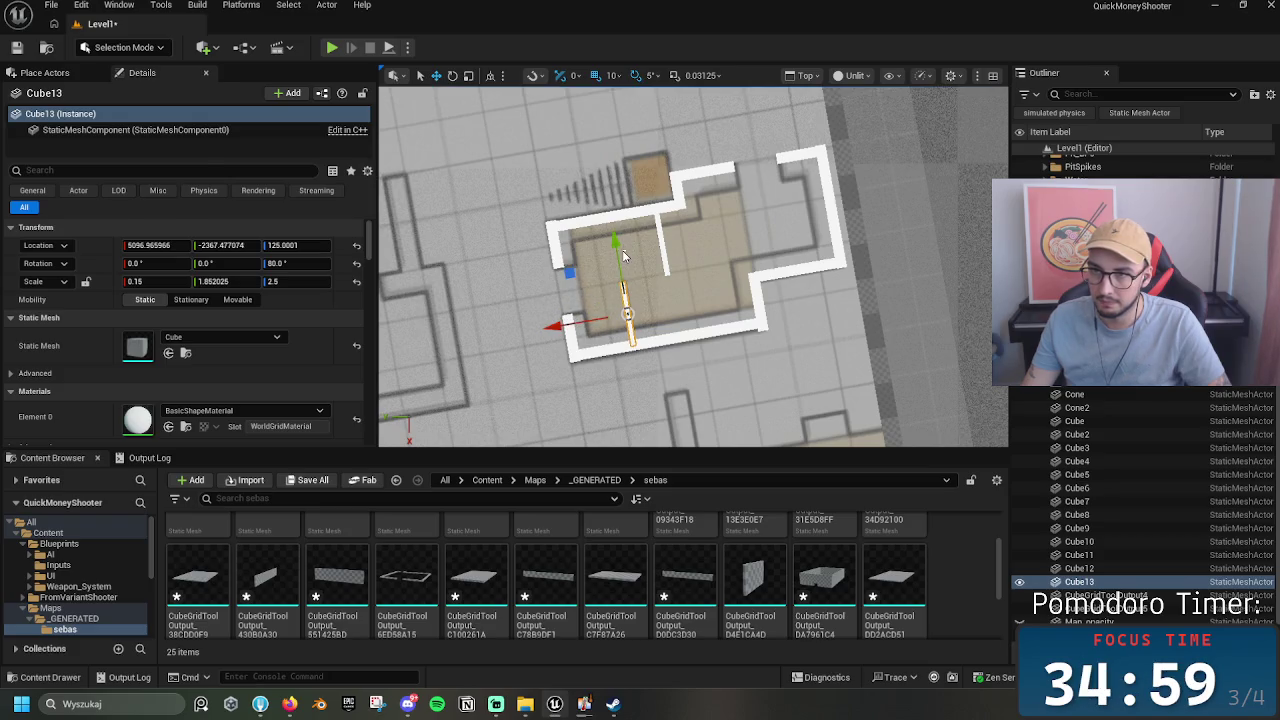
click(623, 256)
click(618, 256)
mouse_move(618, 256)
mouse_down()
mouse_move(651, 294)
mouse_move(706, 303)
mouse_up()
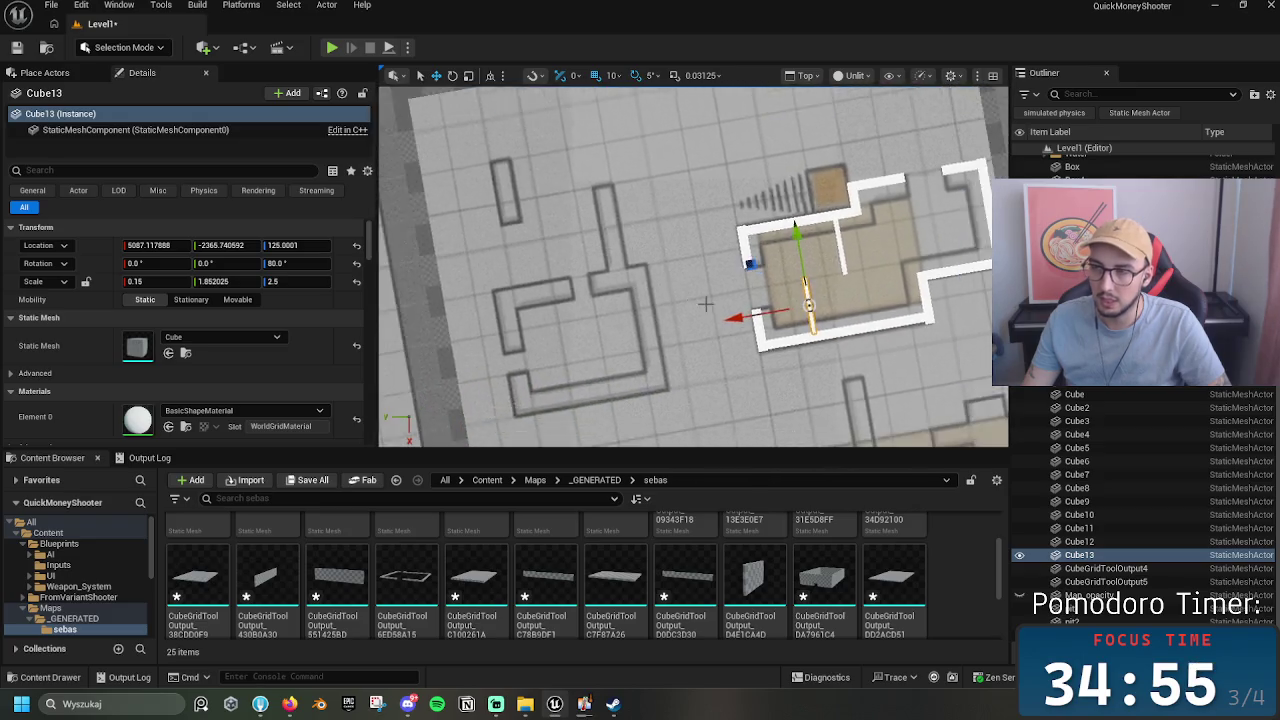
Step: Copy the bottom wall over to the smaller left room and shorten it to its edge
scroll(706, 303, down, 5)
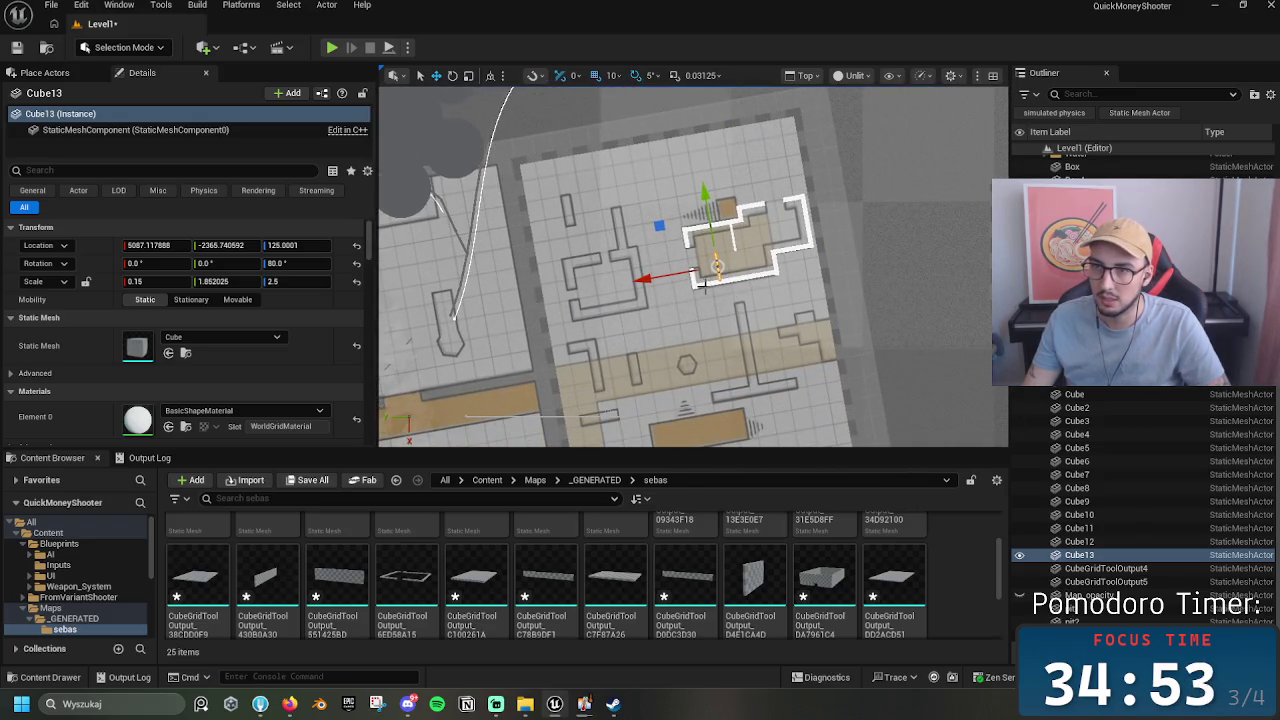
click(703, 284)
alt+drag(677, 292, 531, 312)
drag(620, 350, 620, 372)
scroll(687, 330, up, 4)
key(r)
drag(662, 312, 651, 313)
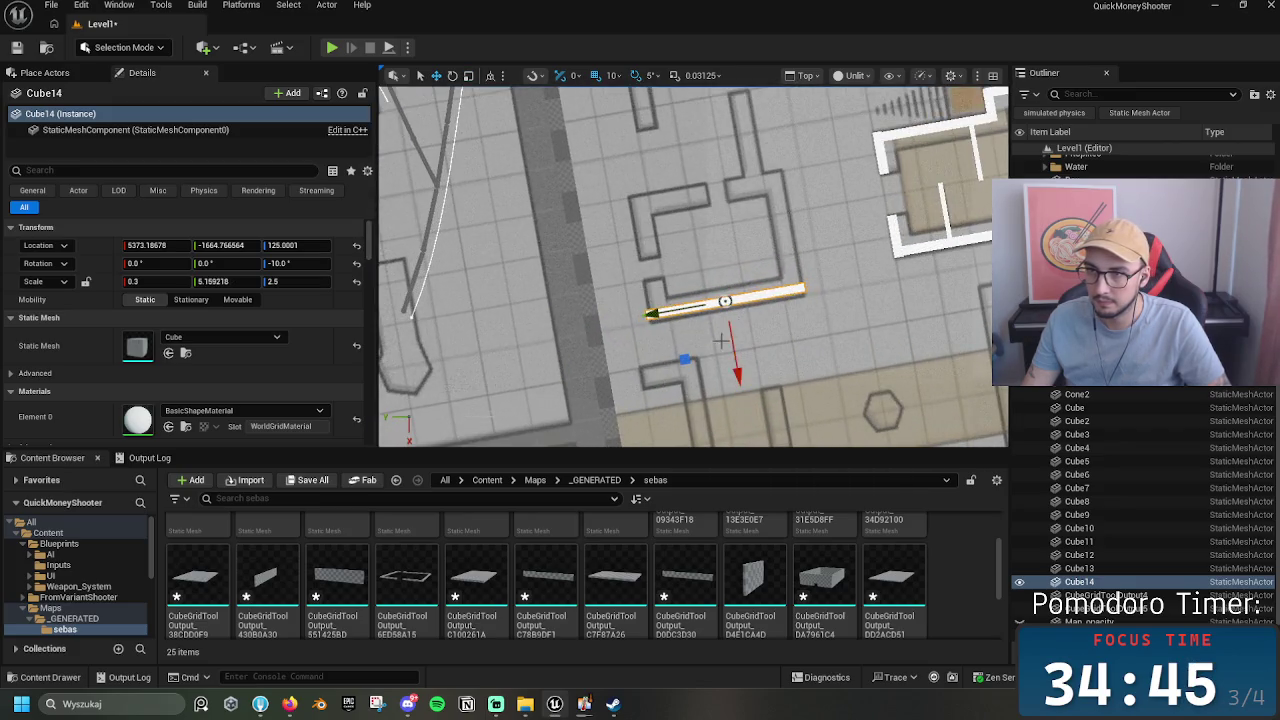
key(w)
drag(734, 345, 737, 352)
mouse_move(652, 317)
mouse_down()
mouse_move(621, 341)
mouse_move(675, 213)
mouse_move(575, 232)
mouse_move(596, 240)
mouse_move(670, 216)
mouse_move(651, 217)
mouse_move(663, 216)
mouse_move(654, 265)
mouse_up()
Step: Fine-tune the length and position of the left room's walls along its outline
key(w)
key(r)
key(w)
key(w)
key(r)
key(w)
key(r)
key(w)
key(r)
key(w)
key(r)
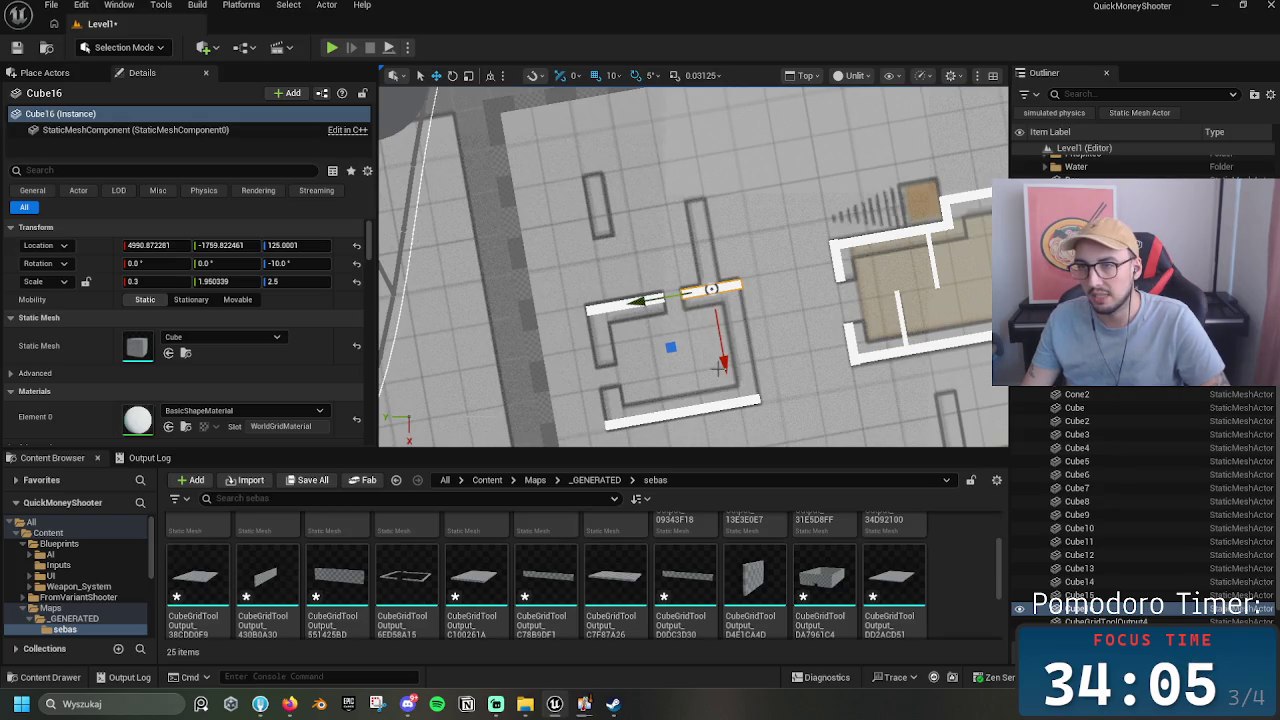
Step: Add an upright wall, Cube17, rotated 80° and stretched to Y scale 1.84
drag(711, 289, 706, 236)
key(e)
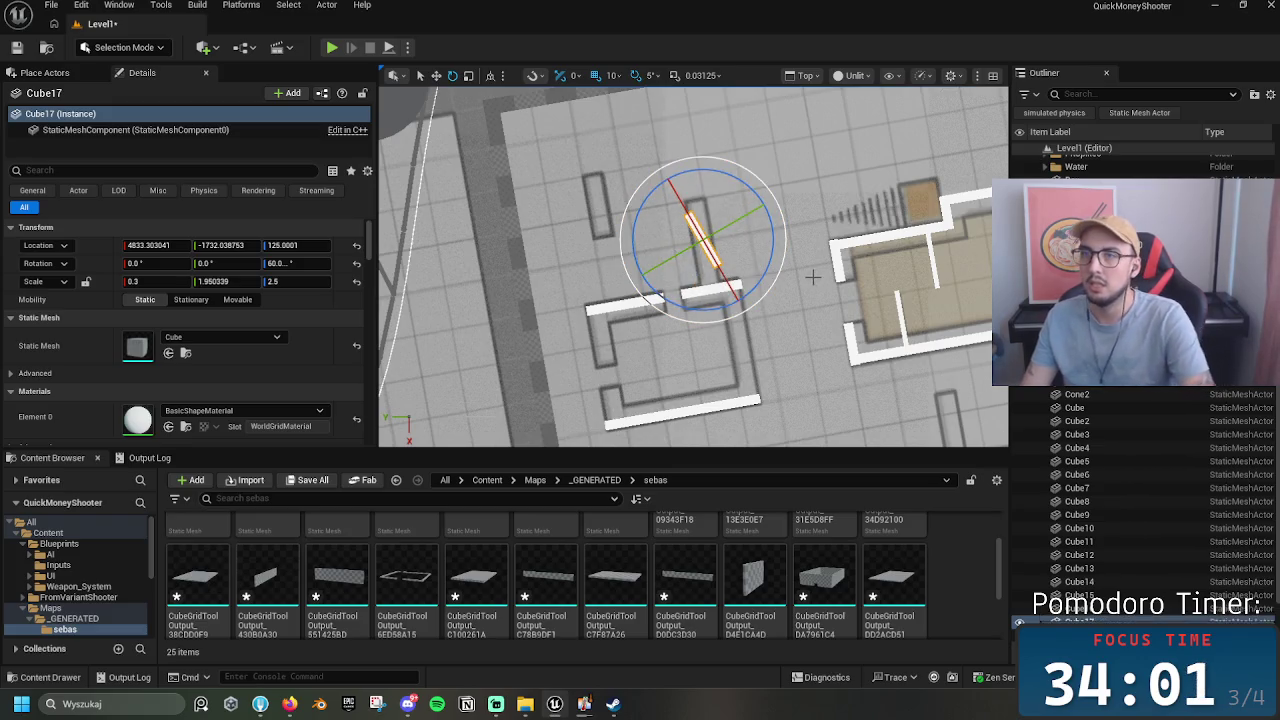
click(851, 270)
click(838, 268)
key(w)
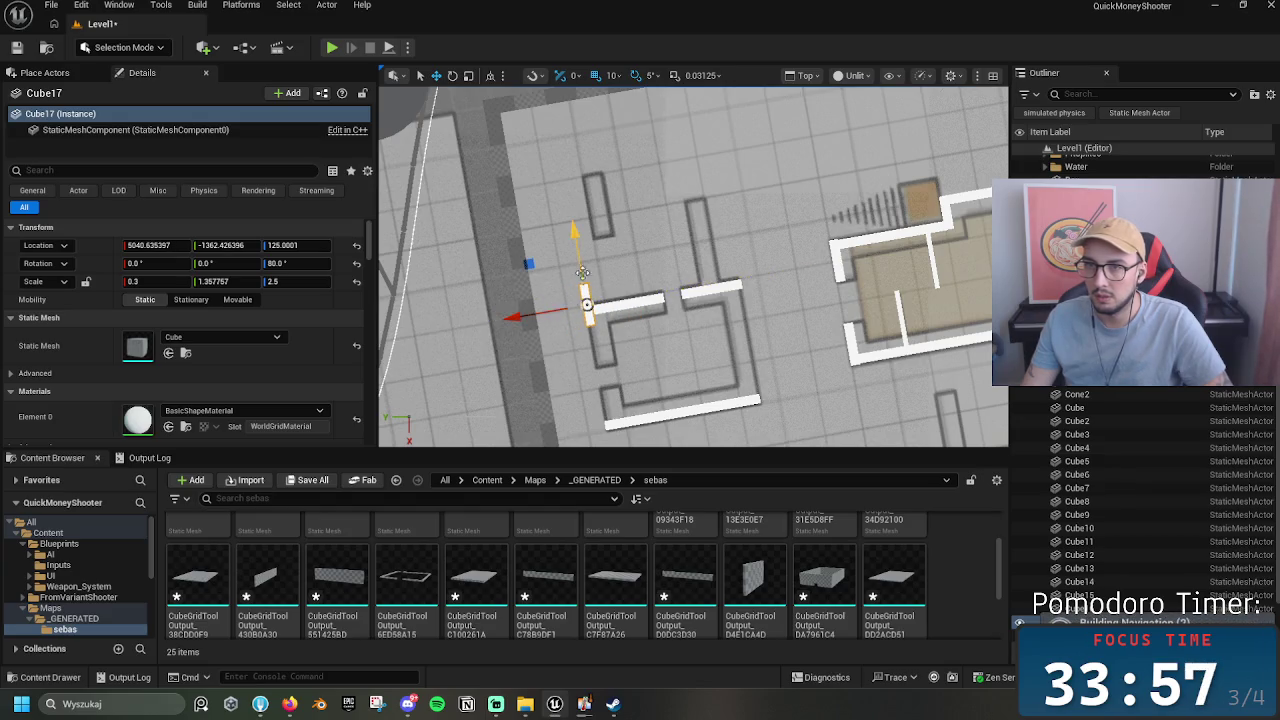
key(r)
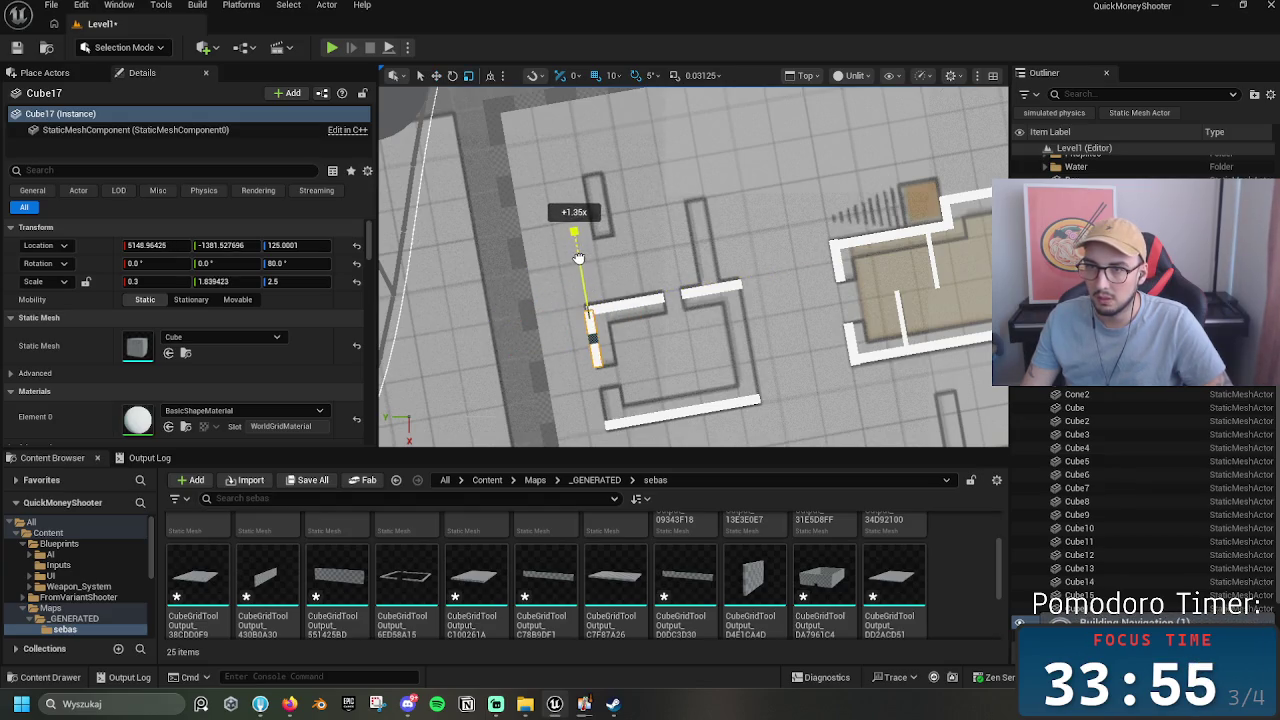